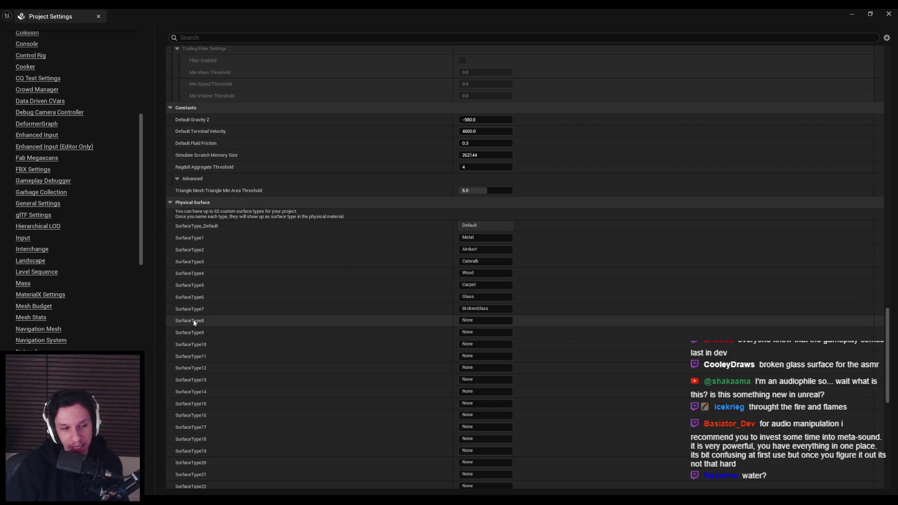
# Name SurfaceType8 'Water' in the Physical Surface list
pyautogui.click(472, 321)
pyautogui.write('Water')
pyautogui.press('Return')
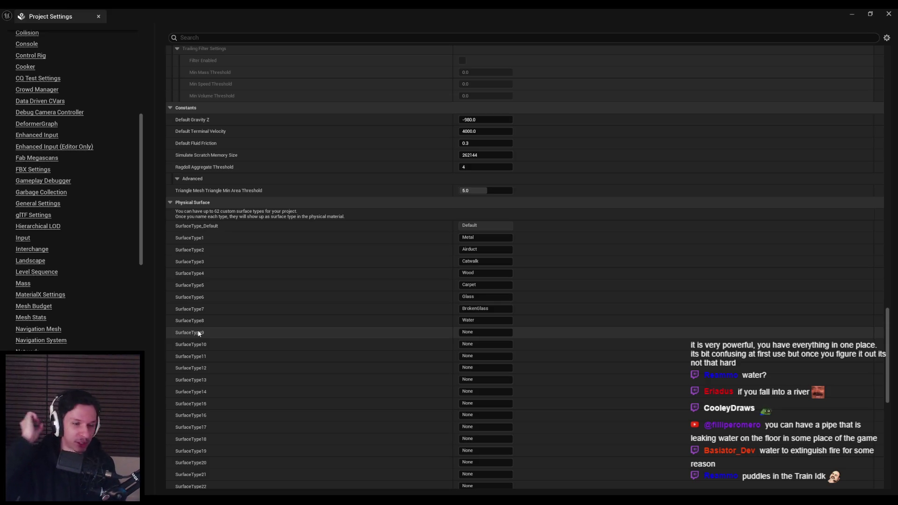
pyautogui.click(469, 332)
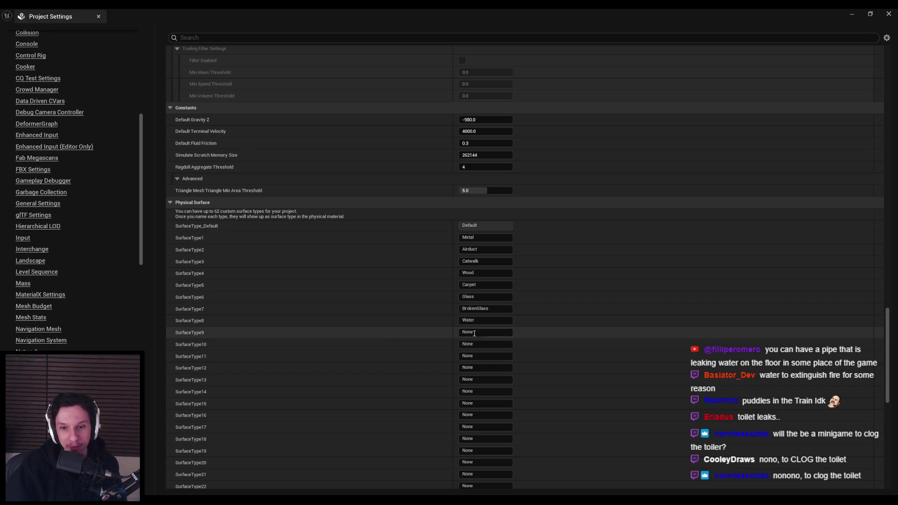
pyautogui.click(429, 333)
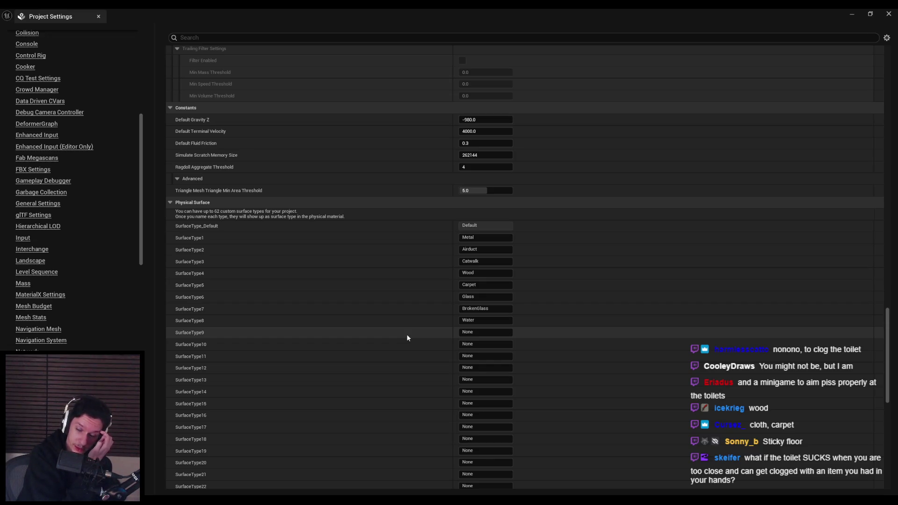
# Fill SurfaceType9, 10 and 11 with Flesh, Concrete and Ceramic
pyautogui.click(479, 334)
pyautogui.write('Flesh')
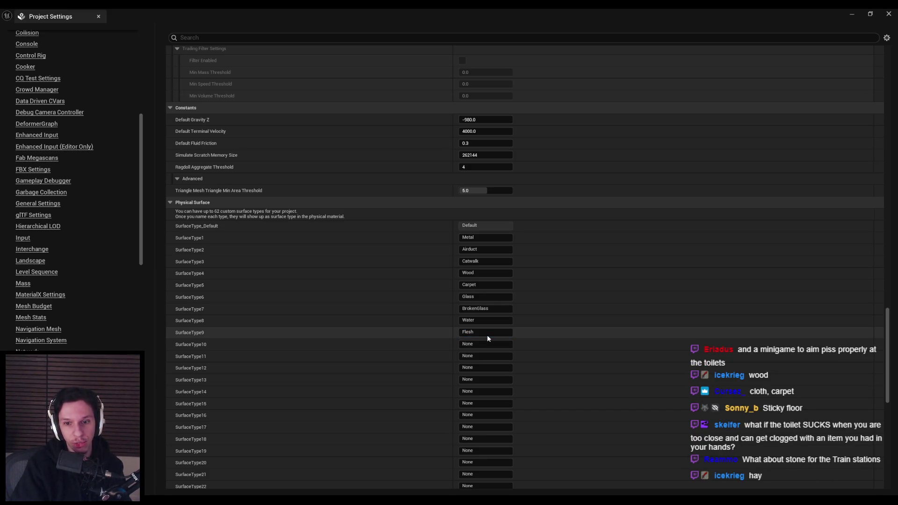
pyautogui.click(483, 346)
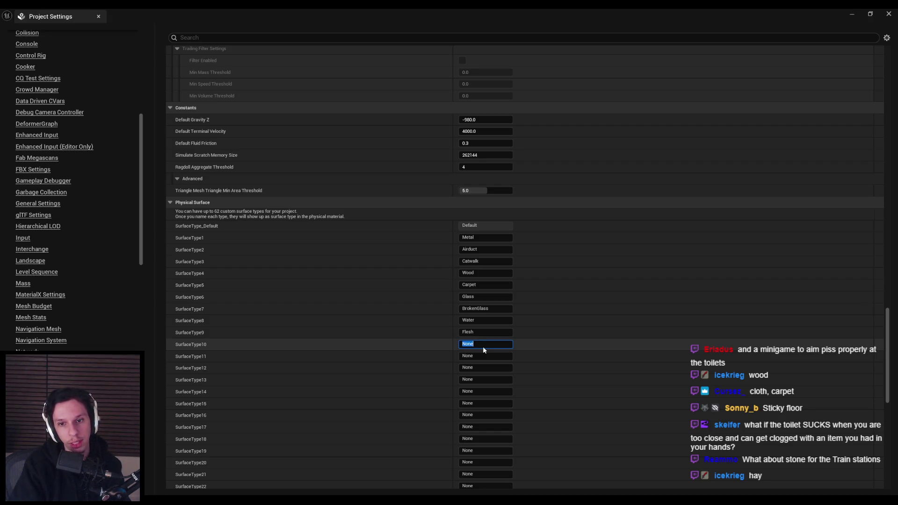
pyautogui.write('Concrete')
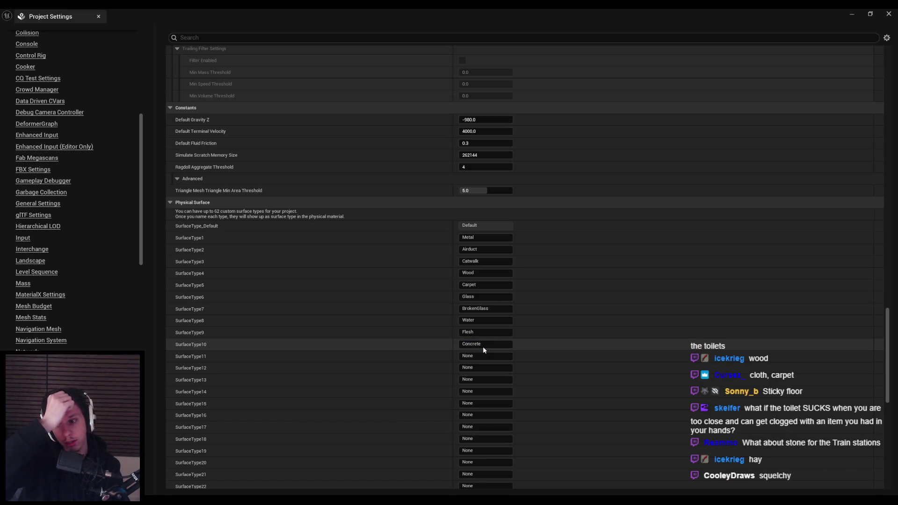
pyautogui.click(482, 356)
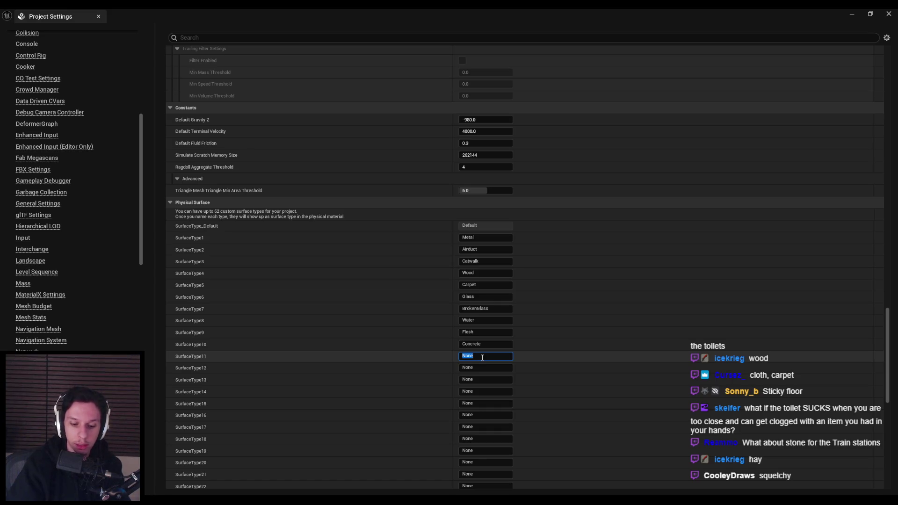
pyautogui.write('Ceramic')
pyautogui.press('Return')
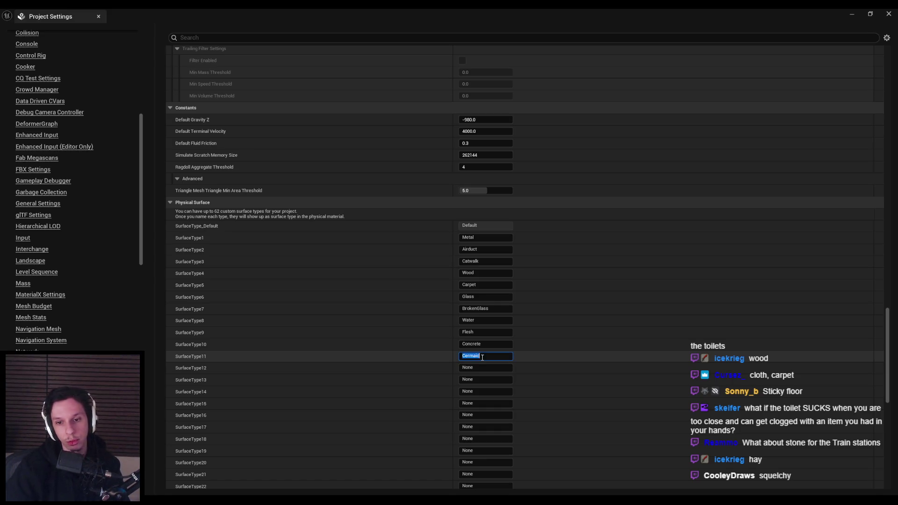
pyautogui.click(483, 357)
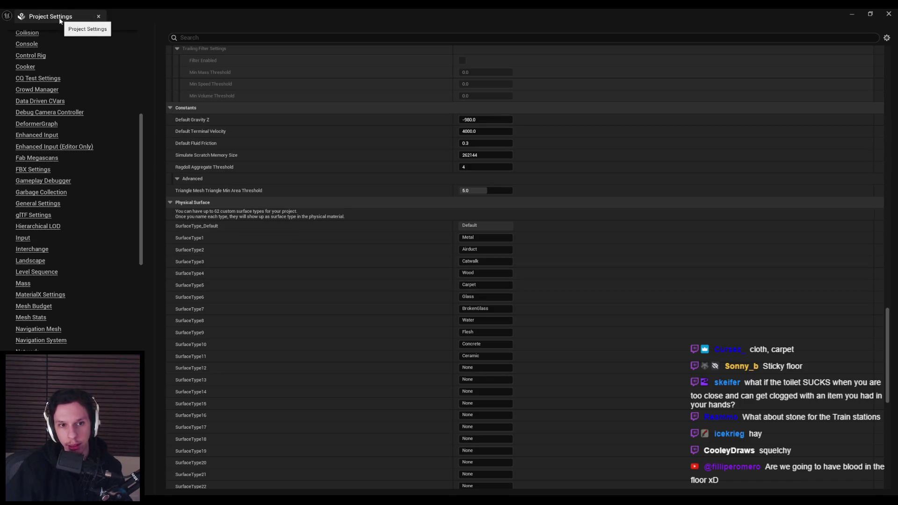
# Close Project Settings and open the 3_MaterialLibrary folder in the Content Browser
pyautogui.click(98, 16)
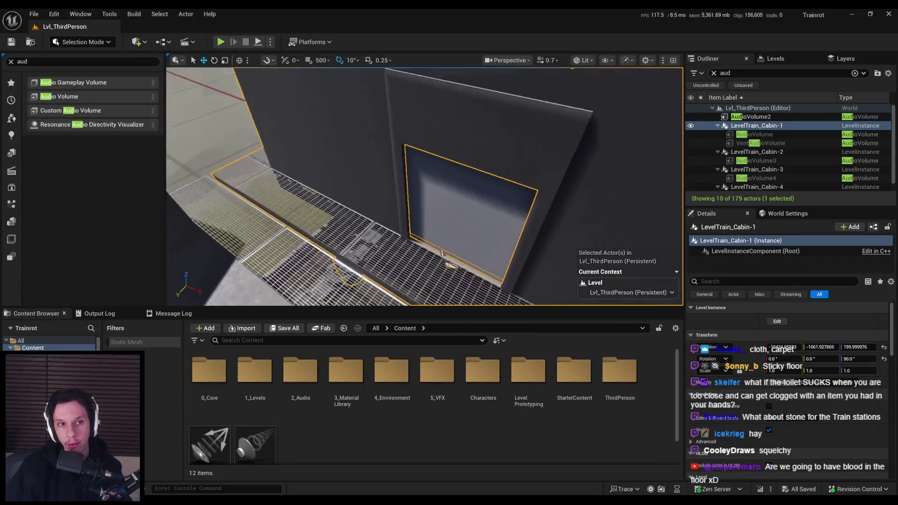
pyautogui.moveTo(439, 211)
pyautogui.mouseDown()
pyautogui.moveTo(507, 221)
pyautogui.moveTo(551, 253)
pyautogui.mouseUp()
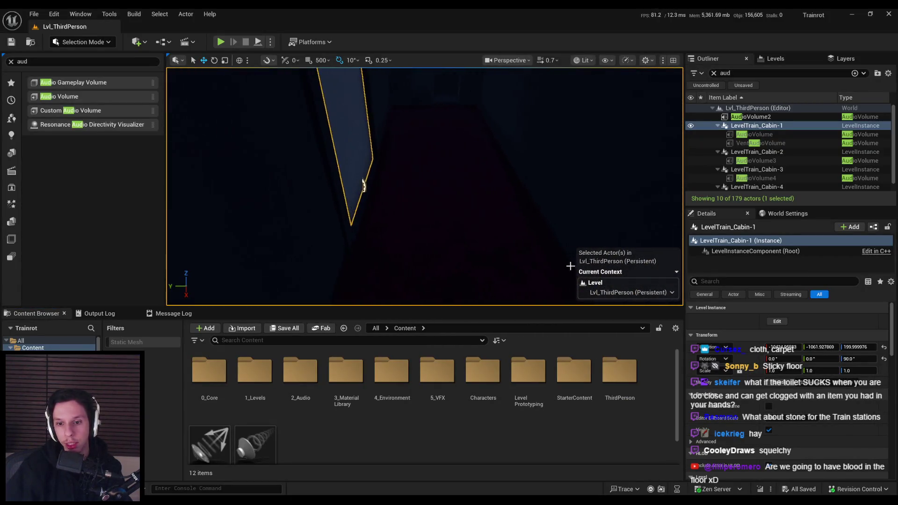
pyautogui.click(349, 387)
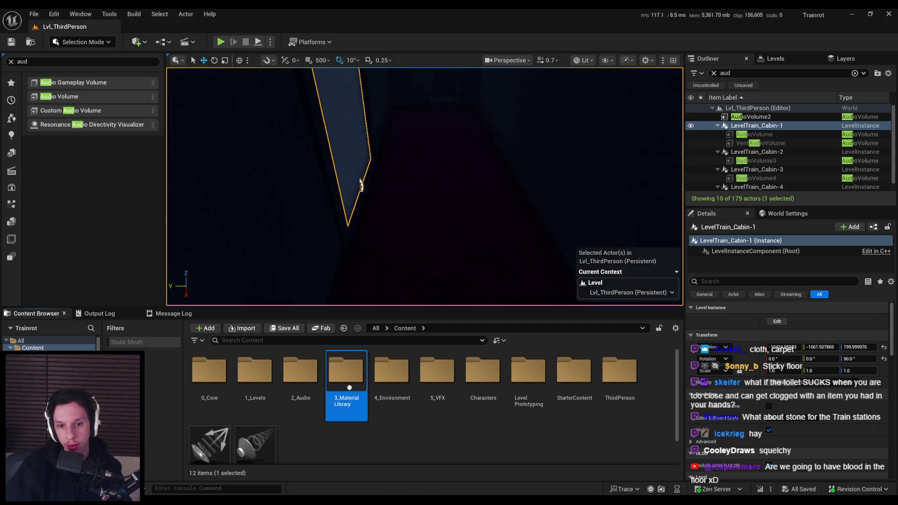
pyautogui.doubleClick(349, 387)
pyautogui.scroll(-2, 576, 393)
# Check MI_TestMat-RedWPO's Phys Material choices, close it, and return to the Content root
pyautogui.doubleClick(576, 393)
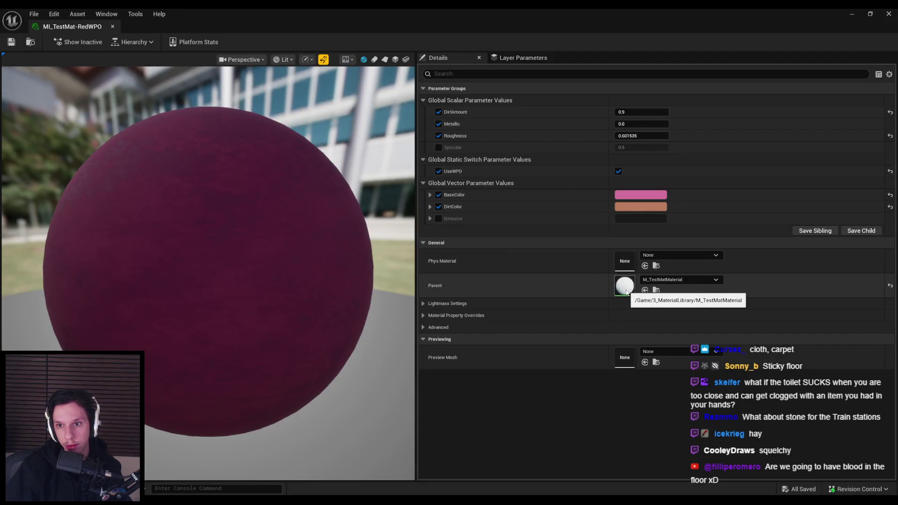
pyautogui.click(667, 256)
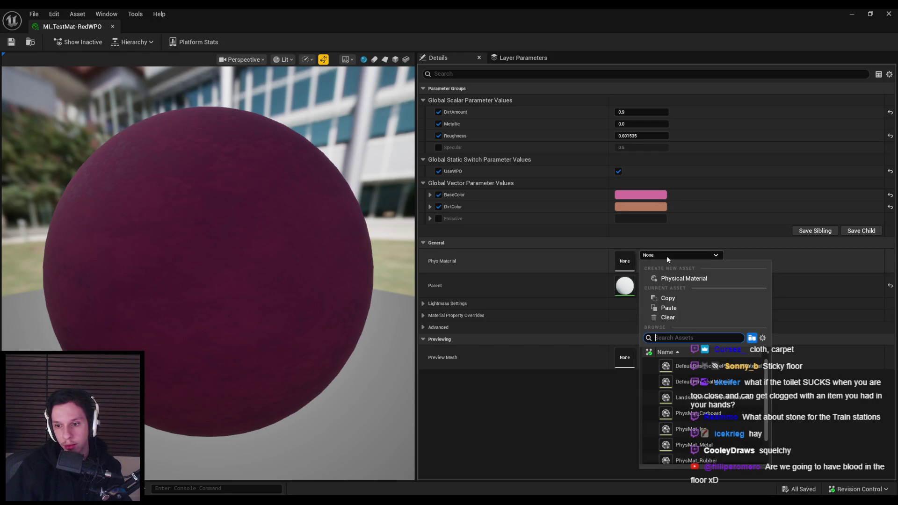
pyautogui.click(550, 253)
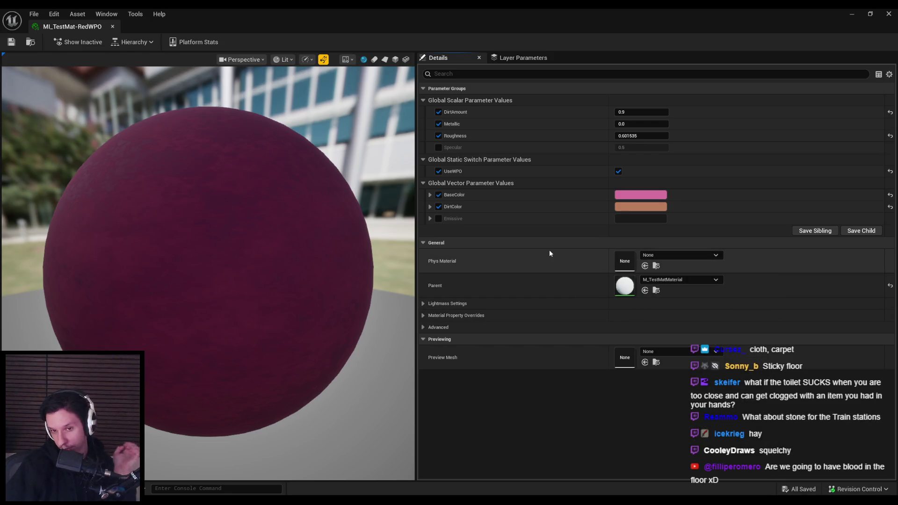
pyautogui.click(847, 17)
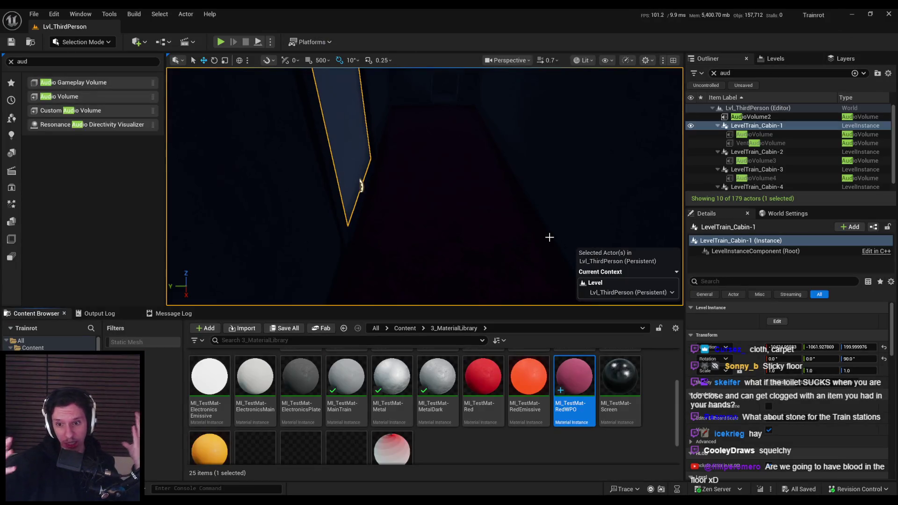
pyautogui.click(404, 329)
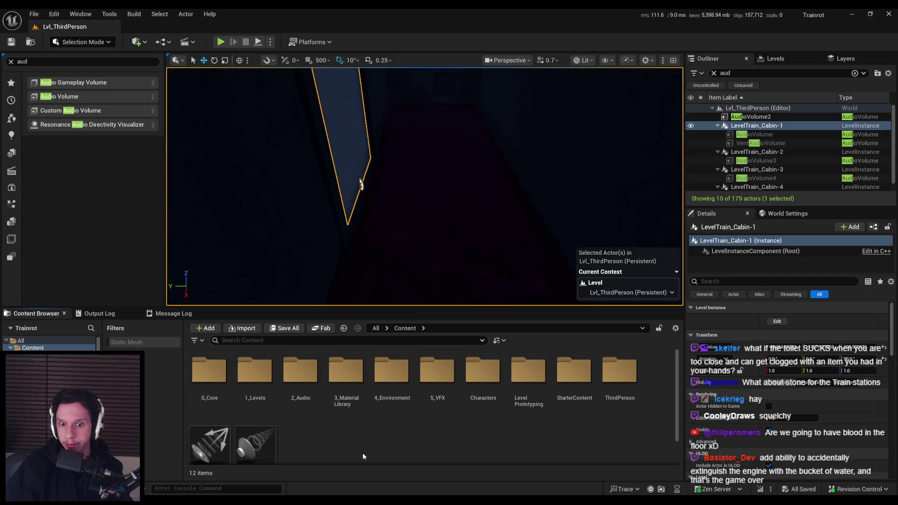
# Create and open a PhysMats folder inside 0_Core
pyautogui.doubleClick(209, 372)
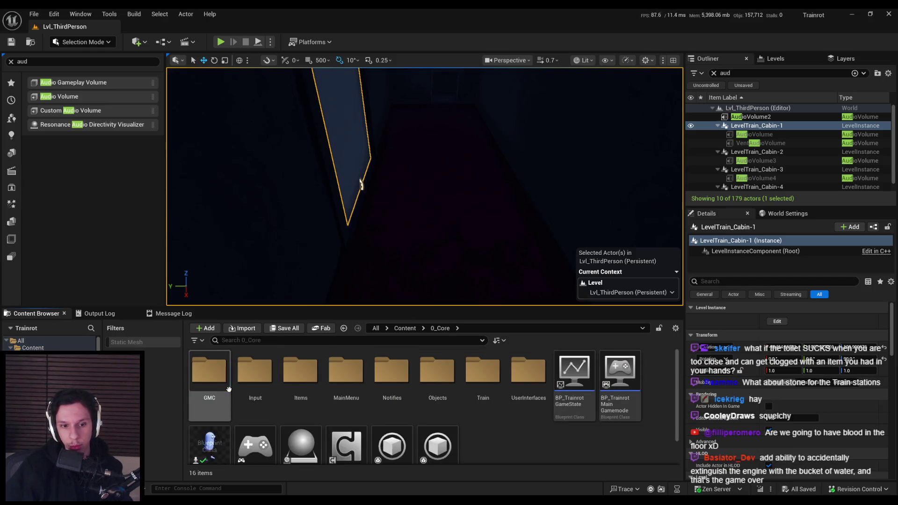
pyautogui.rightClick(498, 443)
pyautogui.click(530, 149)
pyautogui.write('PhysM')
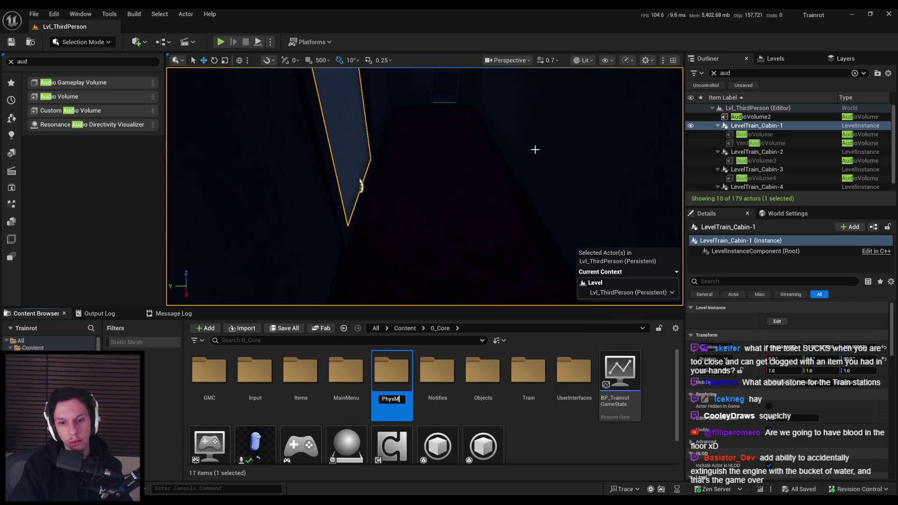
pyautogui.write('ats')
pyautogui.press('Return')
pyautogui.doubleClick(481, 372)
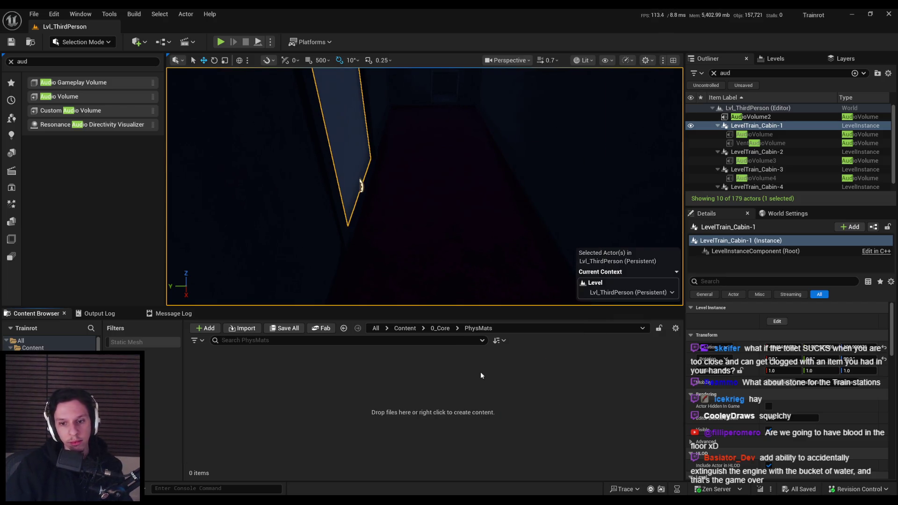
# Add a new PhysicalMaterial asset named Metal in PhysMats
pyautogui.rightClick(333, 397)
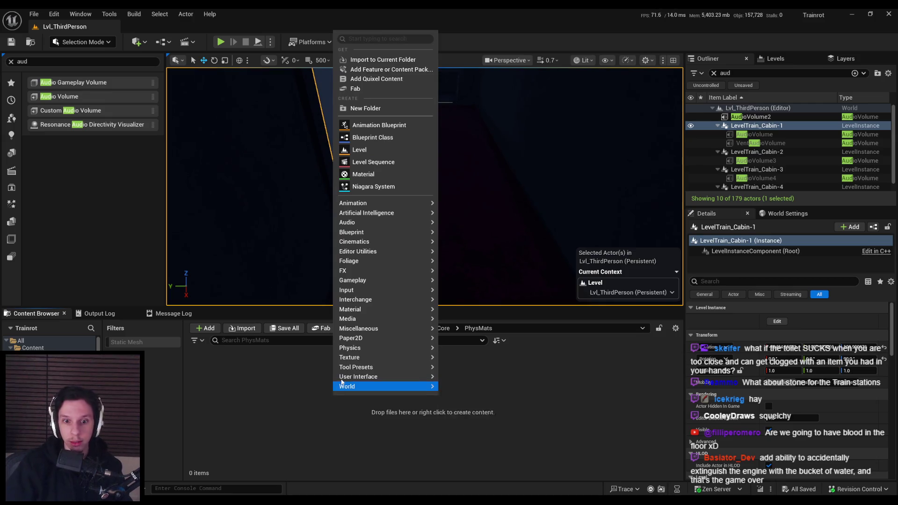
pyautogui.moveTo(354, 329)
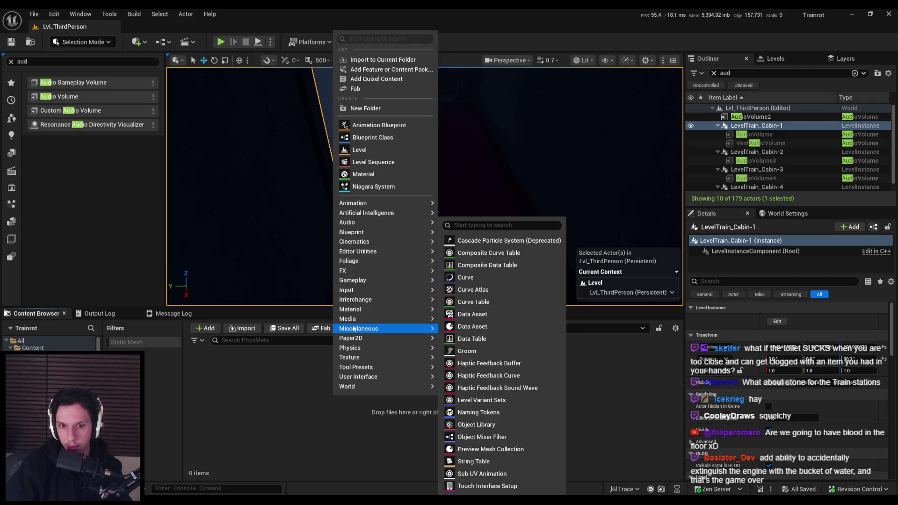
pyautogui.moveTo(354, 311)
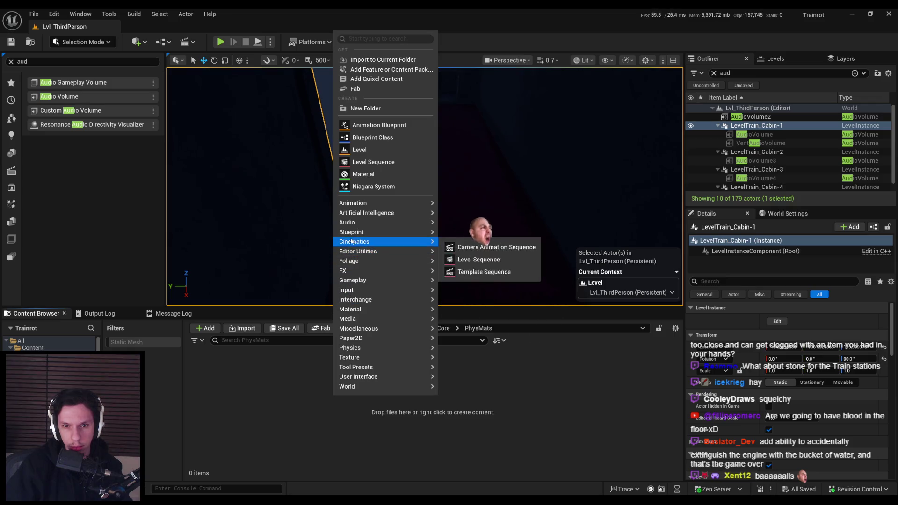
pyautogui.moveTo(354, 255)
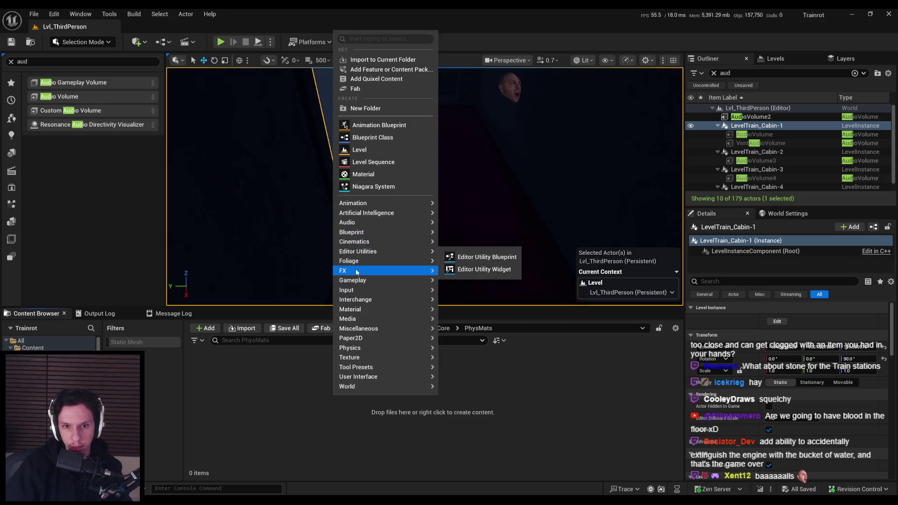
pyautogui.moveTo(357, 272)
pyautogui.moveTo(456, 306)
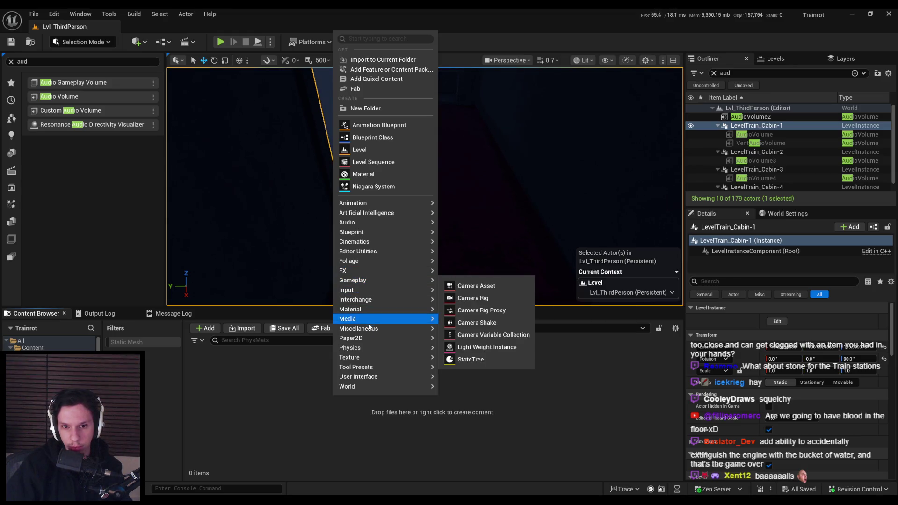
pyautogui.moveTo(374, 352)
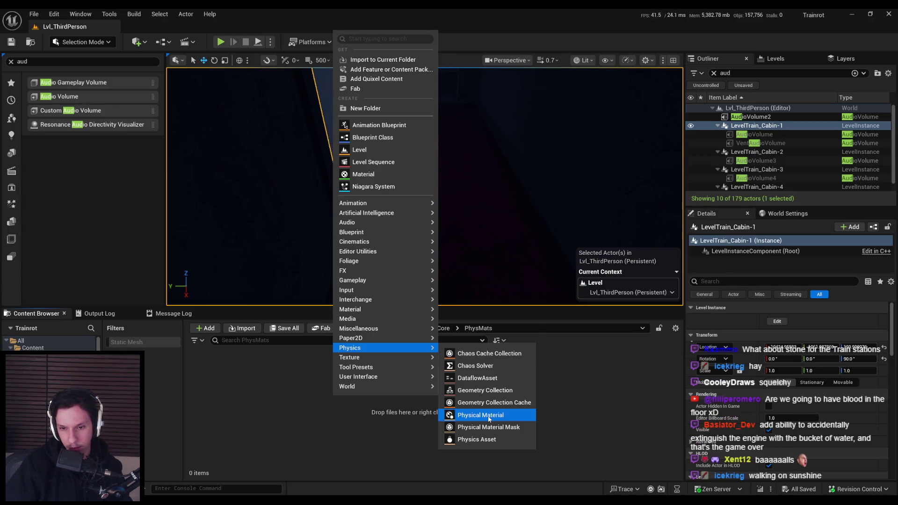
pyautogui.click(489, 417)
pyautogui.click(359, 194)
pyautogui.click(526, 219)
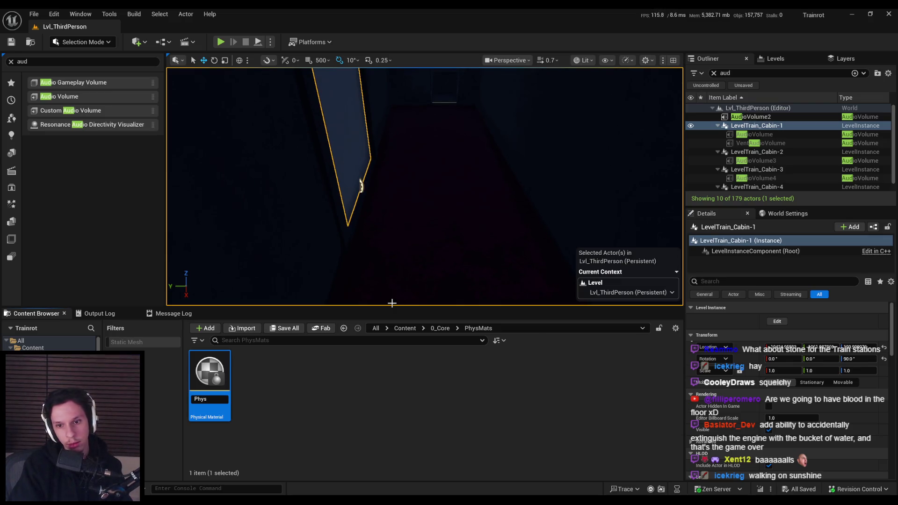
pyautogui.write('Metal')
pyautogui.press('Return')
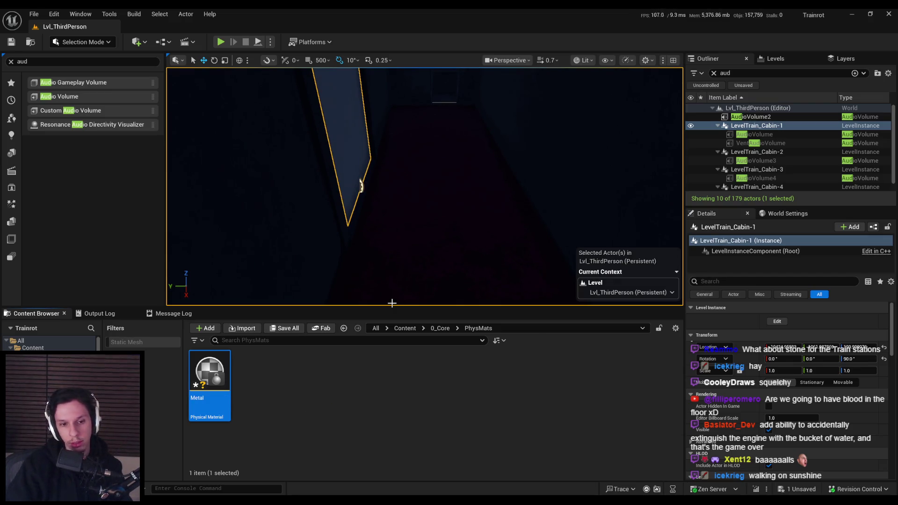
# Reopen Project Settings at the Physics page
pyautogui.click(54, 14)
pyautogui.click(77, 156)
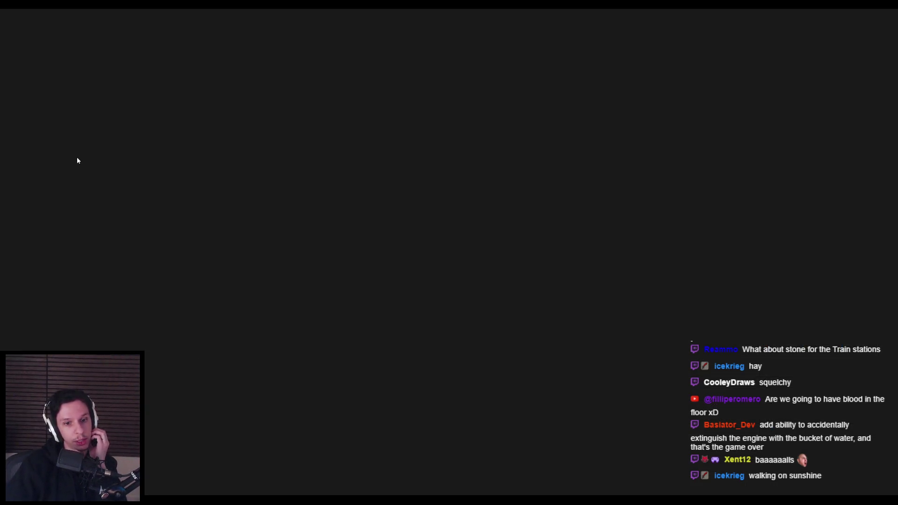
pyautogui.moveTo(140, 170); pyautogui.dragTo(148, 266)
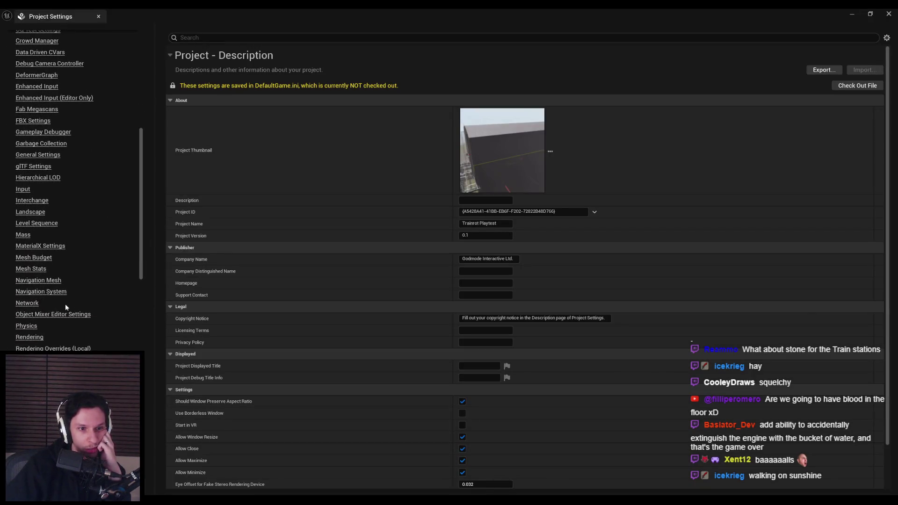
pyautogui.click(26, 326)
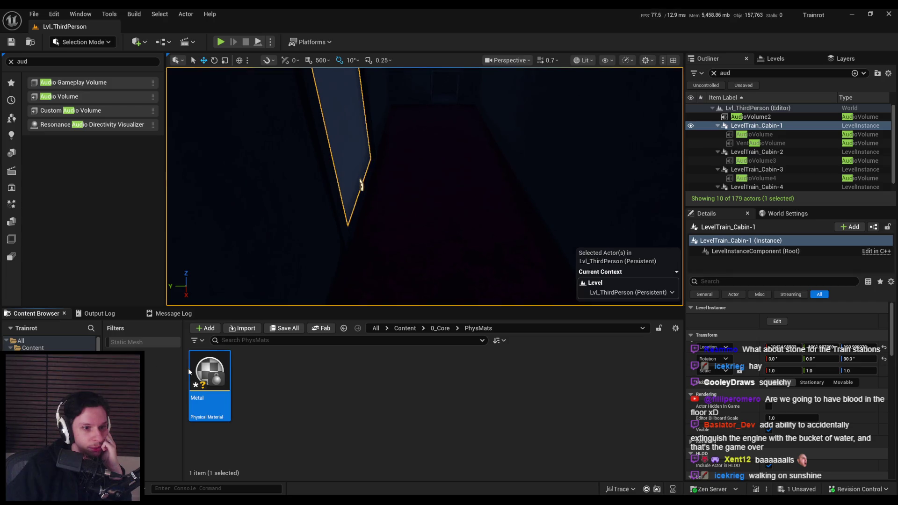
# Duplicate the physical material into copies named Airduct, Catwalk and Wood
pyautogui.rightClick(220, 374)
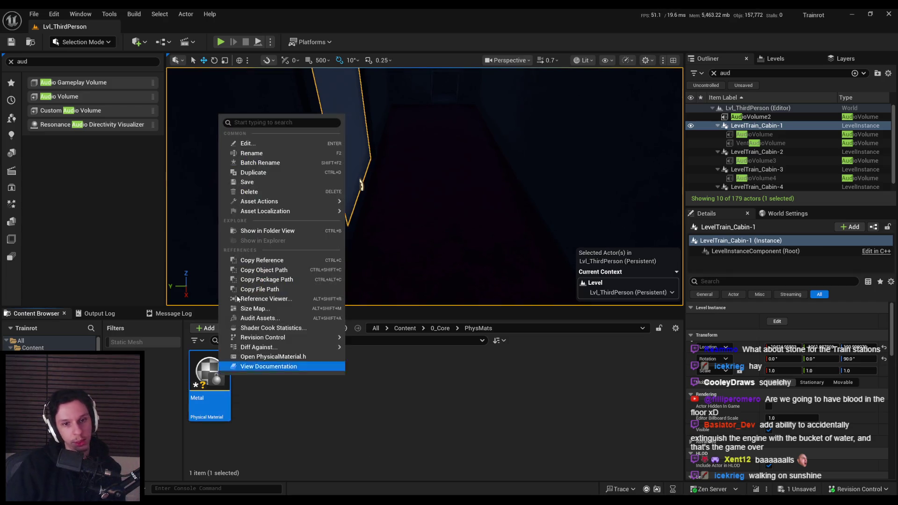
pyautogui.click(255, 174)
pyautogui.write('Airduct')
pyautogui.press('Return')
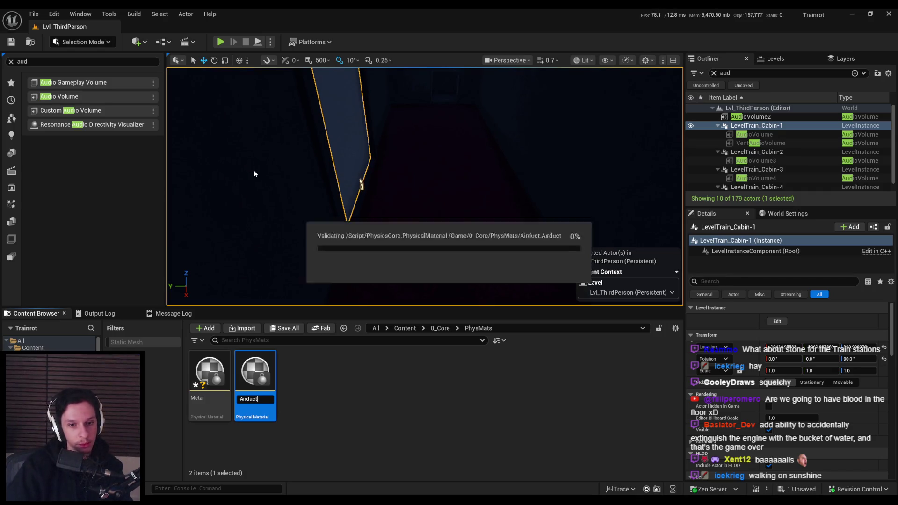
pyautogui.rightClick(218, 374)
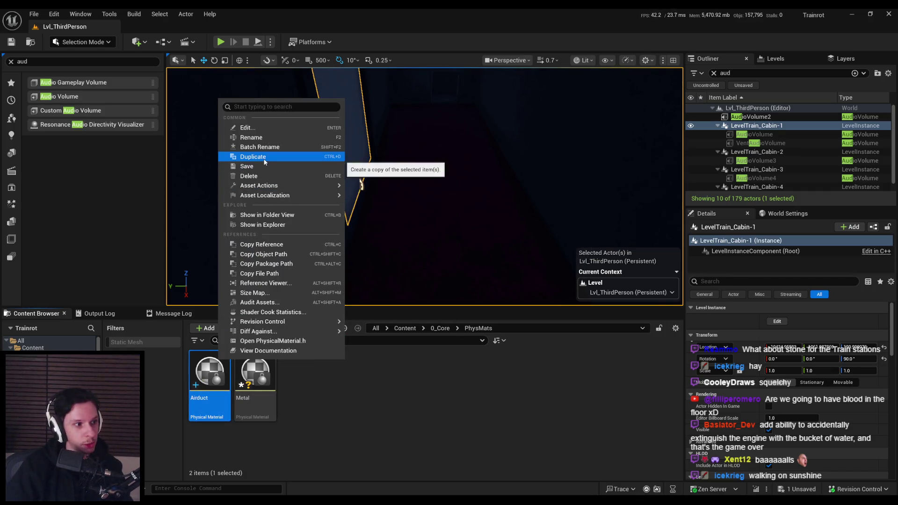
pyautogui.click(263, 159)
pyautogui.write('Catwalk')
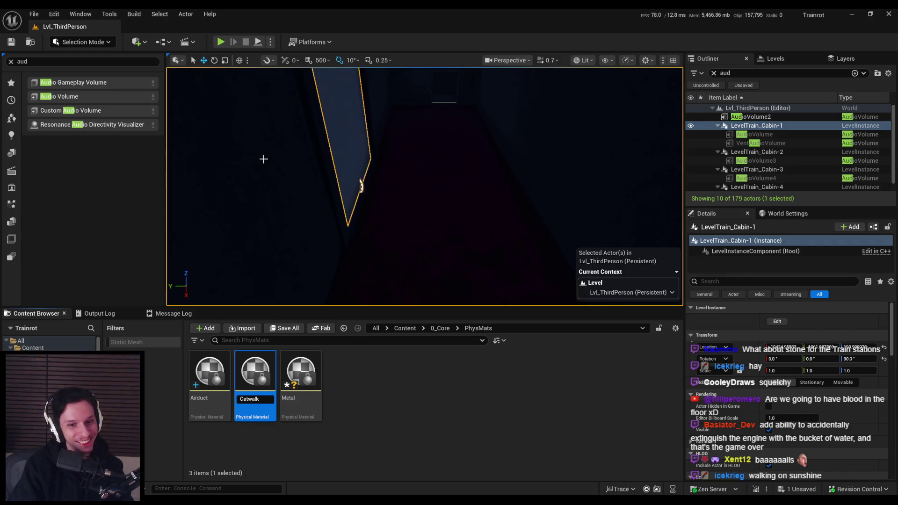
pyautogui.press('Return')
pyautogui.rightClick(260, 372)
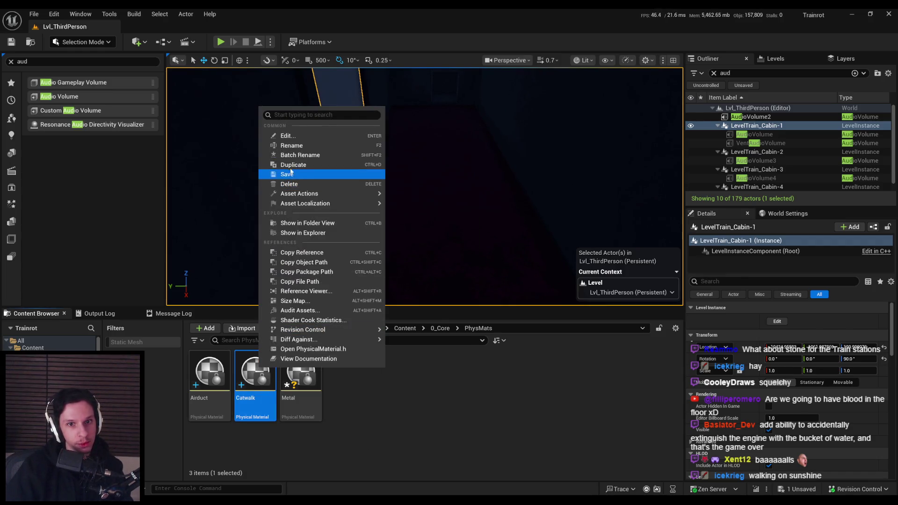
pyautogui.click(290, 166)
pyautogui.write('od')
pyautogui.press('Return')
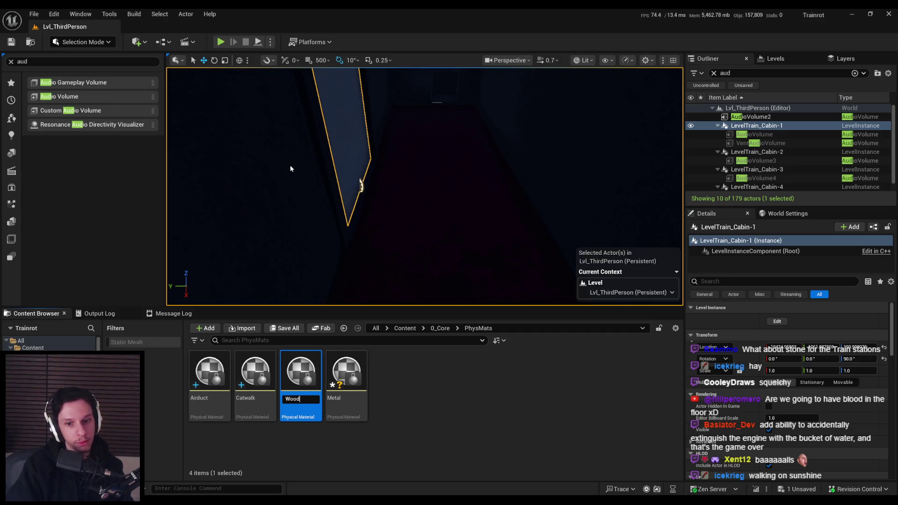
# Create further duplicates named Carpet, Glass and BrokenGlass
pyautogui.rightClick(363, 370)
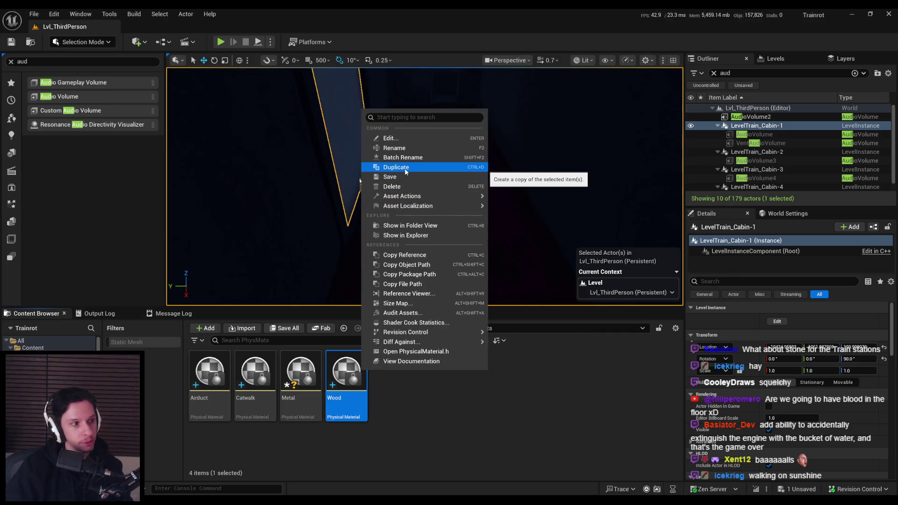
pyautogui.click(405, 167)
pyautogui.write('Carpet')
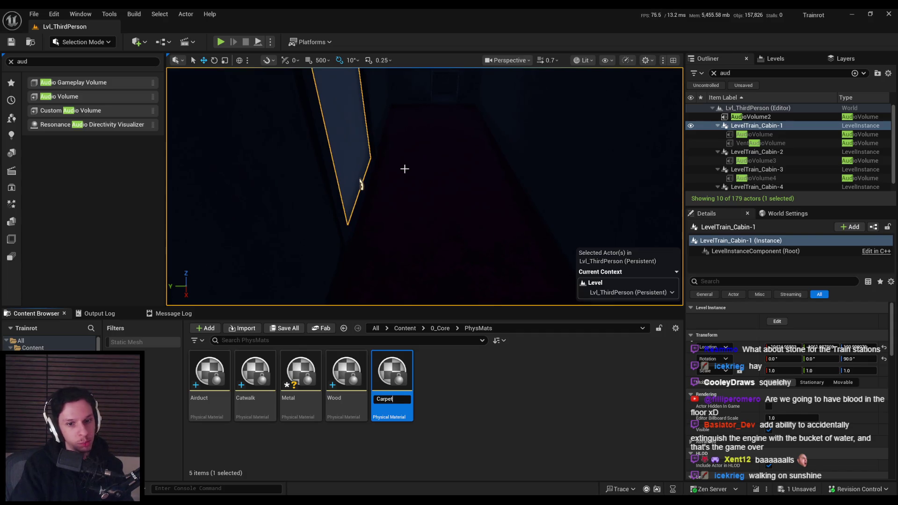
pyautogui.press('Return')
pyautogui.rightClick(267, 374)
pyautogui.moveTo(318, 199)
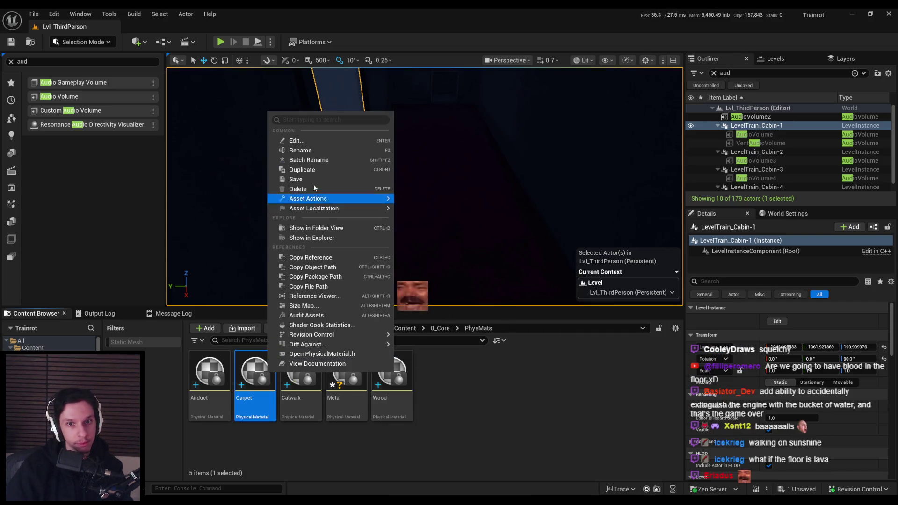
pyautogui.click(309, 171)
pyautogui.write('Glass')
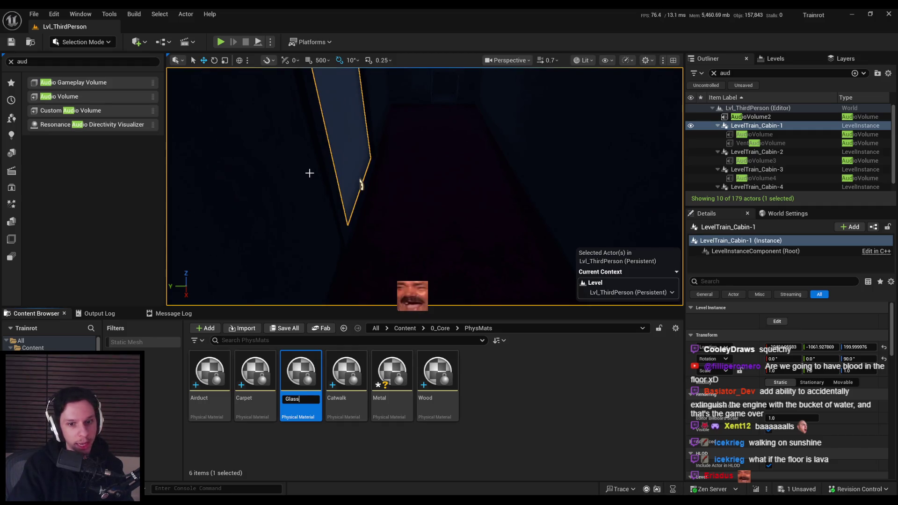
pyautogui.press('Return')
pyautogui.rightClick(346, 374)
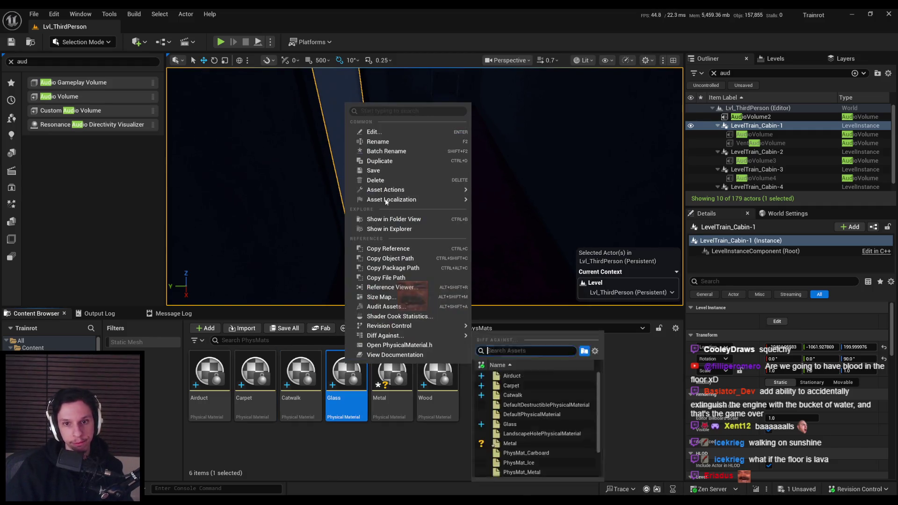
pyautogui.click(380, 162)
pyautogui.write('BrokenGlass')
pyautogui.press('Return')
# Add Water, Flesh and Concrete physical materials as duplicates
pyautogui.rightClick(260, 374)
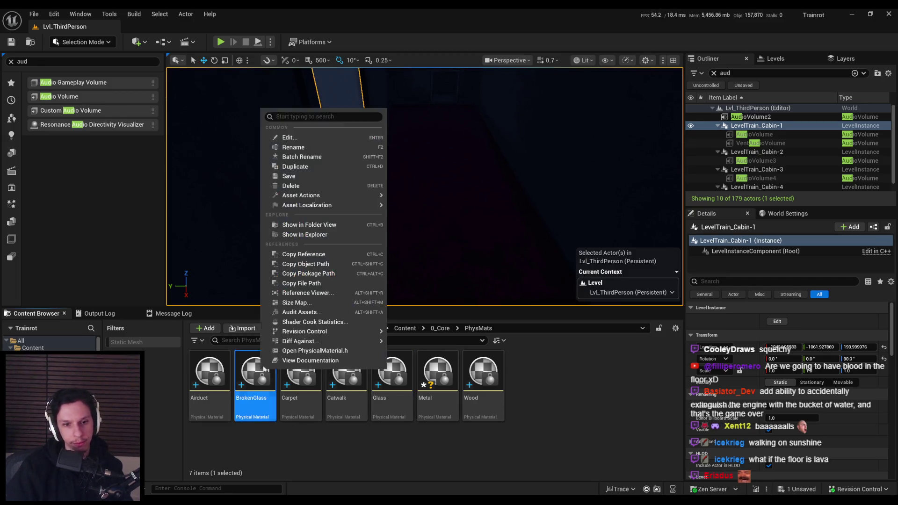
pyautogui.click(301, 168)
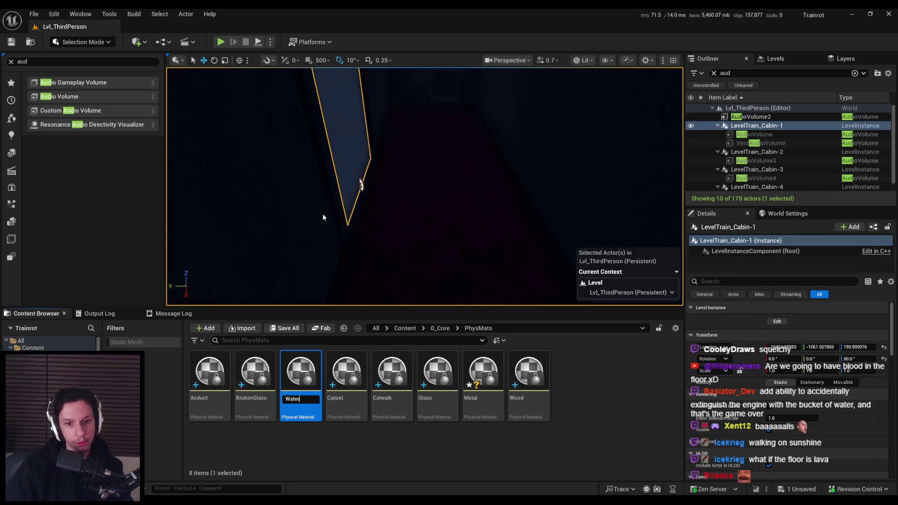
pyautogui.press('Return')
pyautogui.rightClick(465, 374)
pyautogui.click(522, 165)
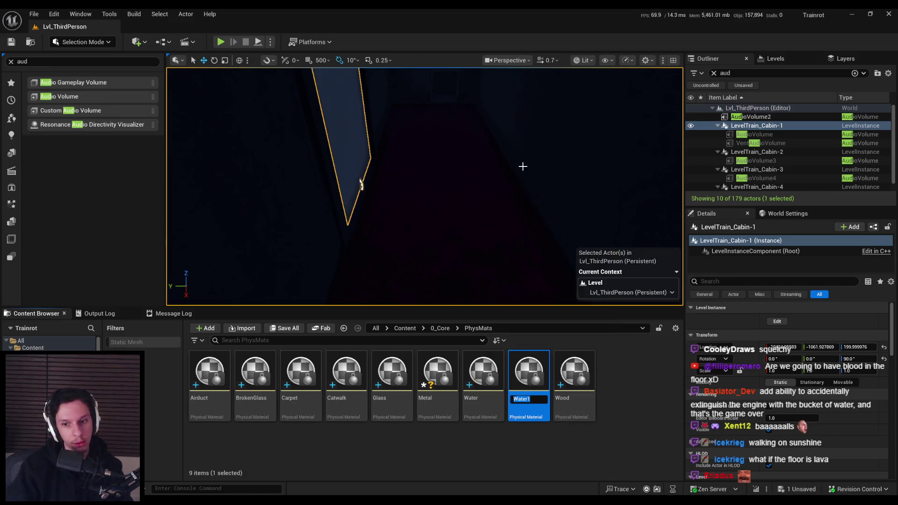
pyautogui.press('Return')
pyautogui.rightClick(397, 374)
pyautogui.click(429, 170)
pyautogui.write('ncret')
pyautogui.press('Return')
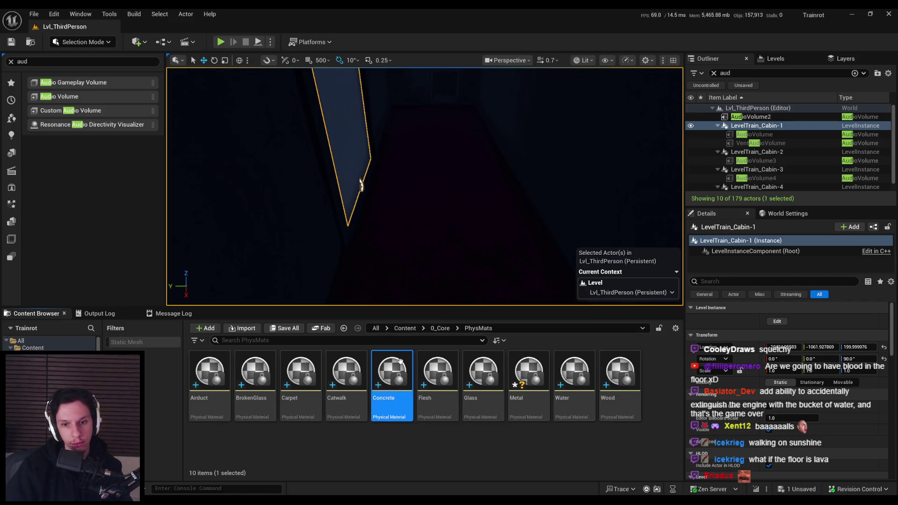
# Duplicate Concrete as Ceramic, then open the Airduct physical material
pyautogui.rightClick(398, 374)
pyautogui.click(437, 164)
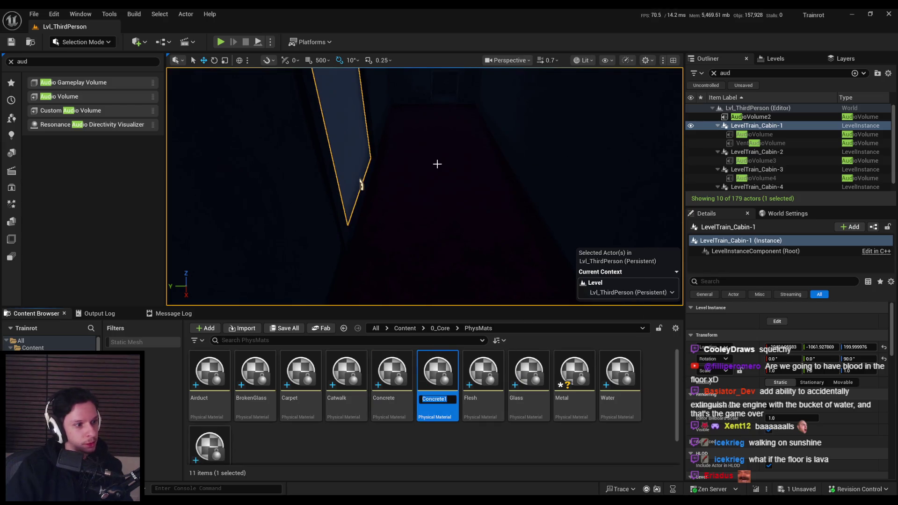
pyautogui.write('Ceramic')
pyautogui.press('Return')
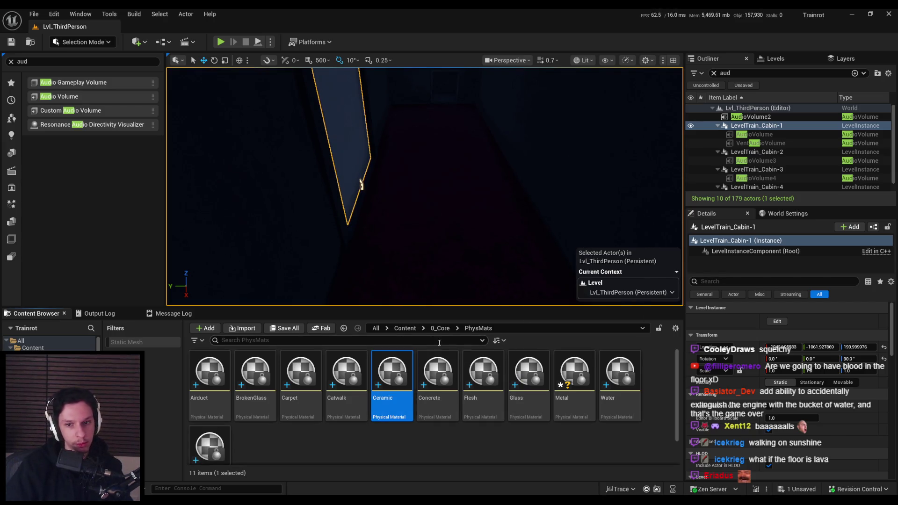
pyautogui.rightClick(401, 374)
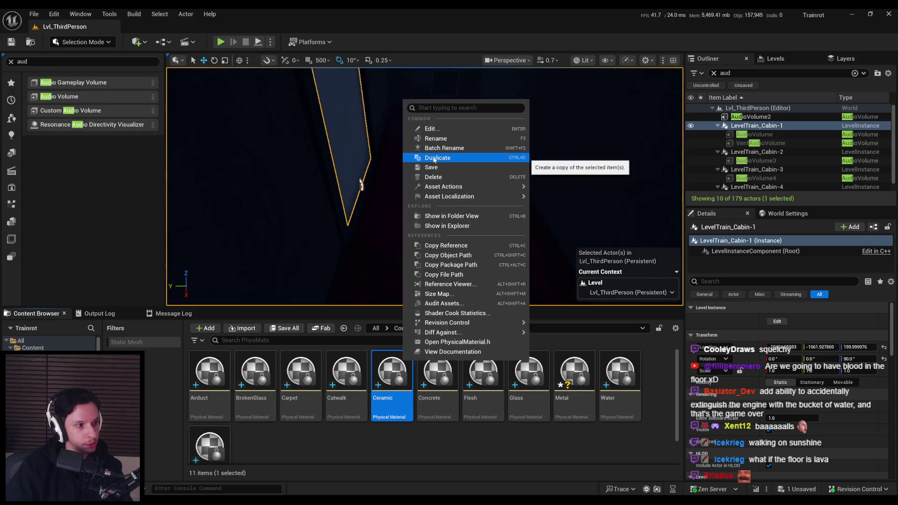
pyautogui.doubleClick(209, 375)
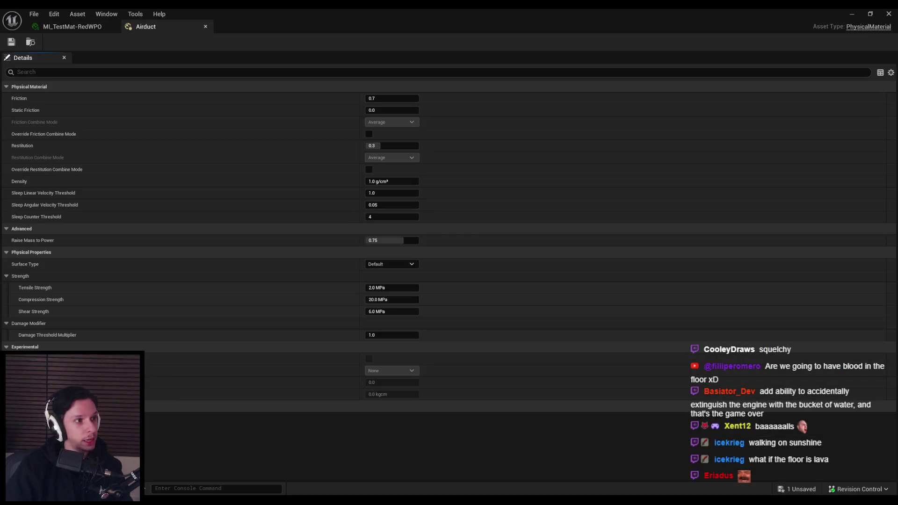
# Set the Airduct and BrokenGlass physical materials to their matching surface types
pyautogui.click(396, 266)
pyautogui.click(388, 289)
pyautogui.click(205, 26)
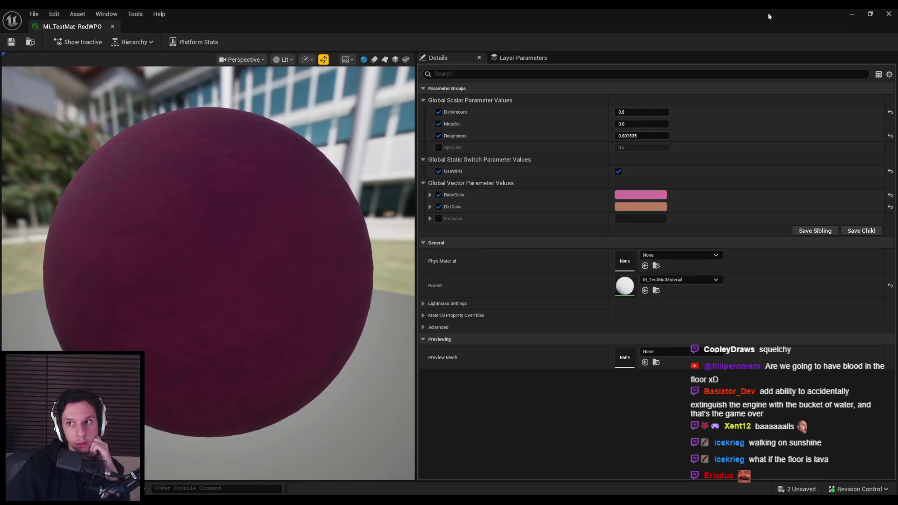
pyautogui.click(854, 15)
pyautogui.doubleClick(251, 374)
pyautogui.click(395, 266)
pyautogui.click(385, 328)
pyautogui.click(852, 13)
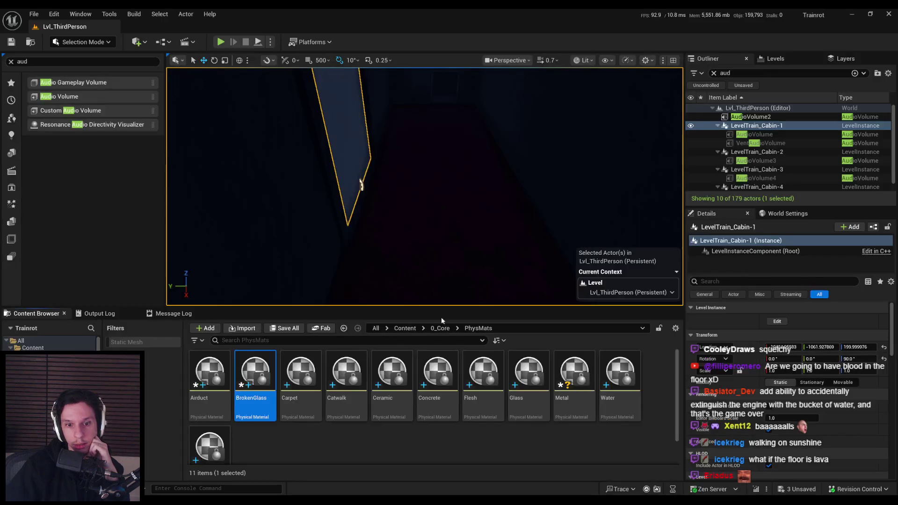
# Give Carpet and Catwalk the Carpet and Catwalk surface types
pyautogui.doubleClick(299, 374)
pyautogui.click(390, 264)
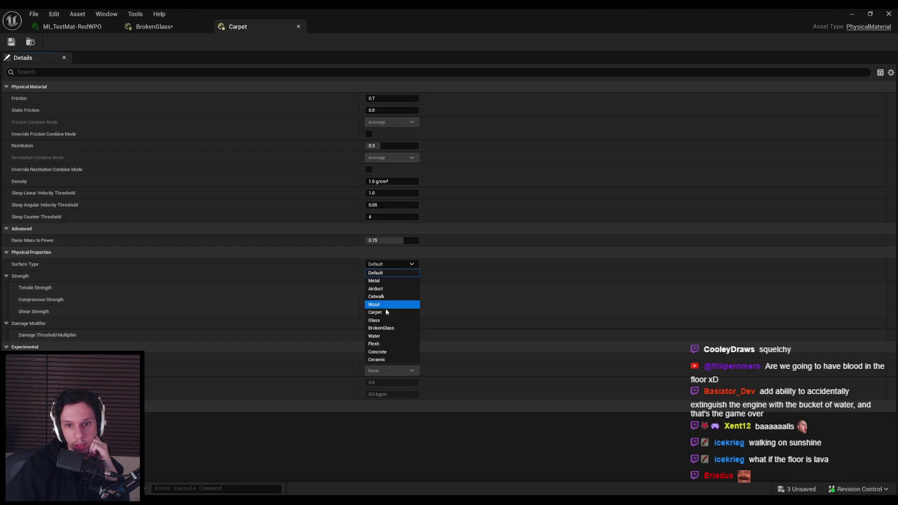
pyautogui.click(386, 313)
pyautogui.middleClick(248, 26)
pyautogui.click(206, 27)
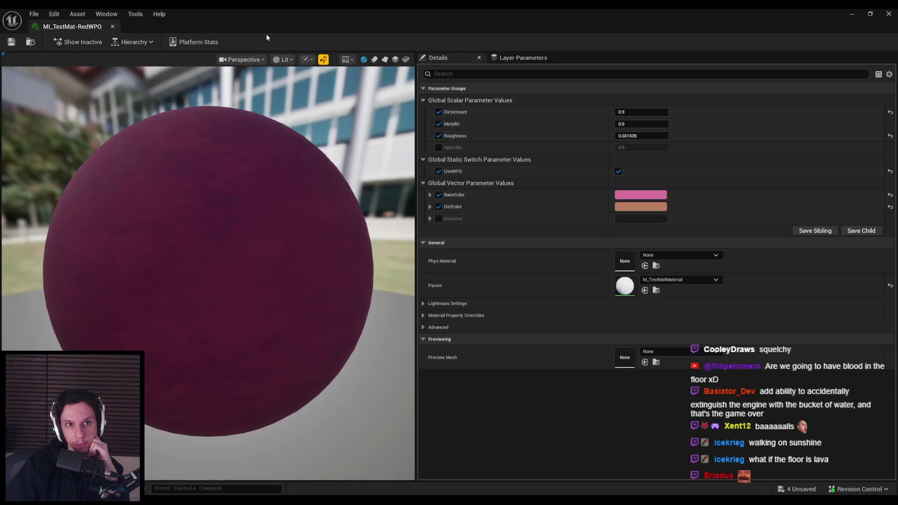
pyautogui.click(852, 14)
pyautogui.doubleClick(346, 382)
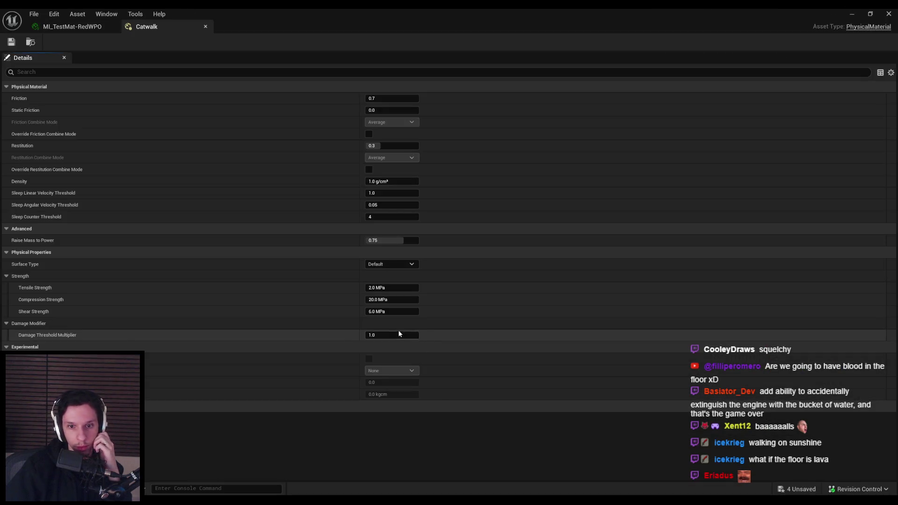
pyautogui.click(388, 264)
pyautogui.click(386, 300)
pyautogui.click(205, 27)
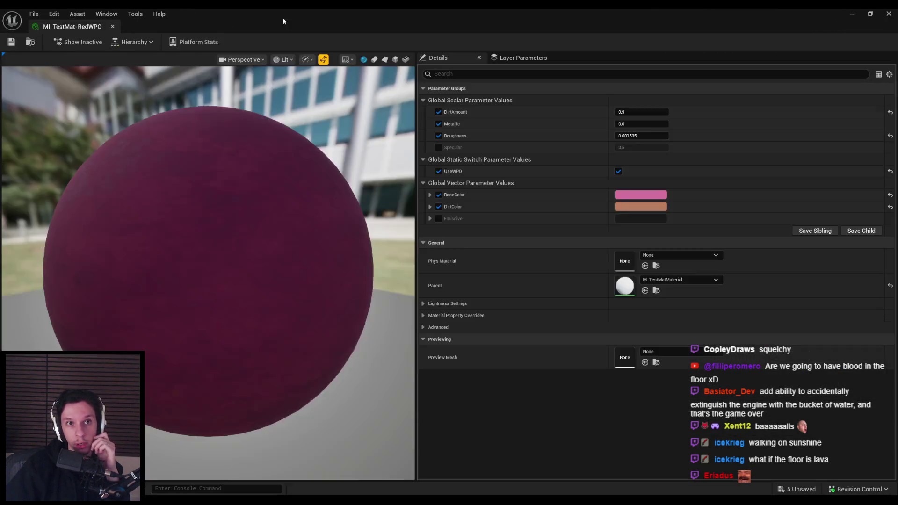
pyautogui.click(852, 14)
# Assign the Ceramic and Concrete surface types to their physical materials
pyautogui.doubleClick(407, 386)
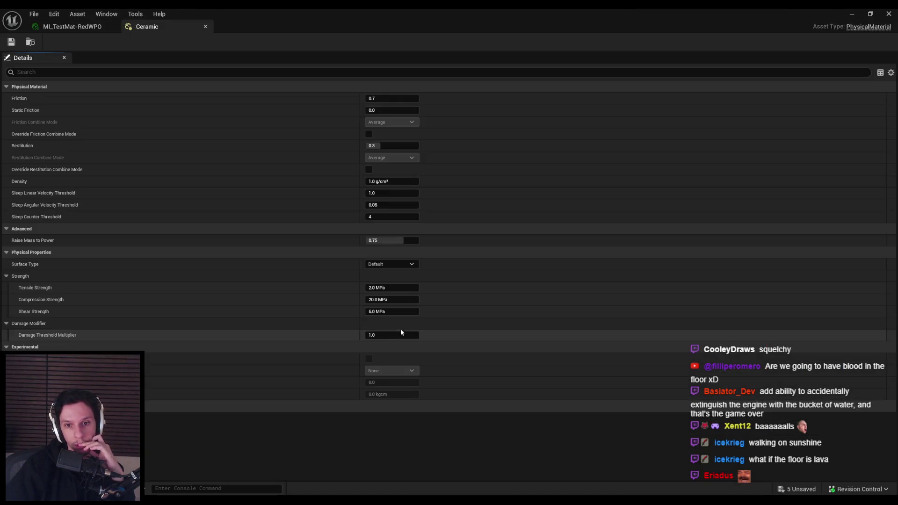
pyautogui.click(383, 264)
pyautogui.click(387, 360)
pyautogui.middleClick(157, 21)
pyautogui.click(853, 14)
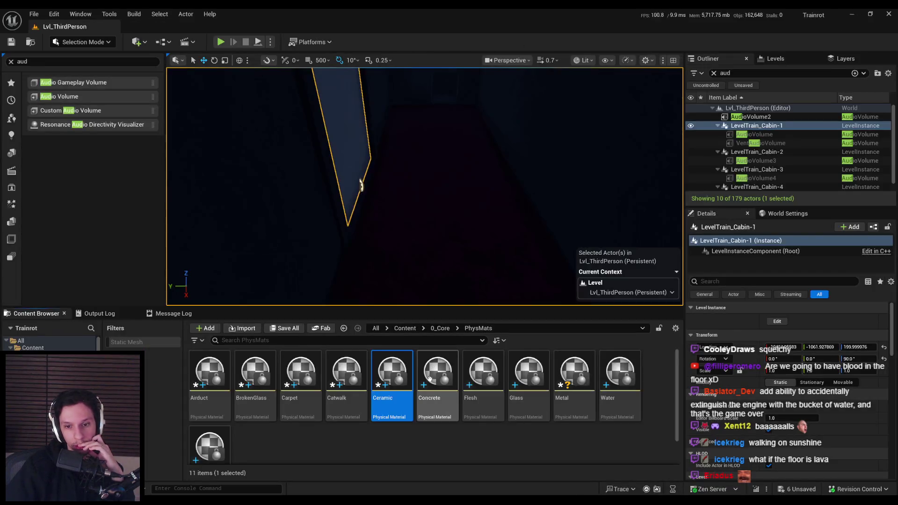
pyautogui.doubleClick(436, 384)
pyautogui.click(387, 263)
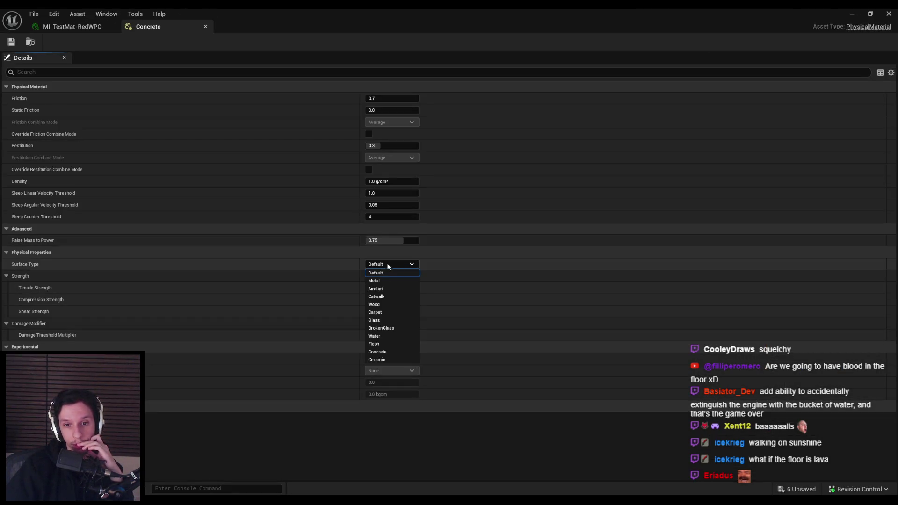
pyautogui.click(377, 351)
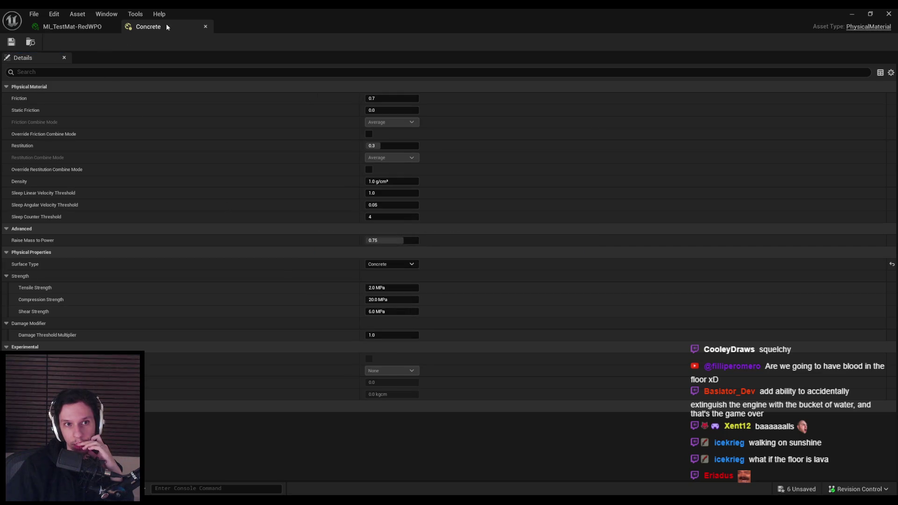
pyautogui.middleClick(166, 27)
pyautogui.click(848, 17)
# Set Flesh to the Flesh surface type and Glass to Glass, saving Glass
pyautogui.doubleClick(472, 367)
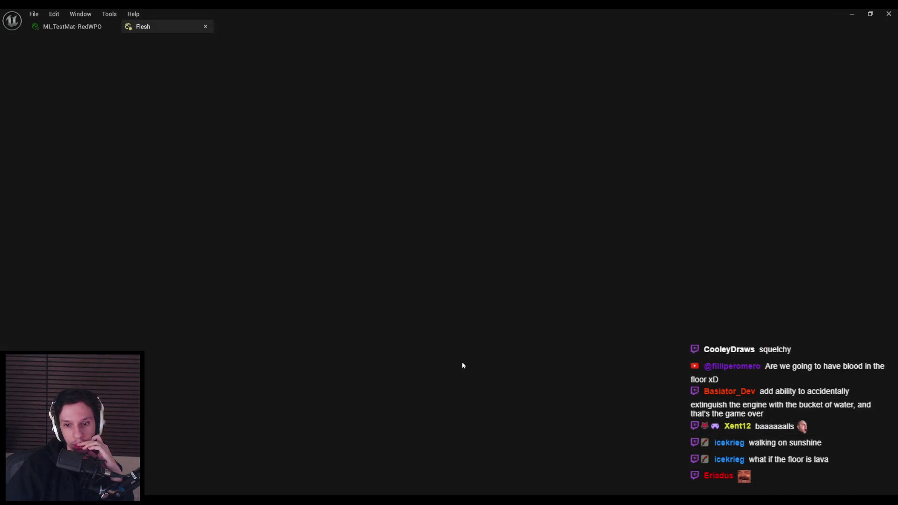
pyautogui.click(392, 264)
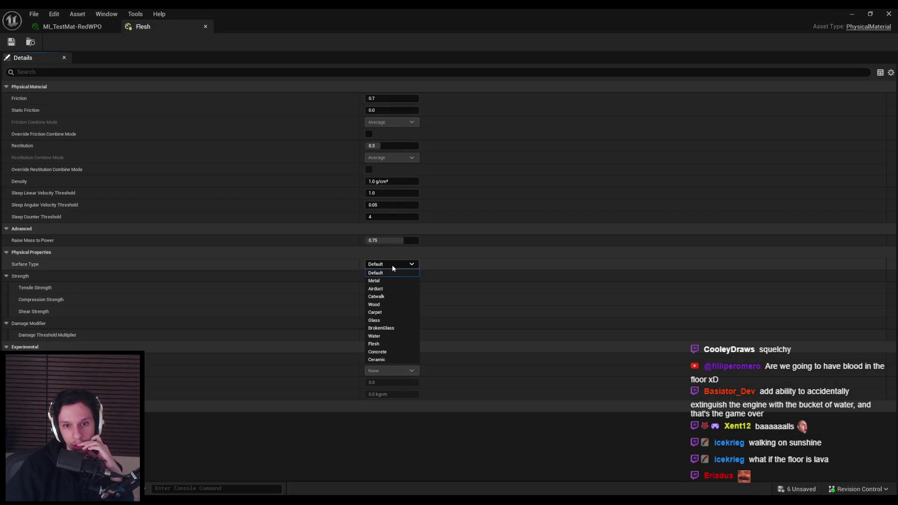
pyautogui.click(384, 344)
pyautogui.middleClick(195, 20)
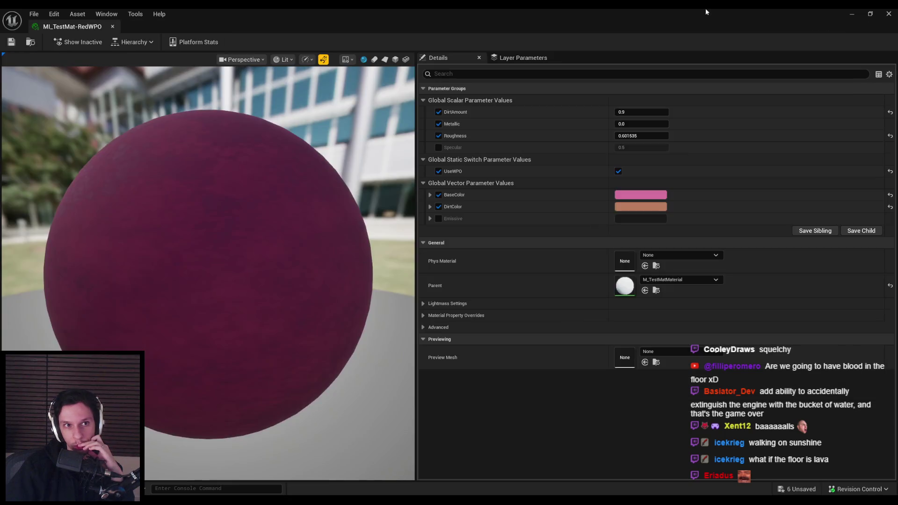
pyautogui.click(846, 17)
pyautogui.doubleClick(518, 392)
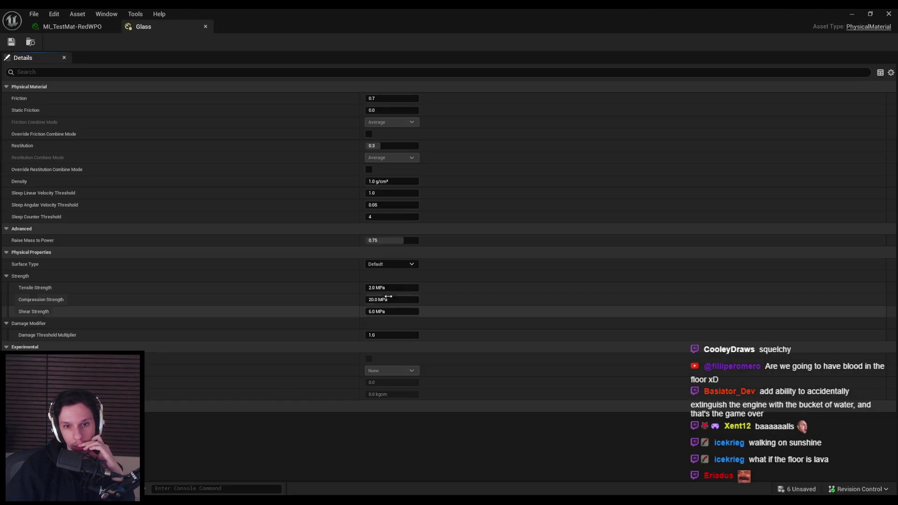
pyautogui.click(387, 263)
pyautogui.click(384, 321)
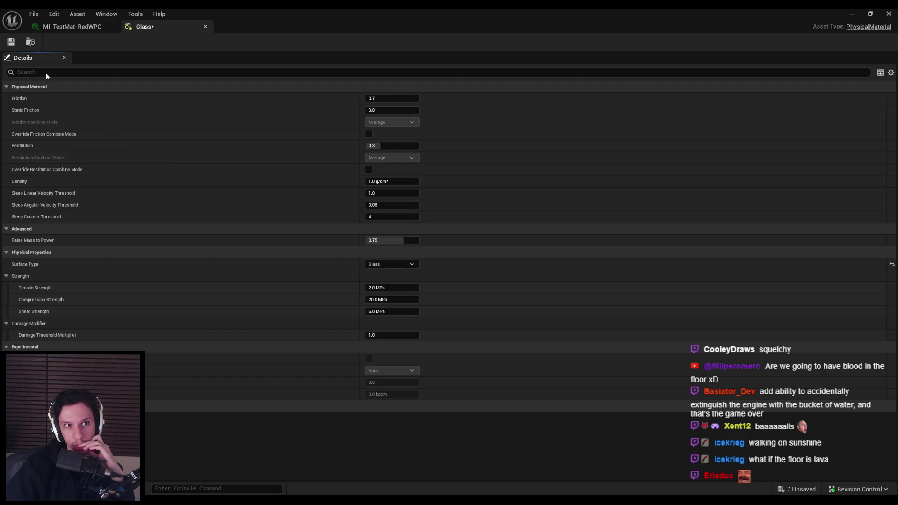
pyautogui.hotkey('ctrl', 's')
pyautogui.click(205, 27)
pyautogui.click(845, 15)
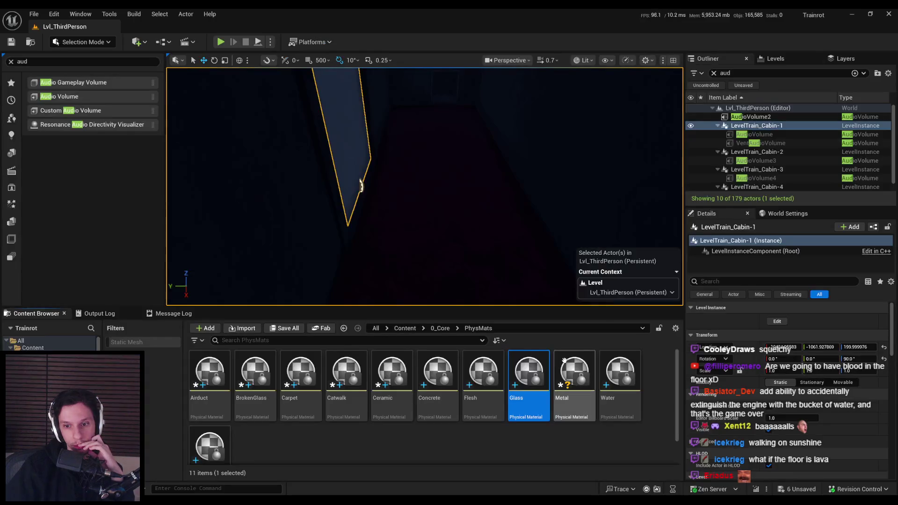
# Set Metal's surface type to Metal and save, then give Water the Water type
pyautogui.doubleClick(580, 368)
pyautogui.click(386, 265)
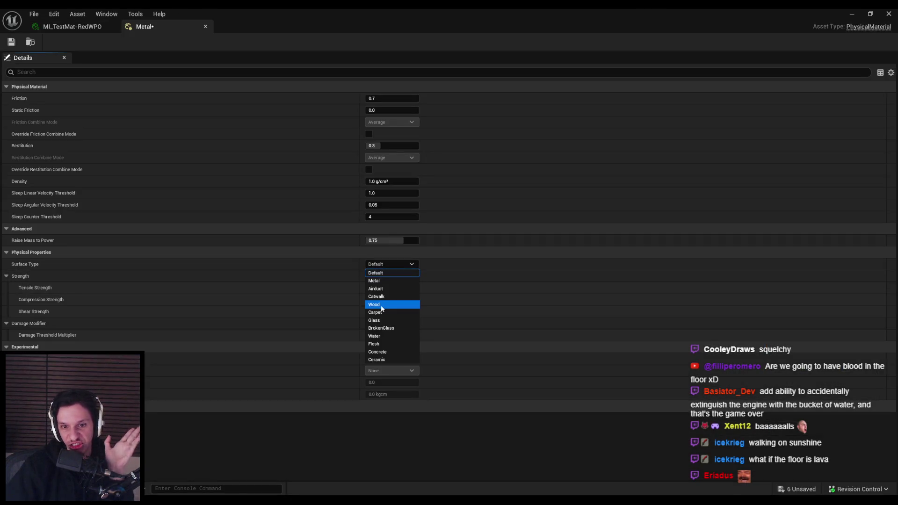
pyautogui.click(383, 281)
pyautogui.hotkey('ctrl', 's')
pyautogui.click(850, 14)
pyautogui.click(616, 390)
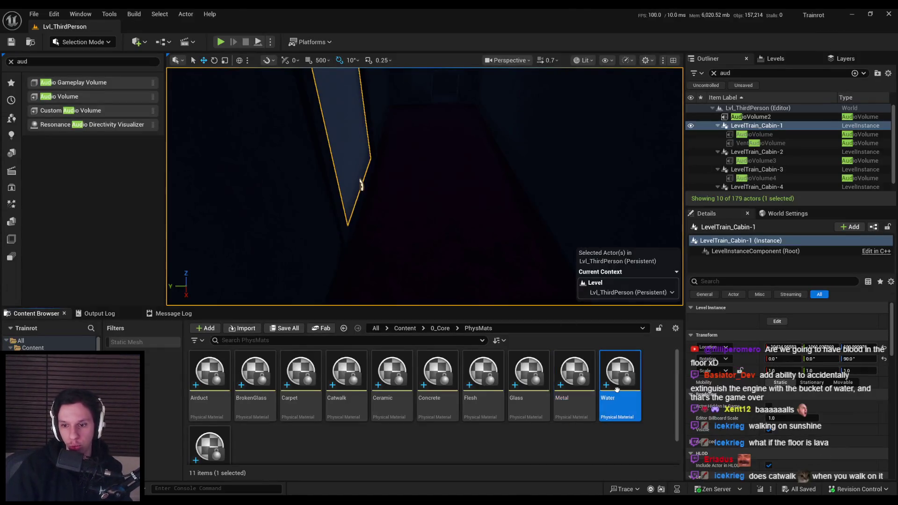
pyautogui.doubleClick(617, 390)
pyautogui.click(382, 265)
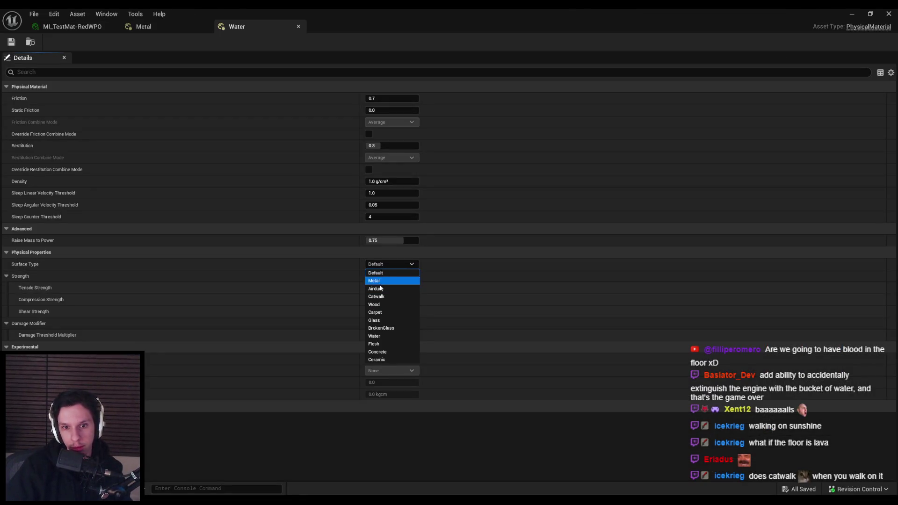
pyautogui.click(374, 336)
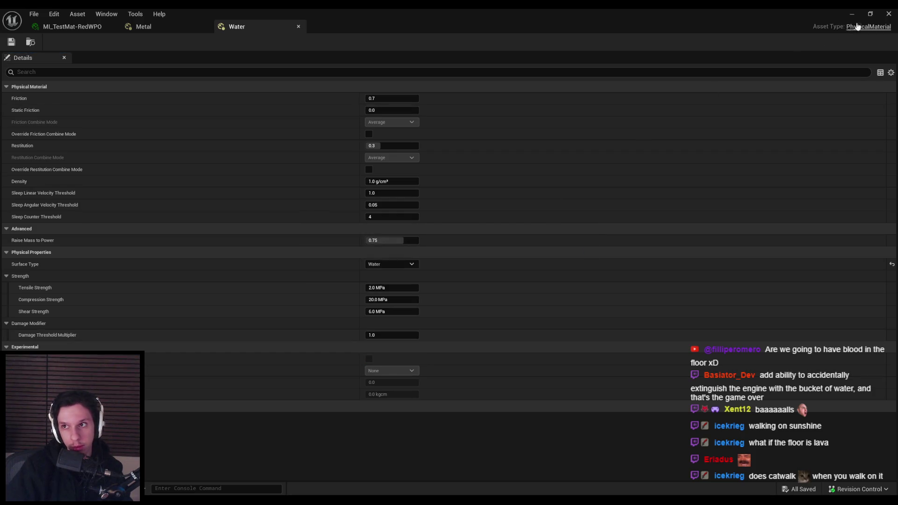
pyautogui.click(206, 26)
pyautogui.click(852, 14)
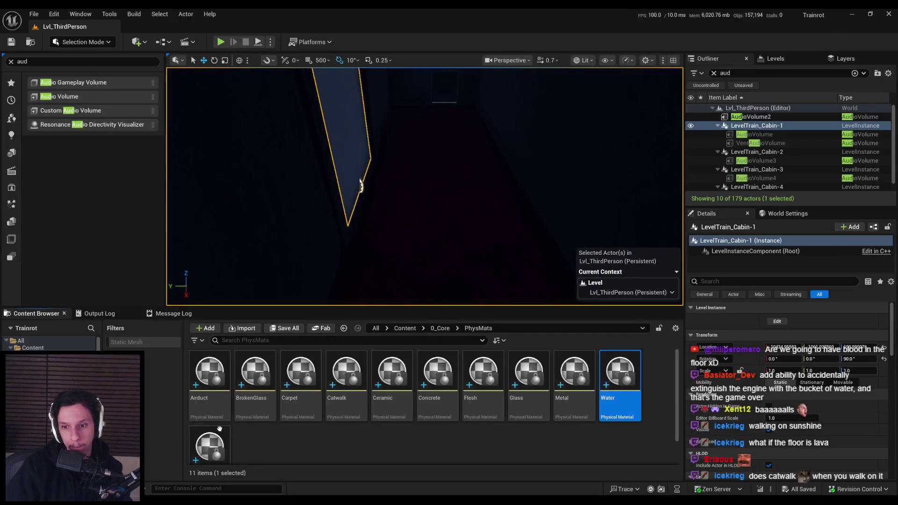
# Set the Wood physical material's surface type to Wood and close it
pyautogui.doubleClick(207, 438)
pyautogui.click(389, 264)
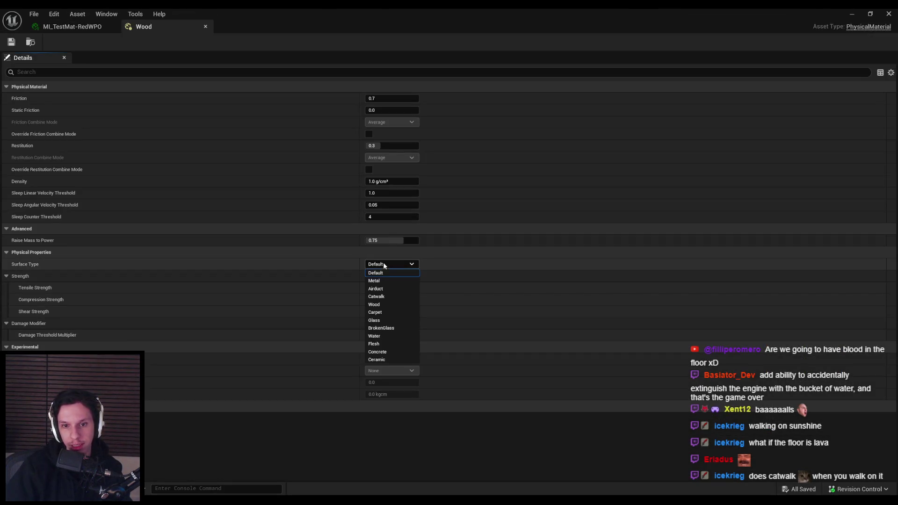
pyautogui.click(377, 305)
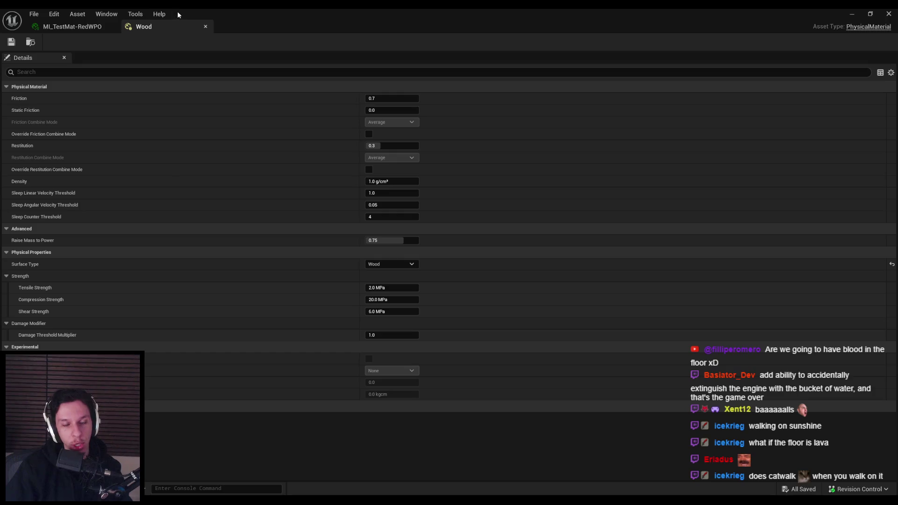
pyautogui.middleClick(153, 29)
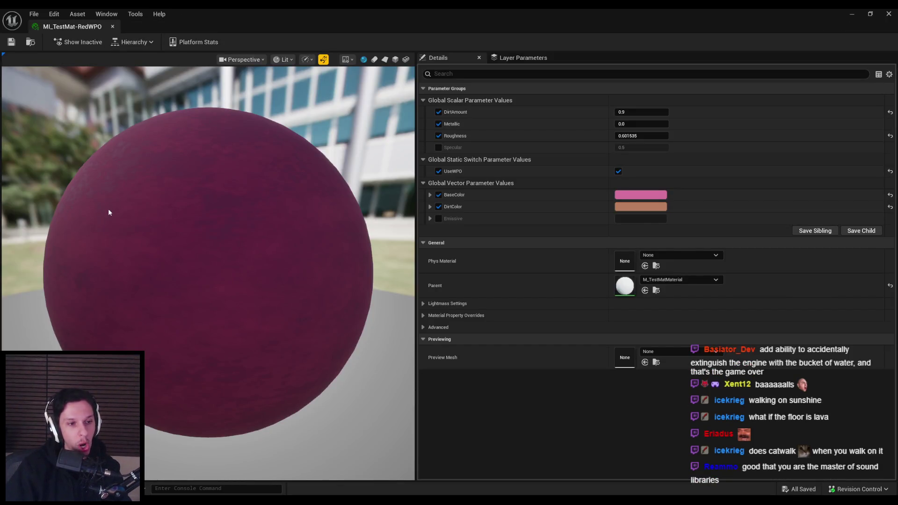
# Assign Carpet as the Phys Material of MI_TestMat-RedWPO
pyautogui.moveTo(115, 216); pyautogui.dragTo(220, 245)
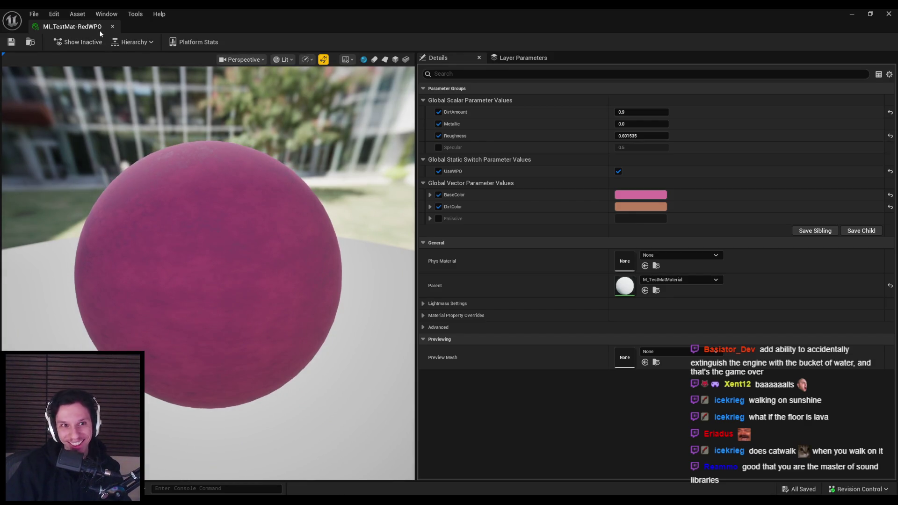
pyautogui.click(688, 254)
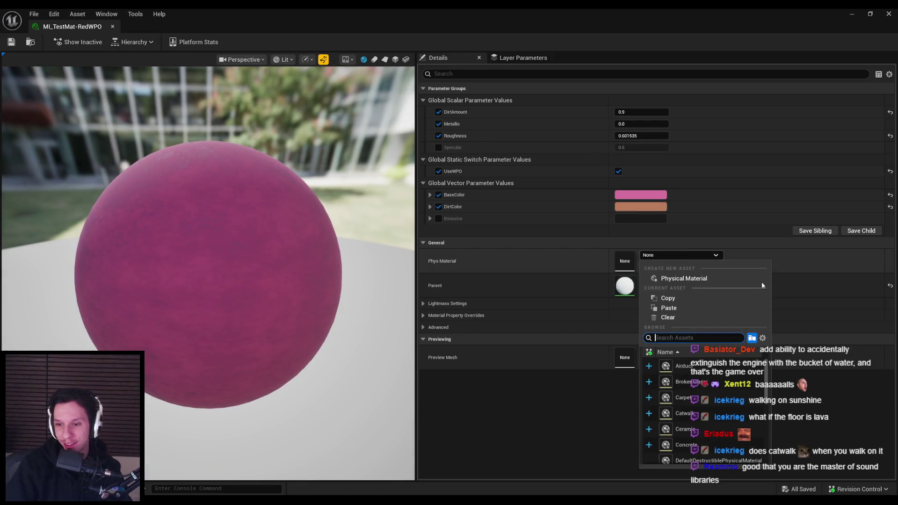
pyautogui.click(683, 398)
pyautogui.click(676, 255)
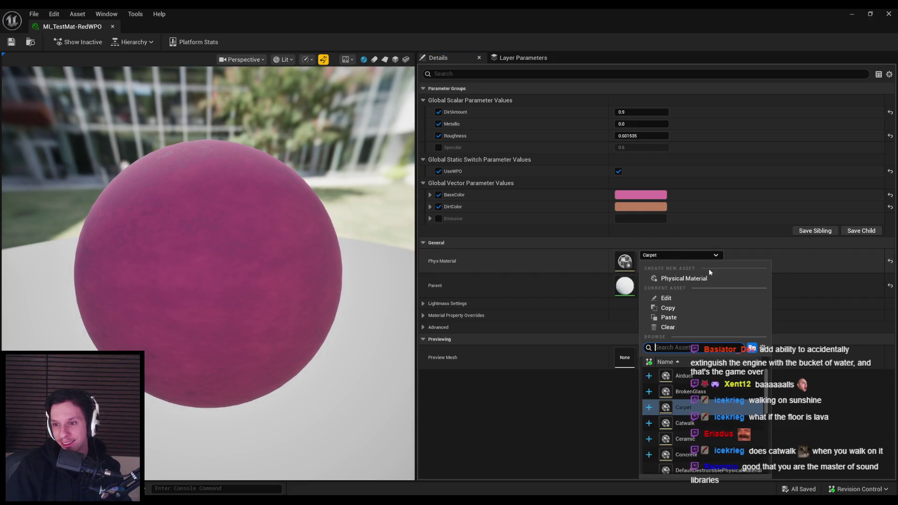
pyautogui.click(763, 349)
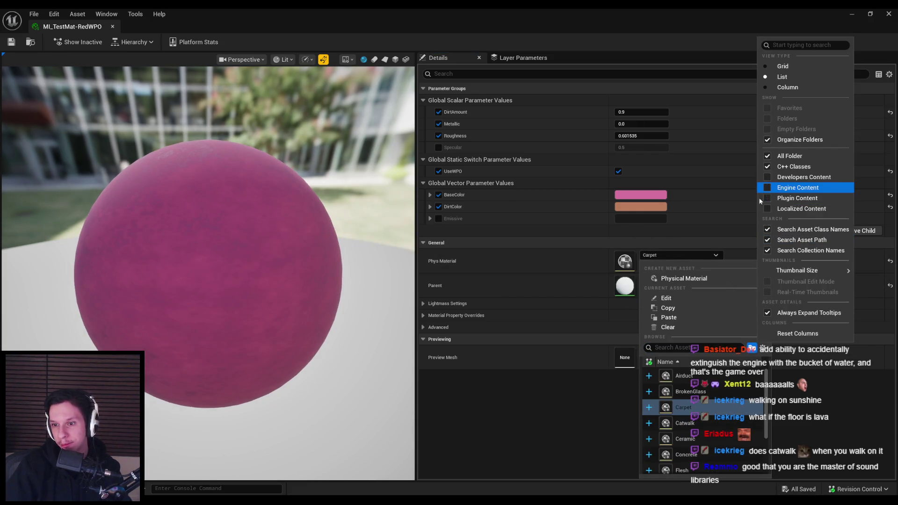
pyautogui.click(561, 411)
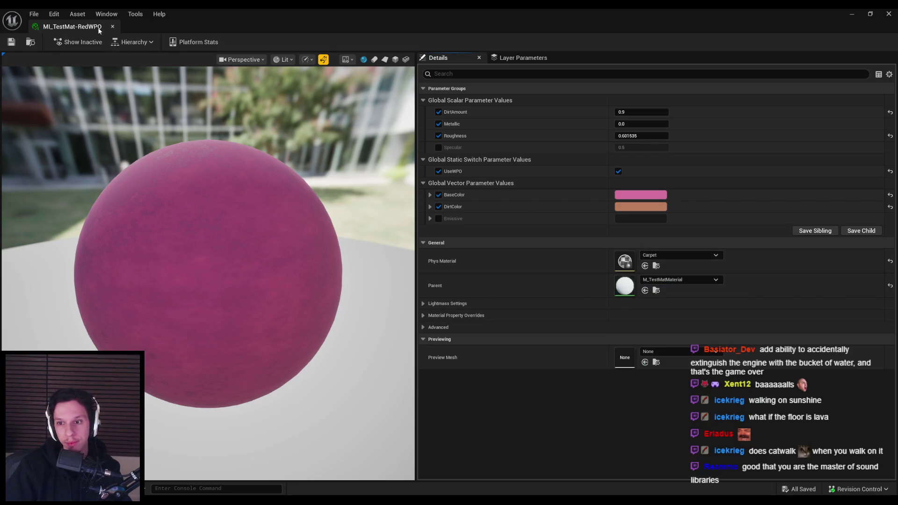
# Return to the level editor, pull the camera back, and go back to the 0_Core folder
pyautogui.hotkey('alt', 'Tab')
pyautogui.press('s')
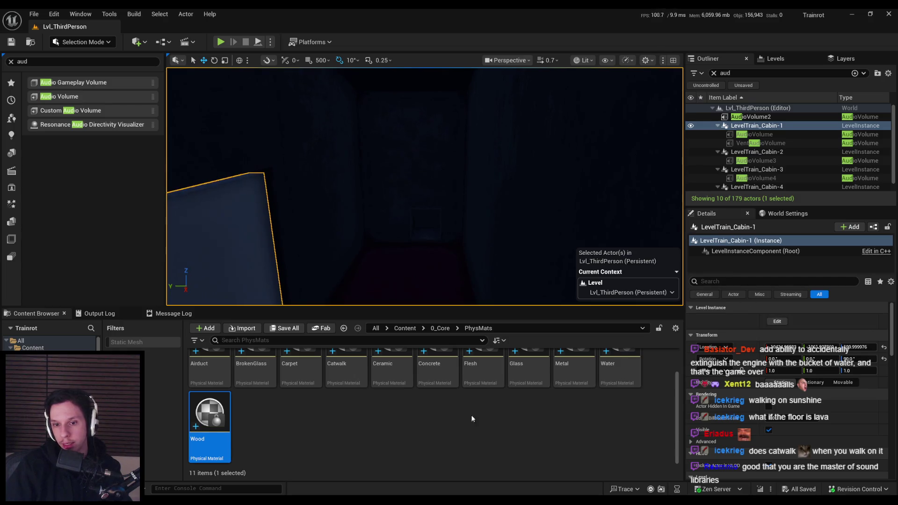
pyautogui.hotkey('alt', 'Left')
# Open MI_TestMat-MetalDark from 3_MaterialLibrary and set its Phys Material to Metal
pyautogui.click(492, 328)
pyautogui.click(406, 328)
pyautogui.doubleClick(347, 371)
pyautogui.moveTo(413, 308); pyautogui.dragTo(419, 164)
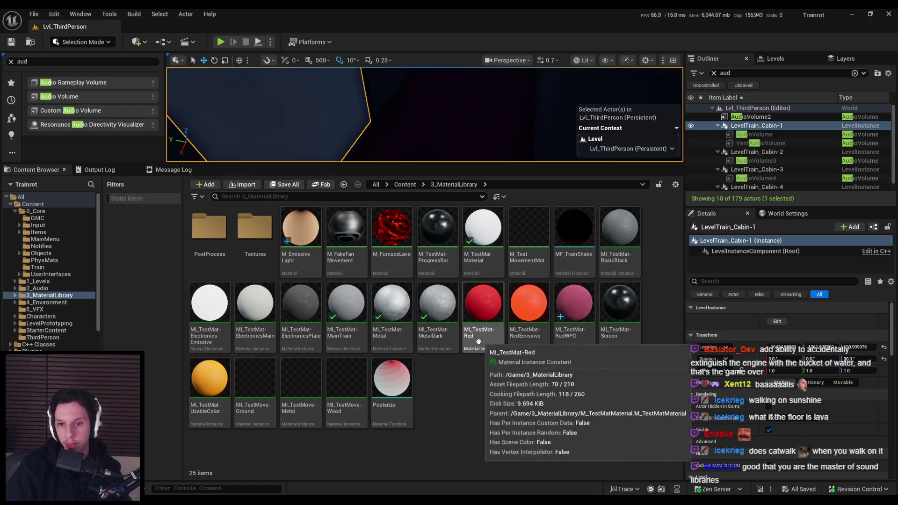
pyautogui.doubleClick(437, 309)
pyautogui.click(678, 255)
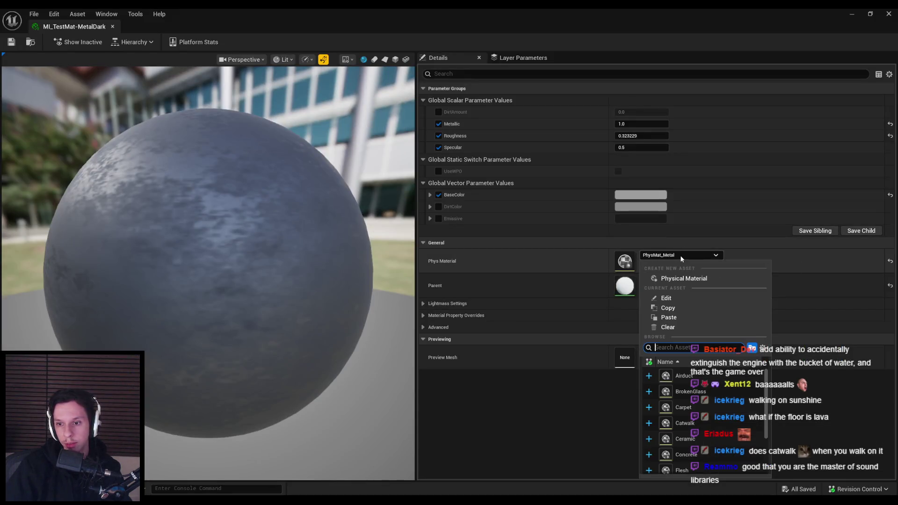
pyautogui.moveTo(692, 437)
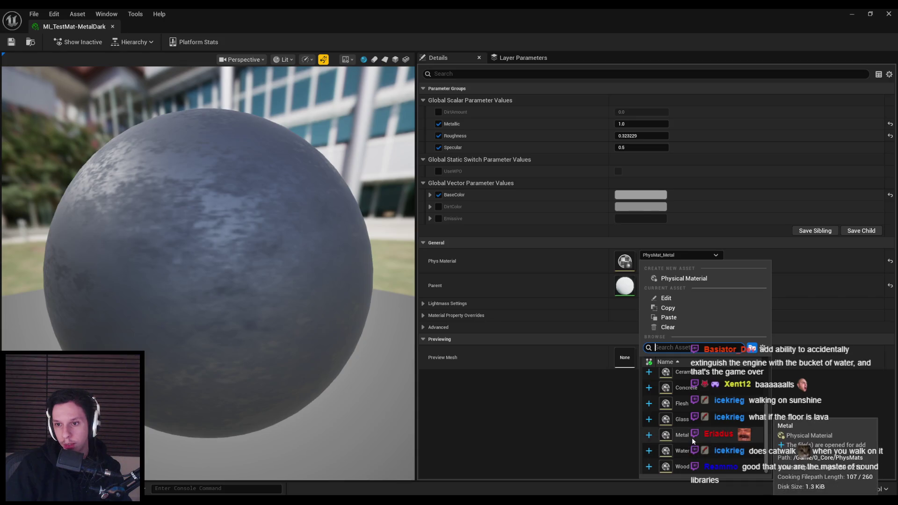
pyautogui.click(692, 437)
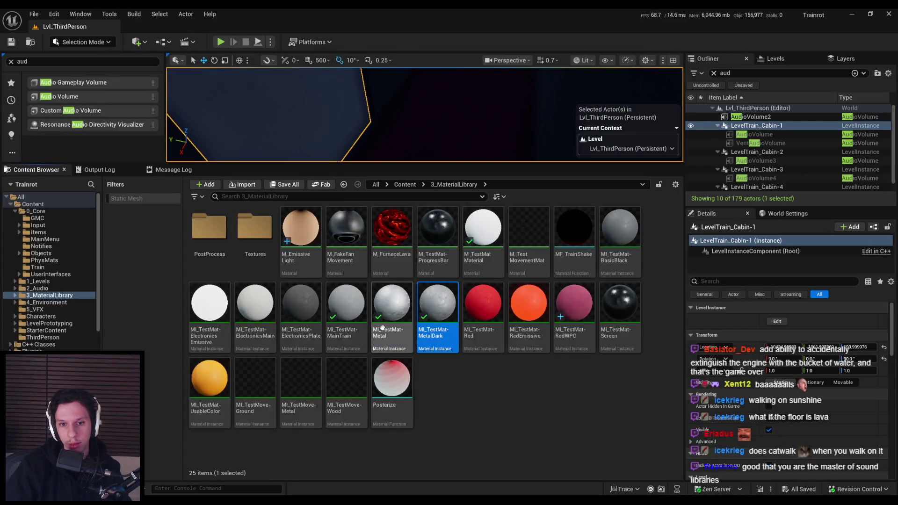
# Set MI_TestMat-Metal's Phys Material to Metal, close it, and return to the Content root
pyautogui.doubleClick(391, 329)
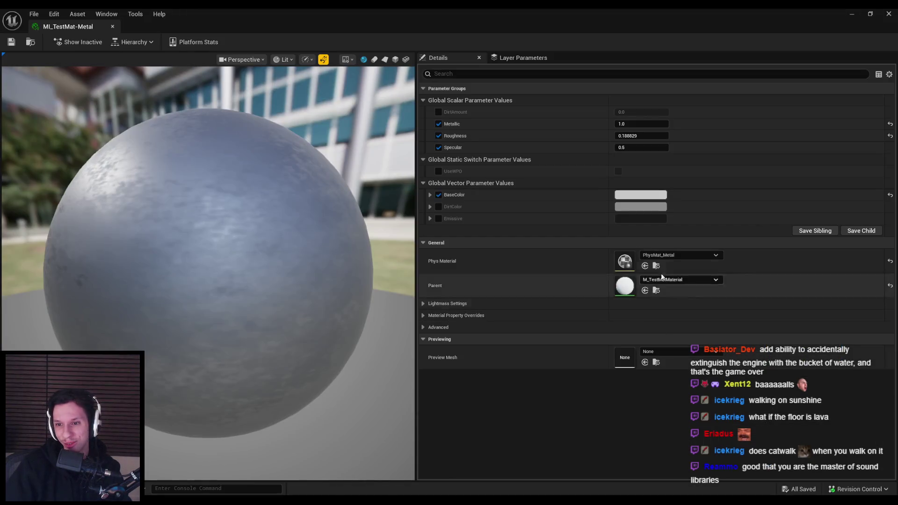
pyautogui.click(673, 256)
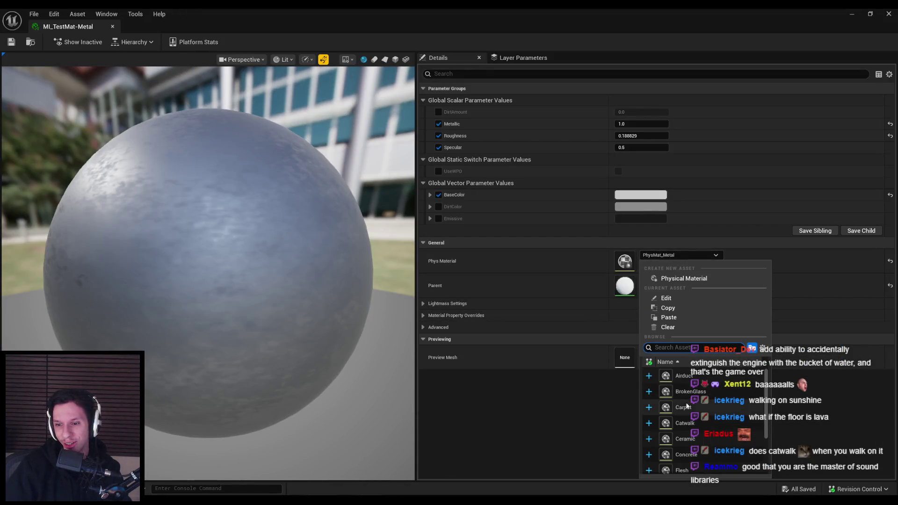
pyautogui.moveTo(687, 403)
pyautogui.click(682, 435)
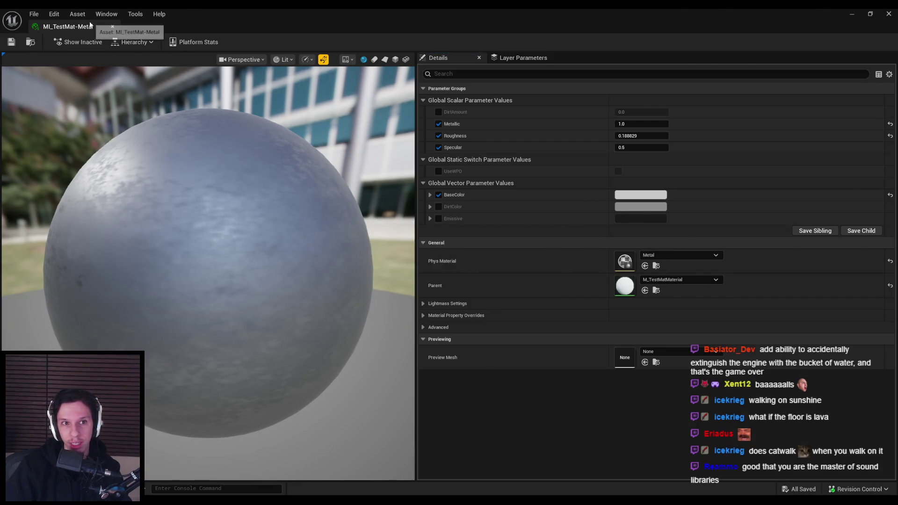
pyautogui.click(112, 26)
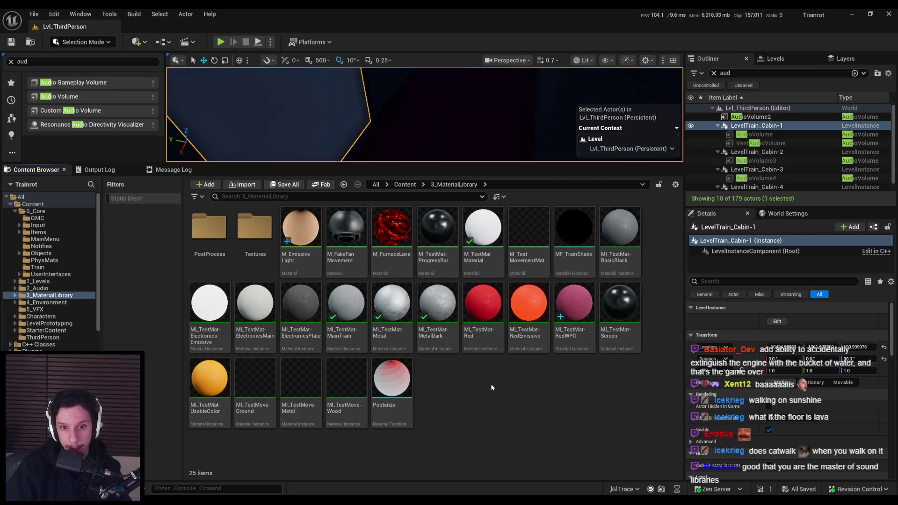
pyautogui.click(406, 184)
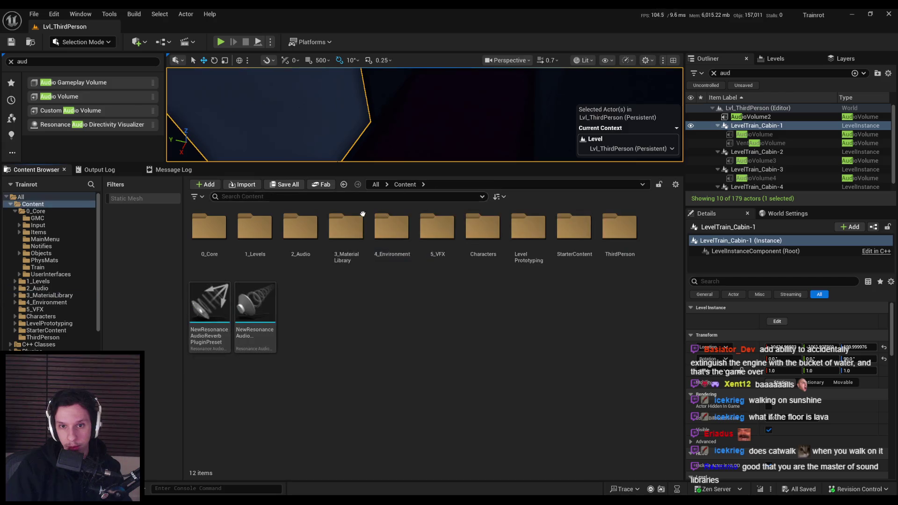
# Browse through 0_Core, Objects and 4_Environment, ending back at the Content root
pyautogui.doubleClick(209, 229)
pyautogui.doubleClick(438, 227)
pyautogui.hotkey('alt', 'Right')
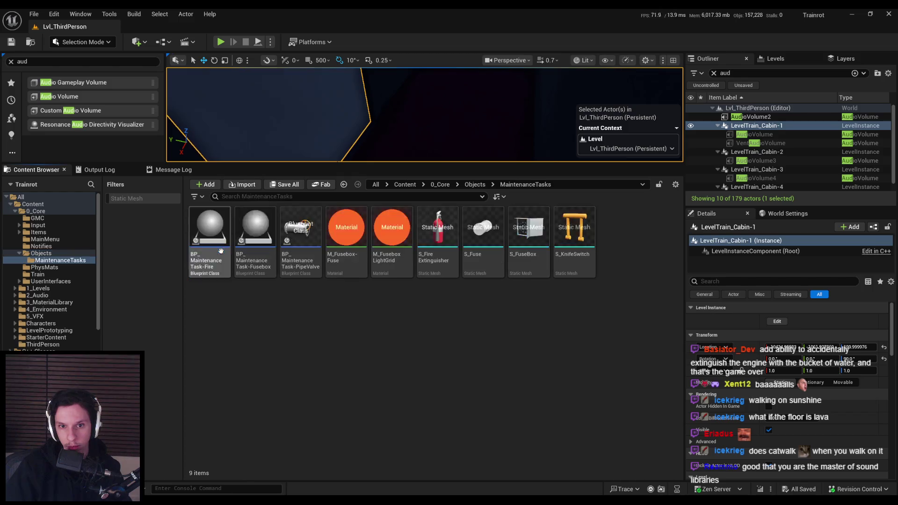
pyautogui.hotkey('alt', 'Left')
pyautogui.hotkey('alt', 'Left')
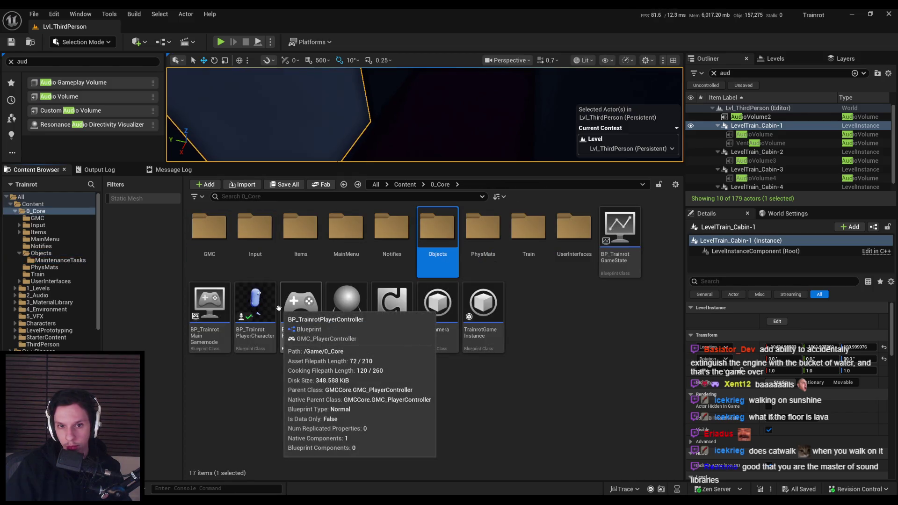
pyautogui.hotkey('alt', 'Left')
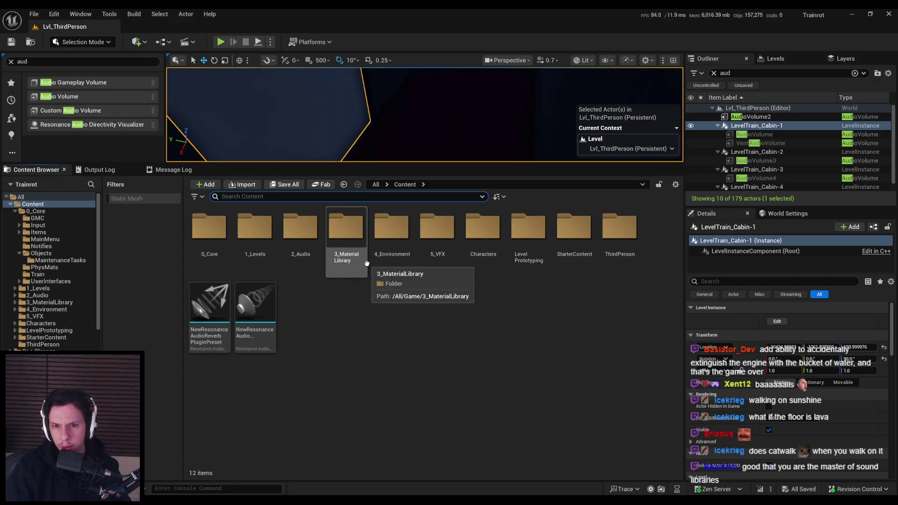
pyautogui.doubleClick(392, 229)
pyautogui.doubleClick(209, 229)
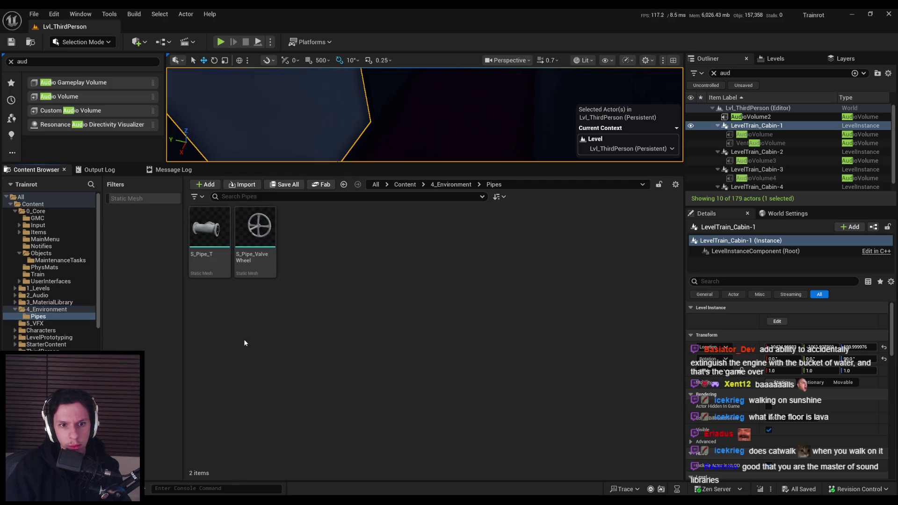
pyautogui.hotkey('alt', 'Left')
pyautogui.hotkey('alt', 'Left')
pyautogui.click(367, 340)
# Search the content for 'rim' and browse to M_GrateTrimsheet's folder
pyautogui.click(332, 197)
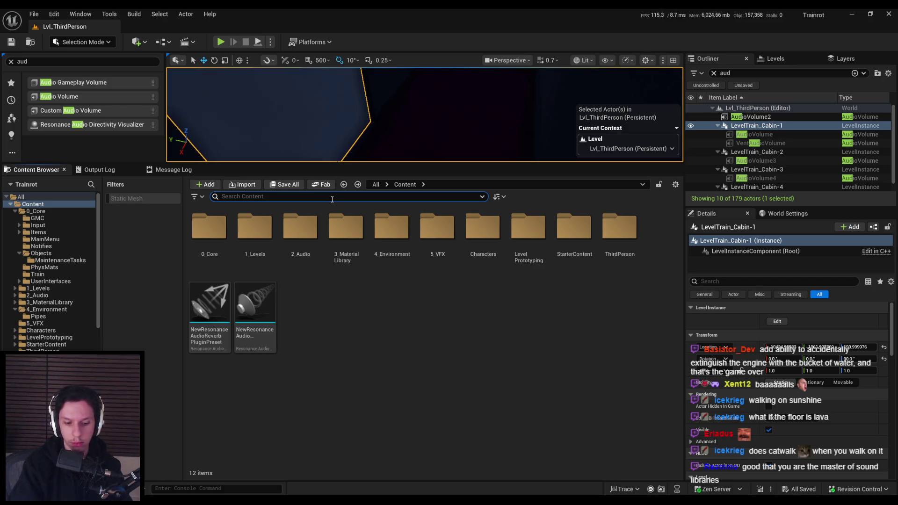
pyautogui.write('trim')
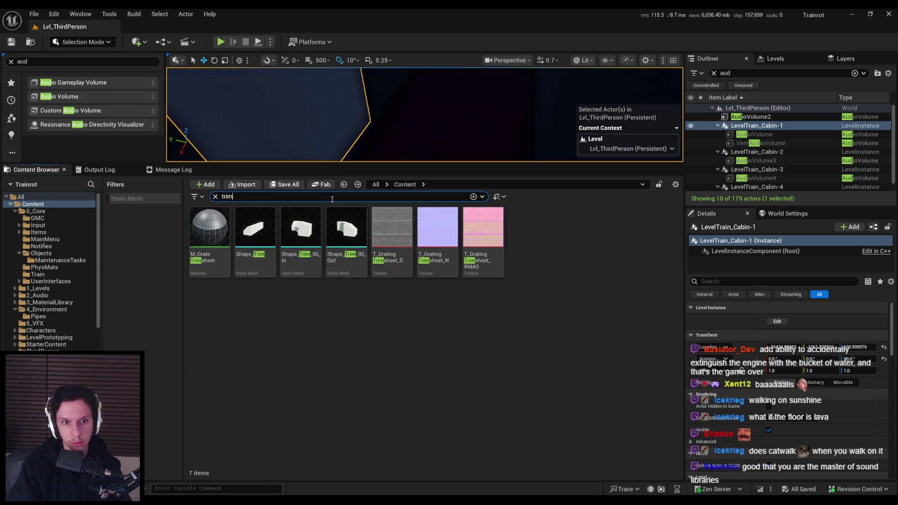
pyautogui.moveTo(211, 266)
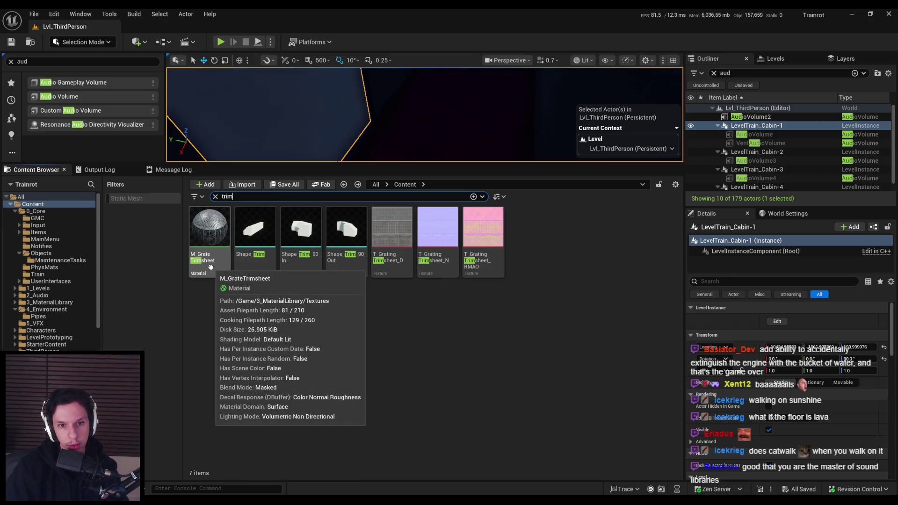
pyautogui.click(211, 267)
pyautogui.hotkey('ctrl', 'b')
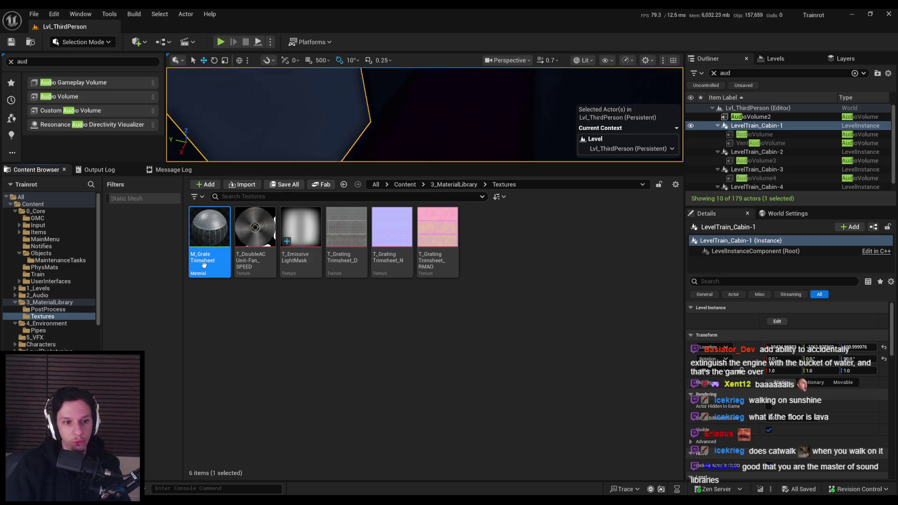
# Move M_GrateTrimsheet into 3_MaterialLibrary, confirming the check out, and open that folder
pyautogui.moveTo(9, 322); pyautogui.dragTo(40, 304)
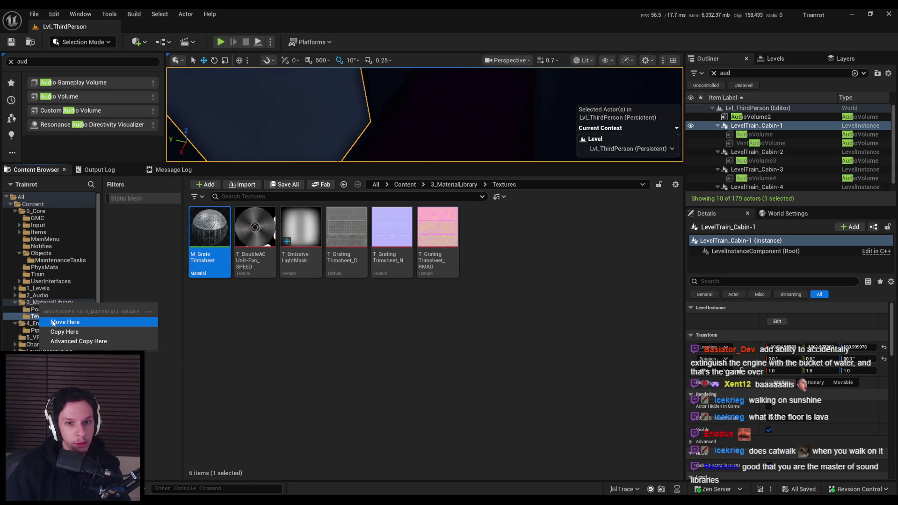
pyautogui.click(53, 322)
pyautogui.click(462, 355)
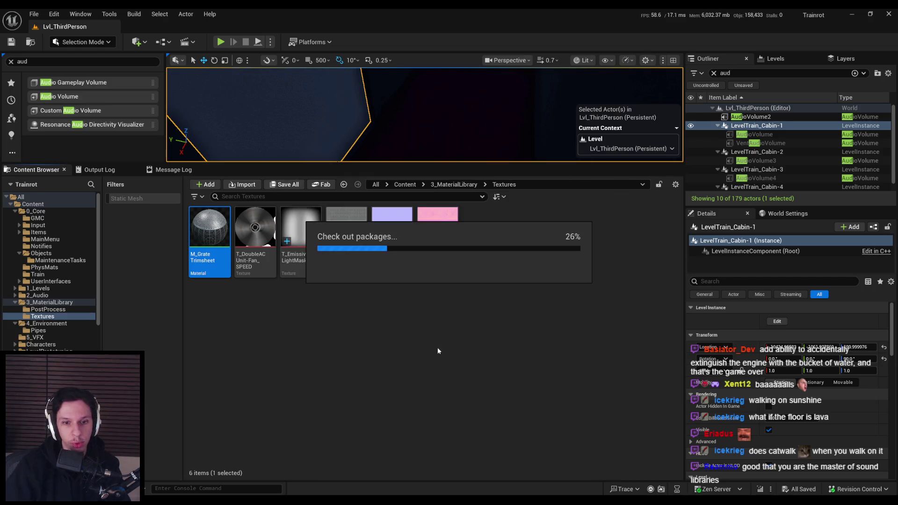
pyautogui.click(56, 302)
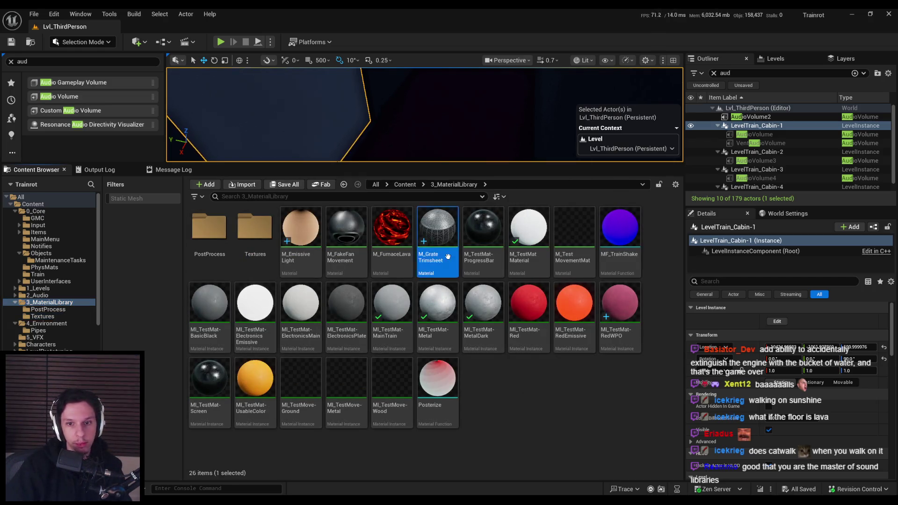
# Set M_GrateTrimsheet's Physical Material to Catwalk, apply it, and close the material editor
pyautogui.doubleClick(448, 256)
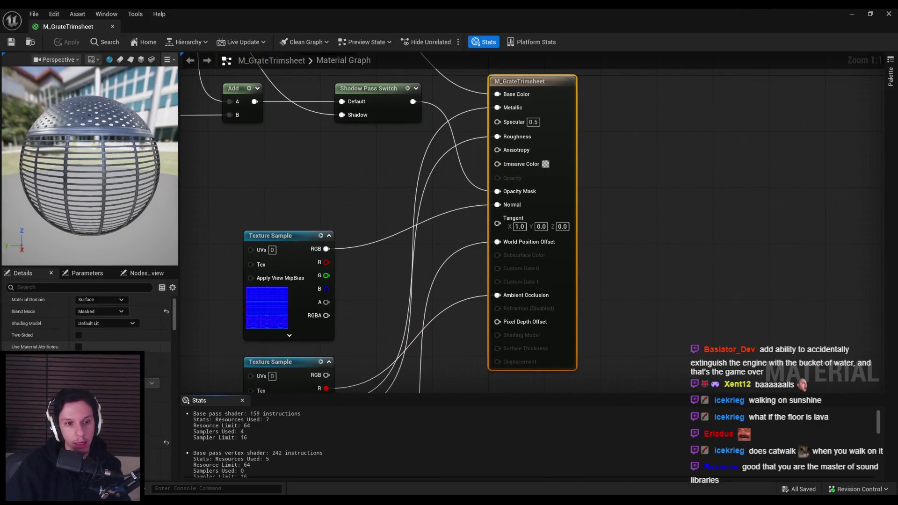
pyautogui.scroll(-5, 87, 323)
pyautogui.scroll(-5, 177, 394)
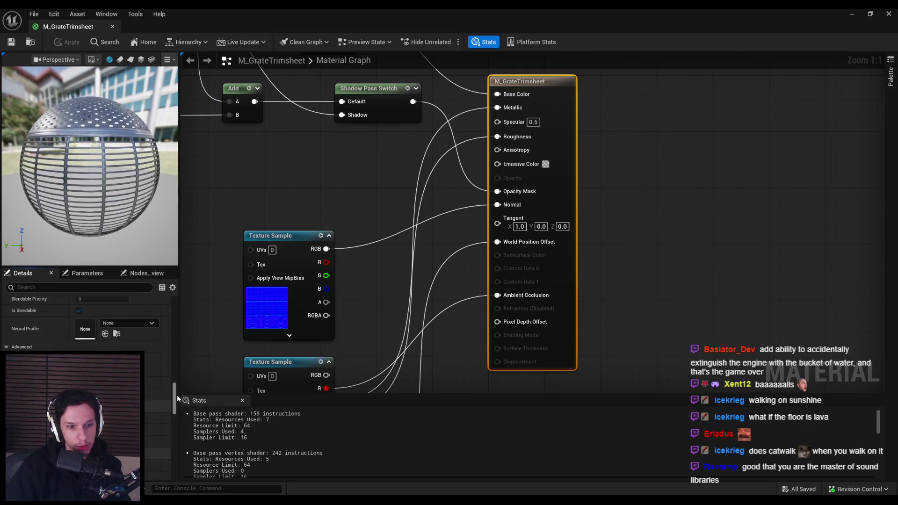
pyautogui.scroll(-5, 177, 395)
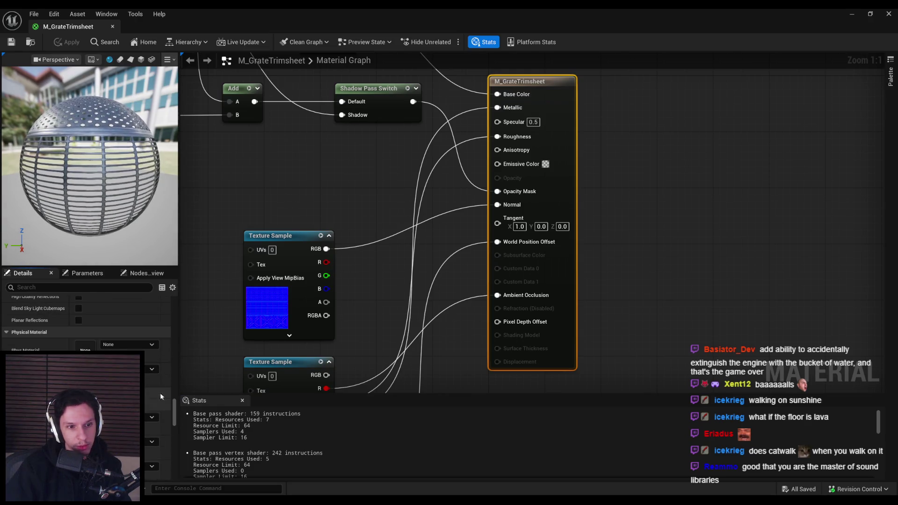
pyautogui.click(147, 346)
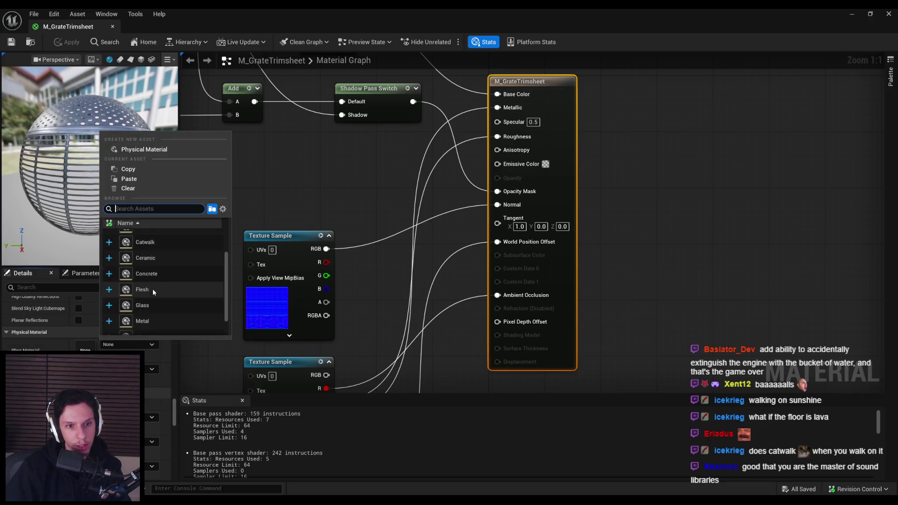
pyautogui.scroll(3, 152, 289)
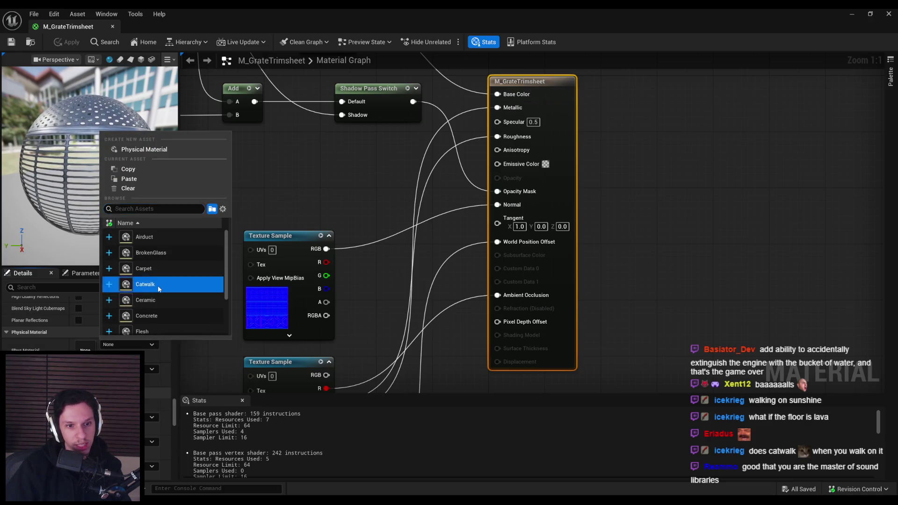
pyautogui.click(158, 289)
pyautogui.click(9, 43)
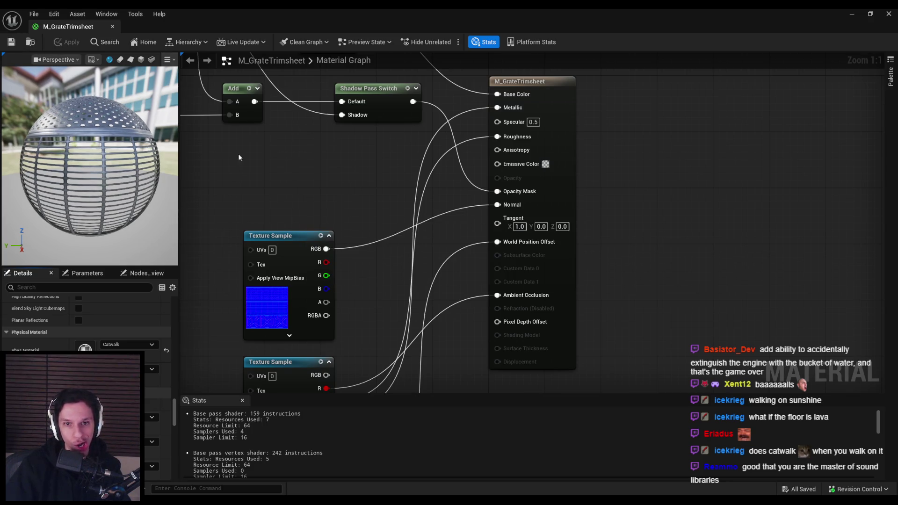
pyautogui.click(112, 26)
pyautogui.moveTo(414, 164); pyautogui.dragTo(398, 325)
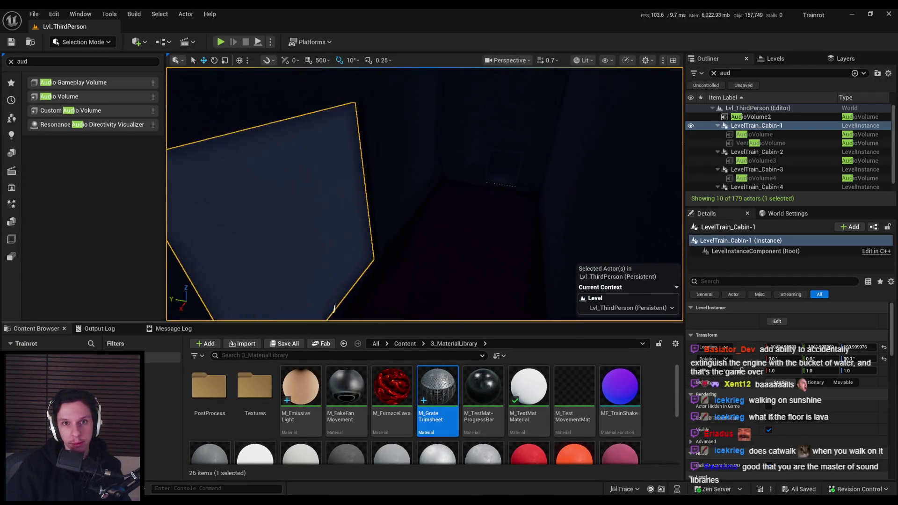
# Navigate Content > 0_Core > Notifies and open the AnimNotify_PlayFootstepSound blueprint
pyautogui.moveTo(444, 253); pyautogui.dragTo(444, 253)
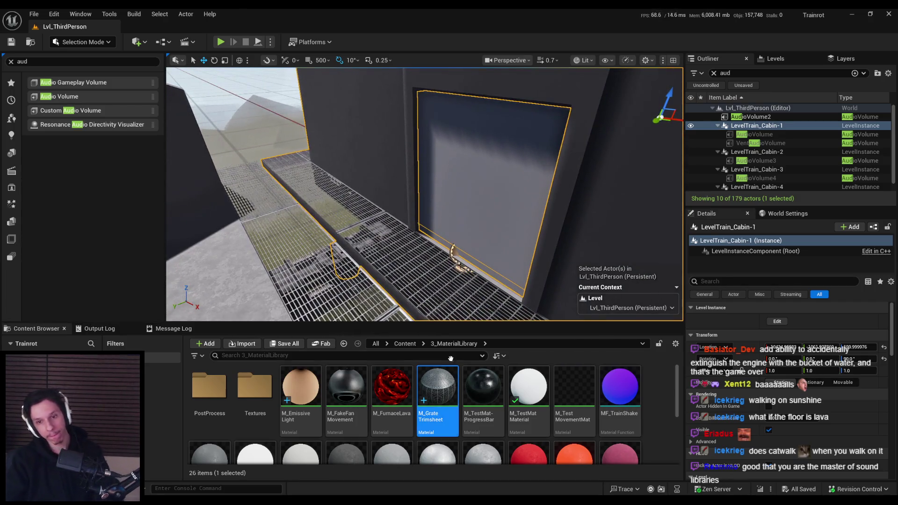
pyautogui.click(402, 344)
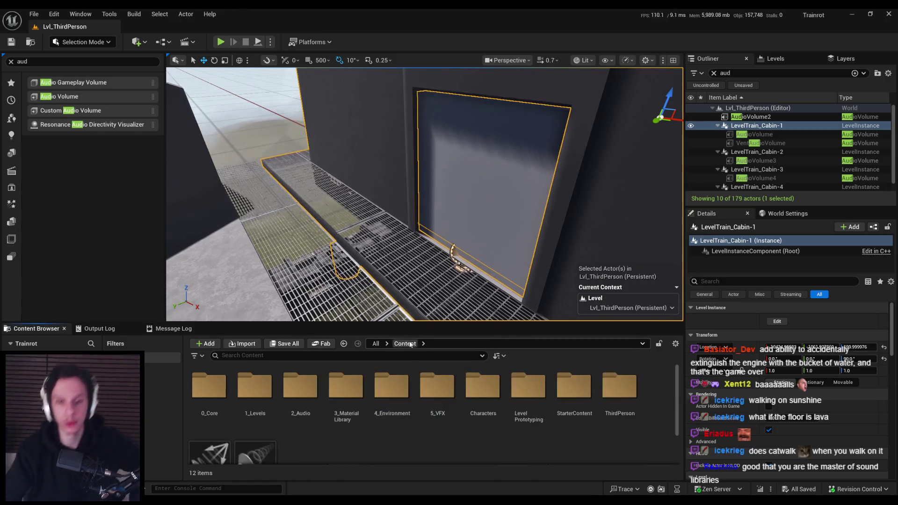
pyautogui.doubleClick(205, 407)
pyautogui.moveTo(357, 323); pyautogui.dragTo(357, 258)
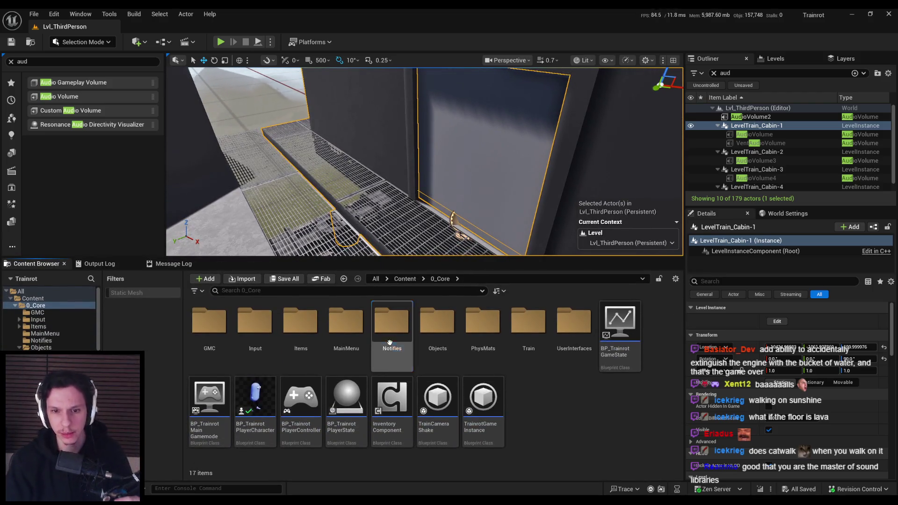
pyautogui.doubleClick(375, 345)
pyautogui.doubleClick(224, 345)
pyautogui.scroll(-1, 358, 206)
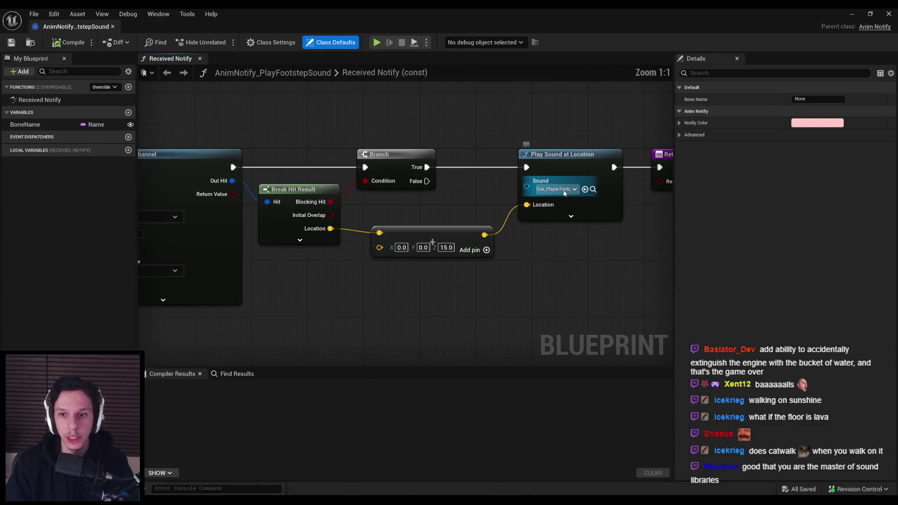
# Expand the Break Hit Result node to expose Phys Mat, then open Project Settings
pyautogui.scroll(1, 468, 272)
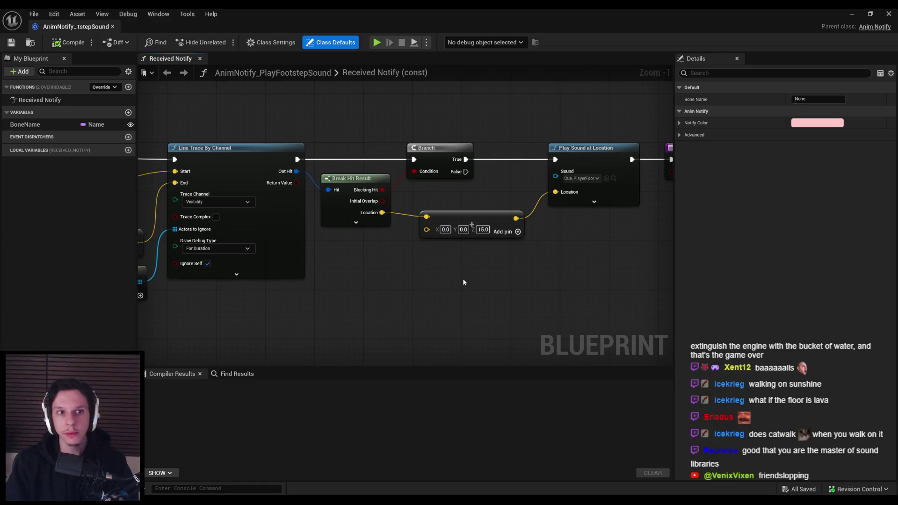
pyautogui.click(362, 224)
pyautogui.click(358, 223)
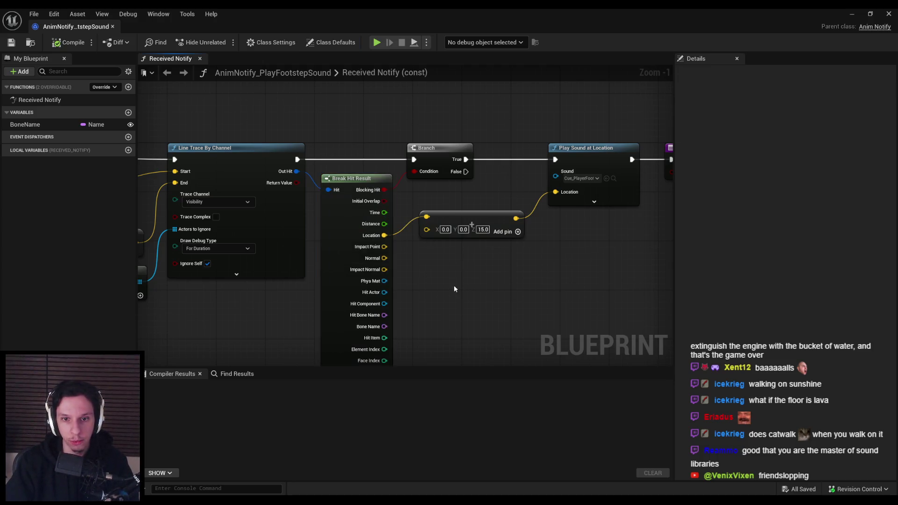
pyautogui.scroll(-1, 423, 252)
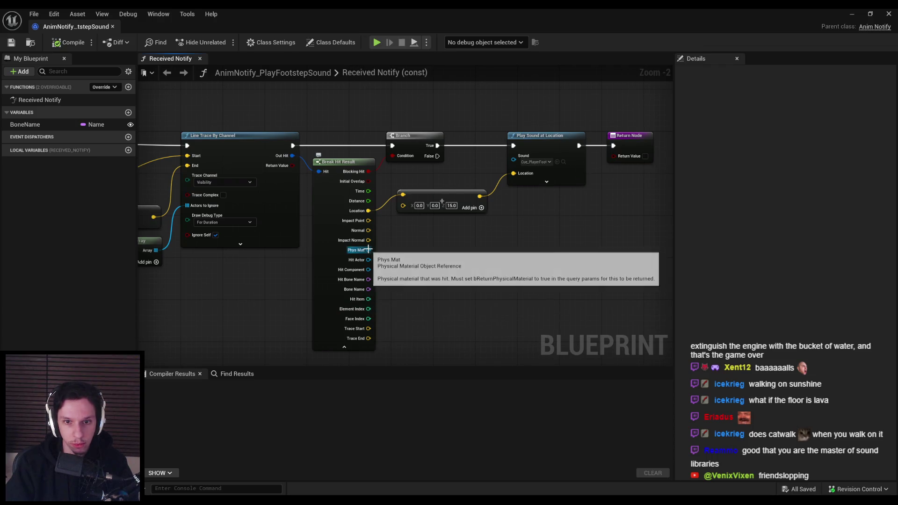
pyautogui.click(55, 14)
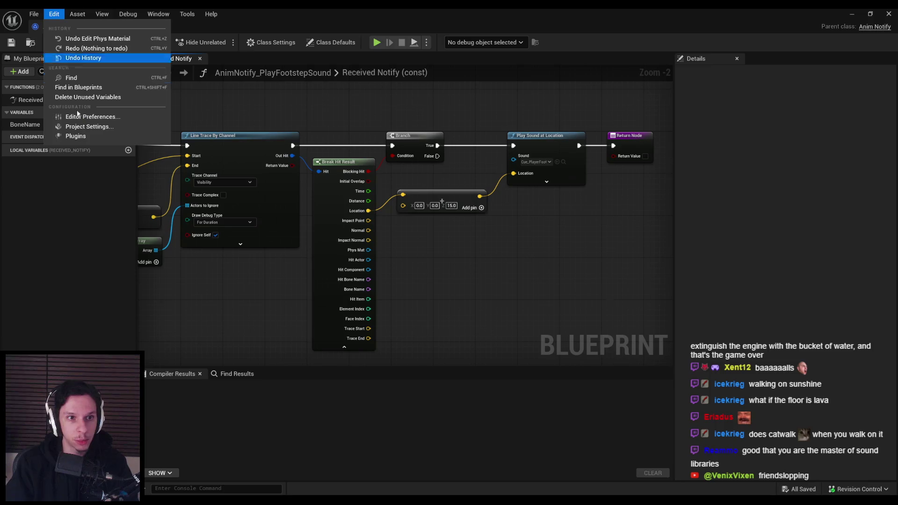
pyautogui.click(87, 127)
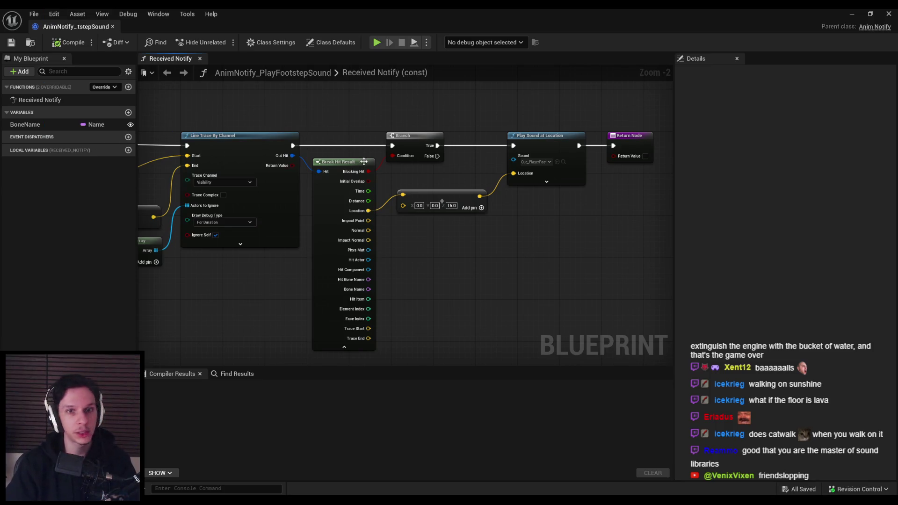
pyautogui.doubleClick(436, 134)
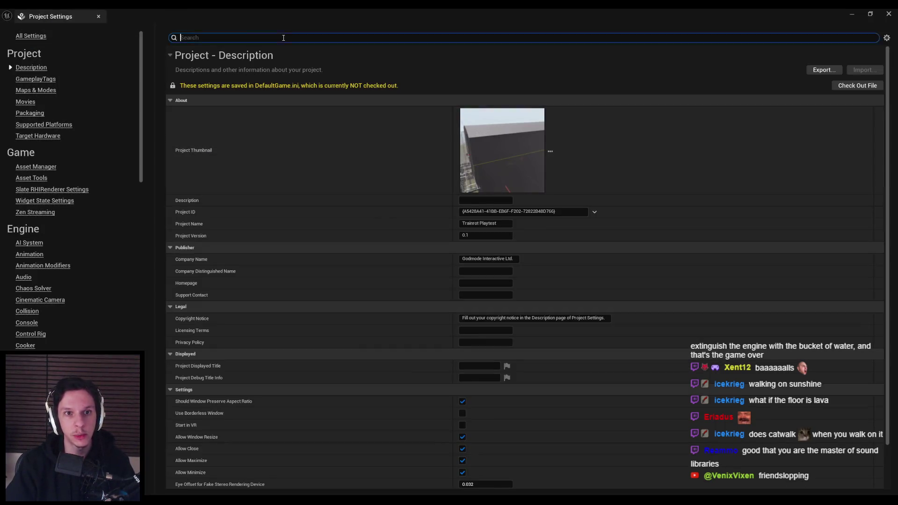
pyautogui.write('physic')
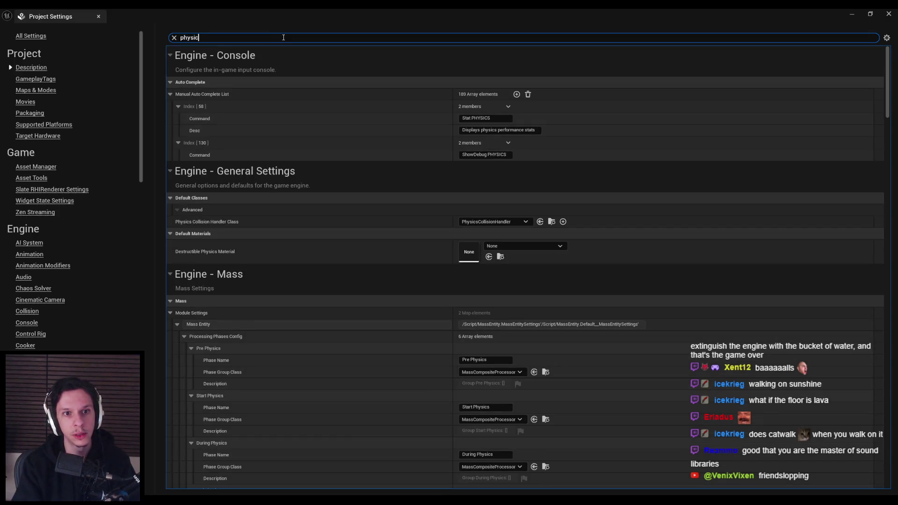
pyautogui.write('al mat')
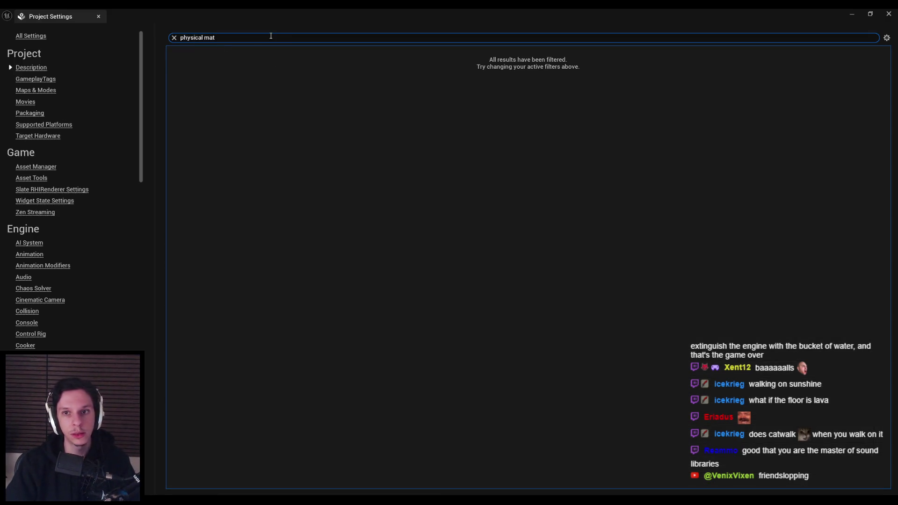
pyautogui.write('return phy')
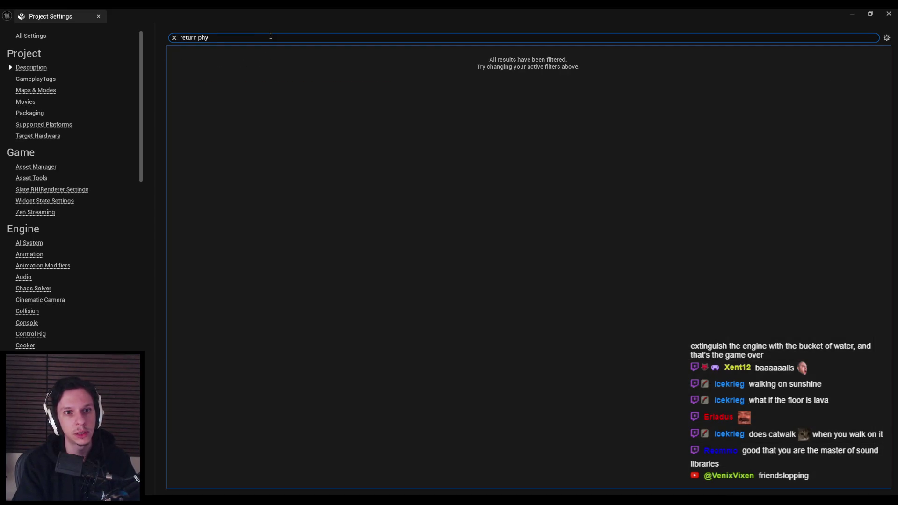
pyautogui.write('phys')
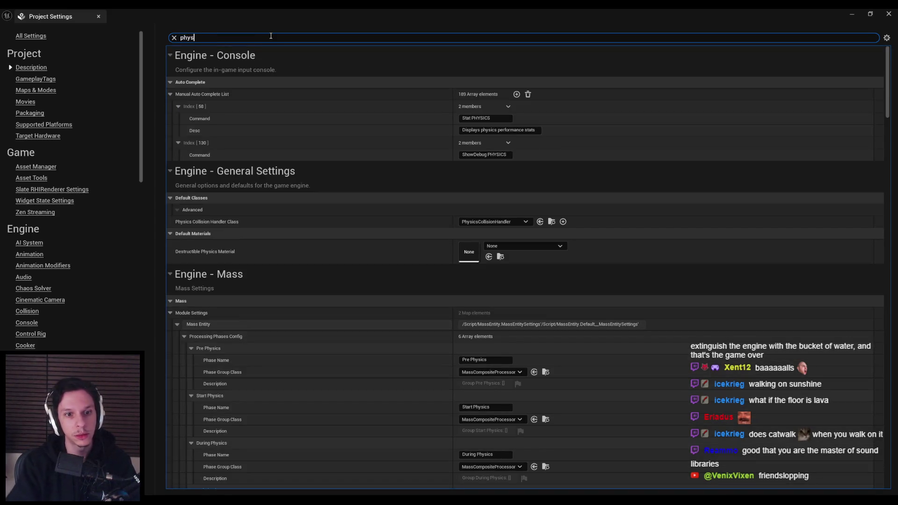
pyautogui.moveTo(888, 106)
pyautogui.mouseDown()
pyautogui.moveTo(873, 305)
pyautogui.moveTo(895, 474)
pyautogui.moveTo(875, 282)
pyautogui.mouseUp()
pyautogui.hotkey('ctrl', 'a')
pyautogui.write('hit')
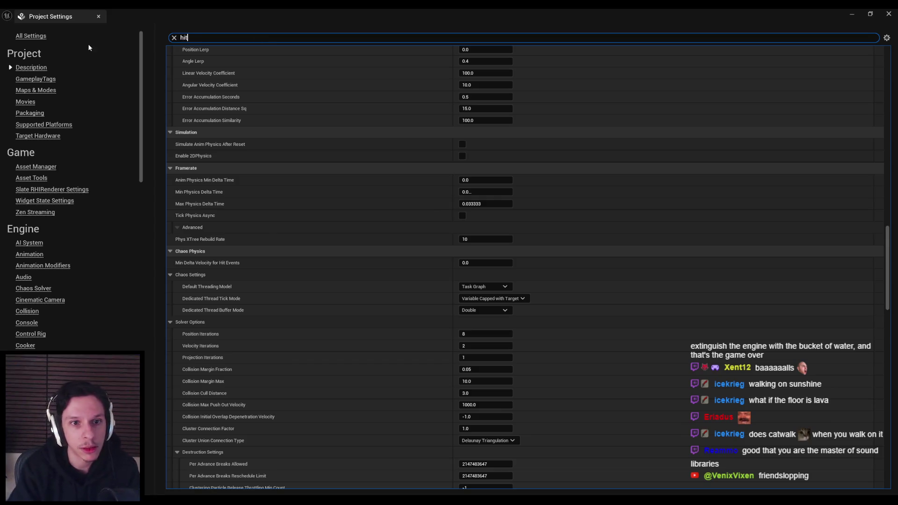
pyautogui.write(' res')
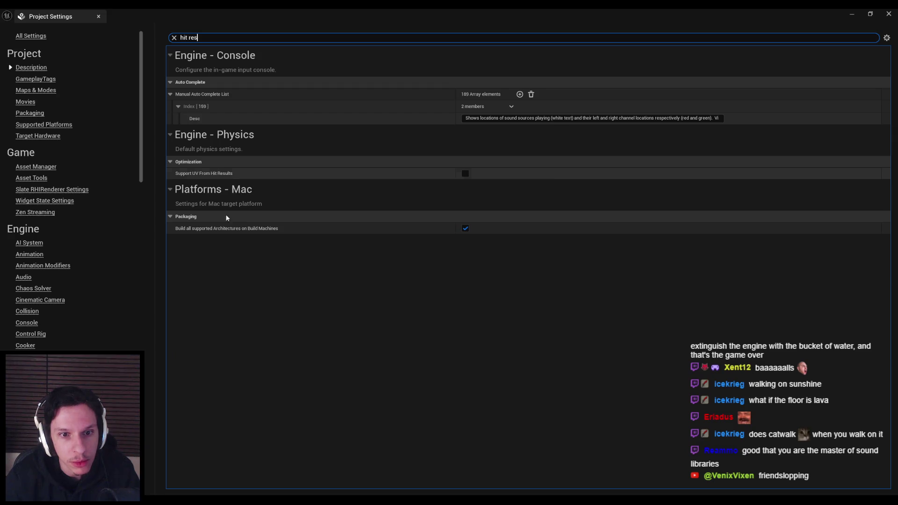
pyautogui.moveTo(222, 176)
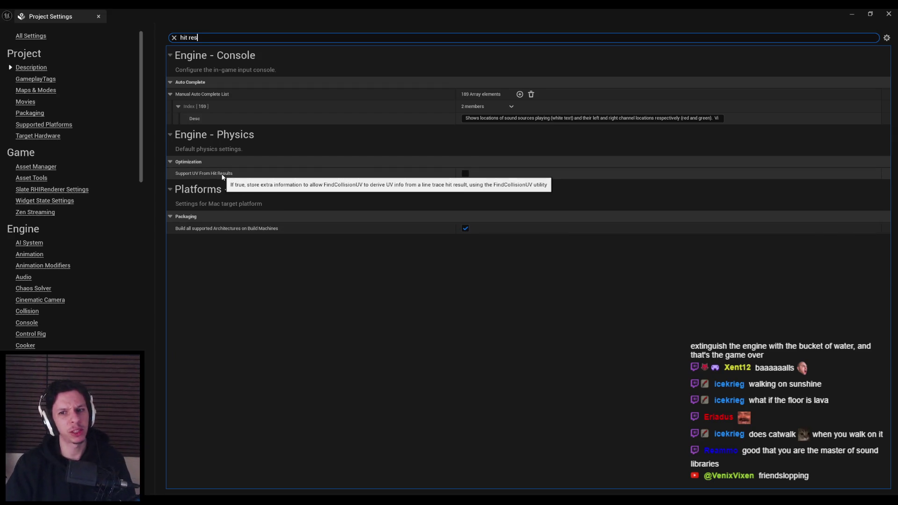
pyautogui.click(98, 16)
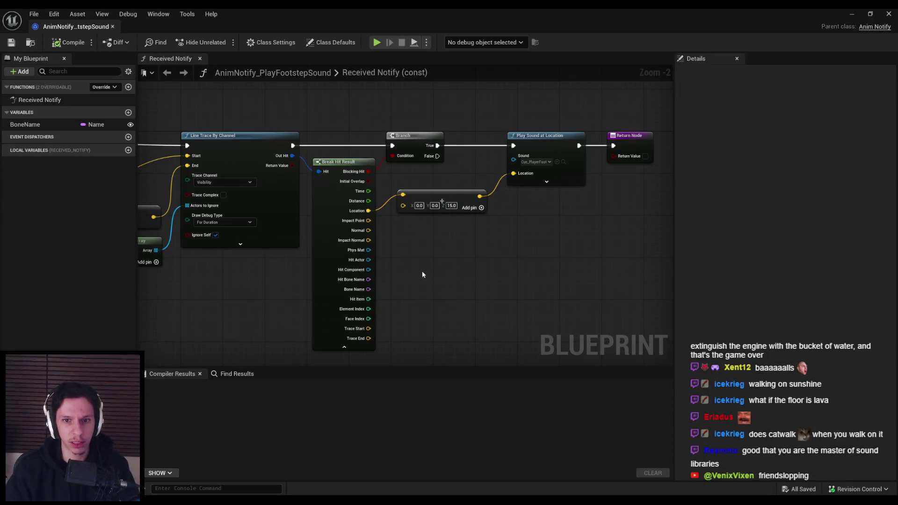
pyautogui.scroll(-1, 400, 258)
# Add a Get Surface Type node off Break Hit Result's Phys Mat output
pyautogui.moveTo(353, 242); pyautogui.dragTo(472, 246)
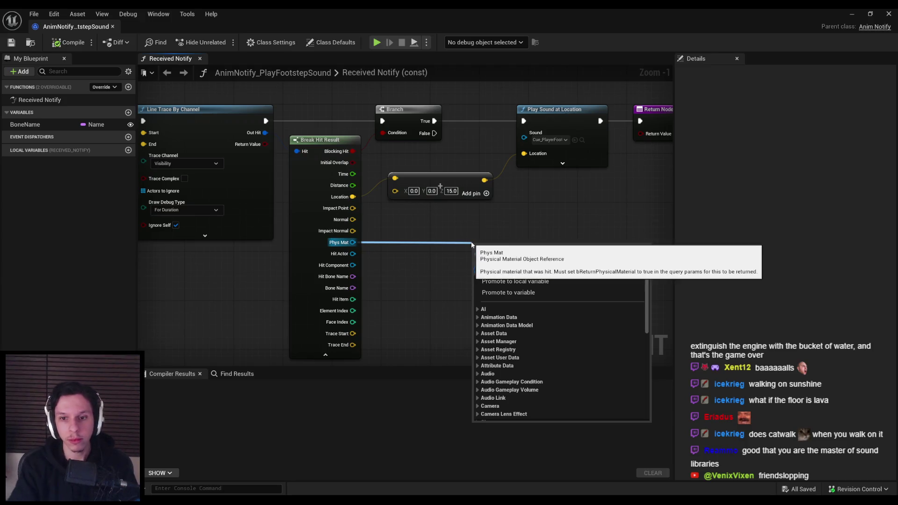
pyautogui.write('physical')
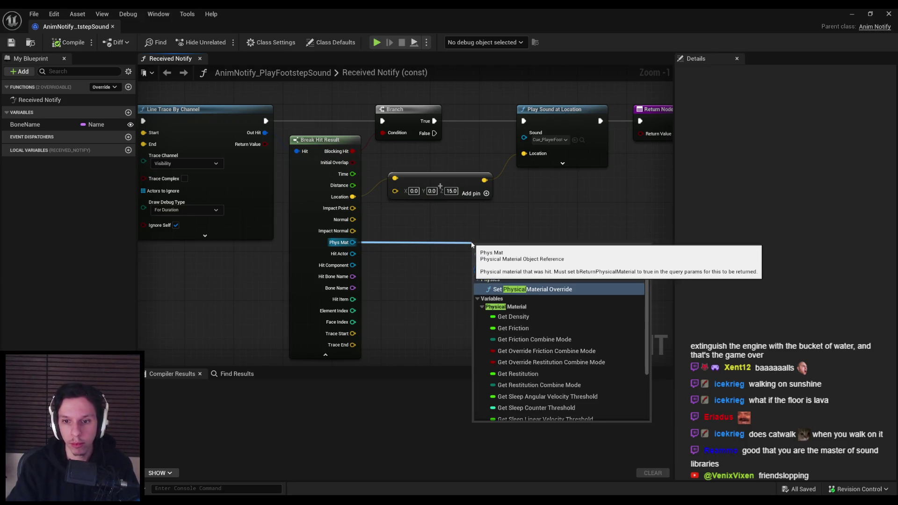
pyautogui.scroll(-3, 534, 315)
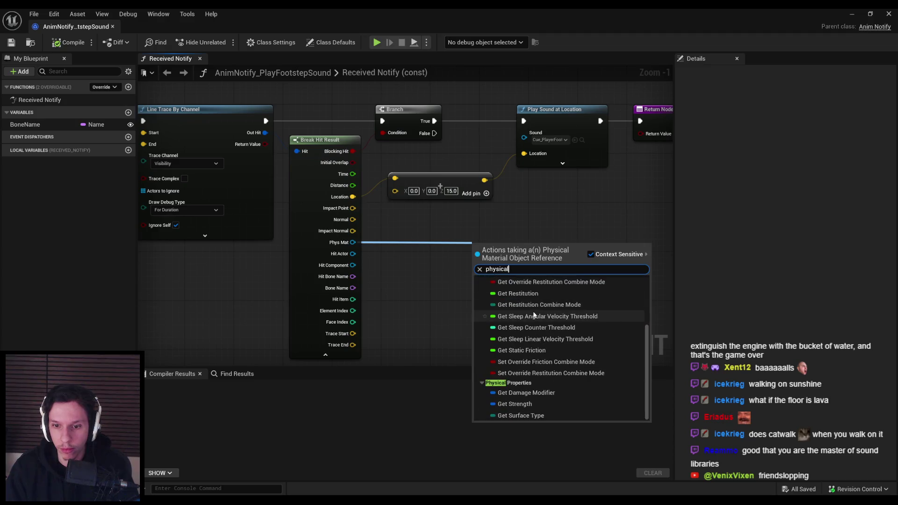
pyautogui.scroll(5, 529, 336)
pyautogui.scroll(-5, 524, 374)
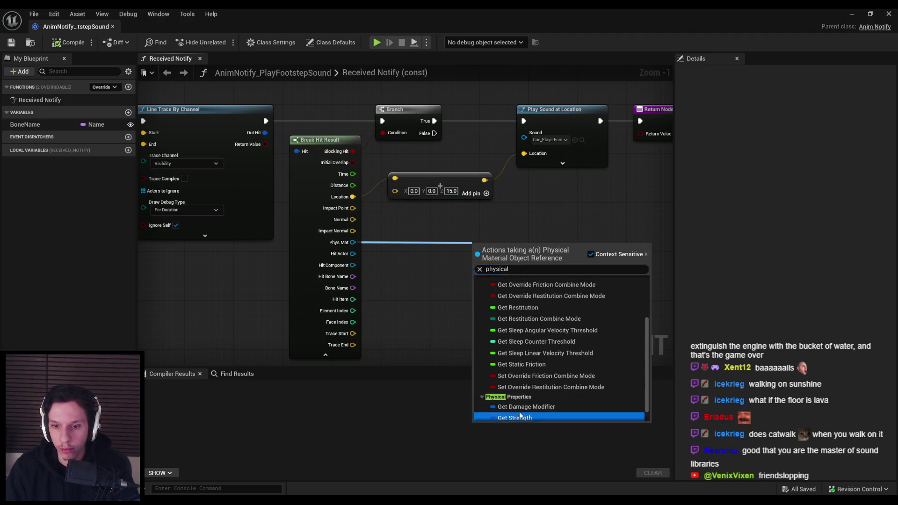
pyautogui.click(520, 412)
pyautogui.press('Delete')
pyautogui.moveTo(353, 243); pyautogui.dragTo(394, 237)
pyautogui.write('surface')
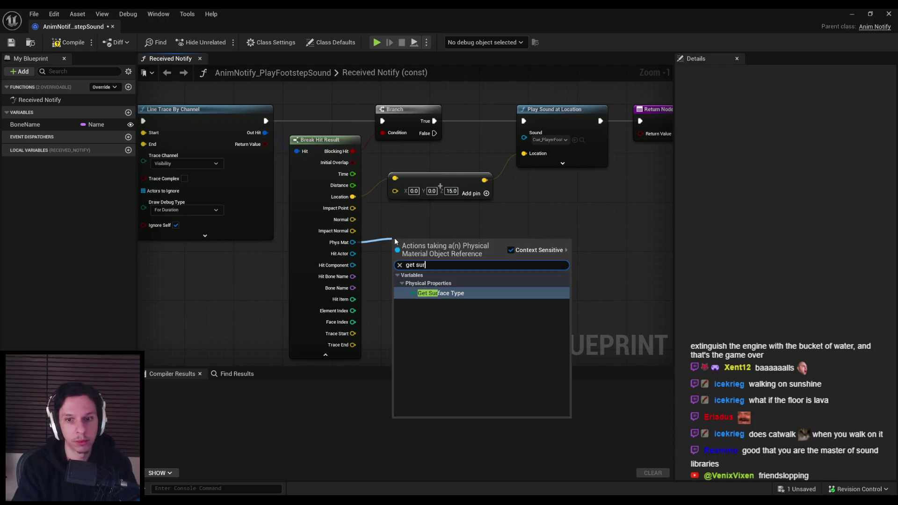
pyautogui.press('Return')
pyautogui.click(396, 239)
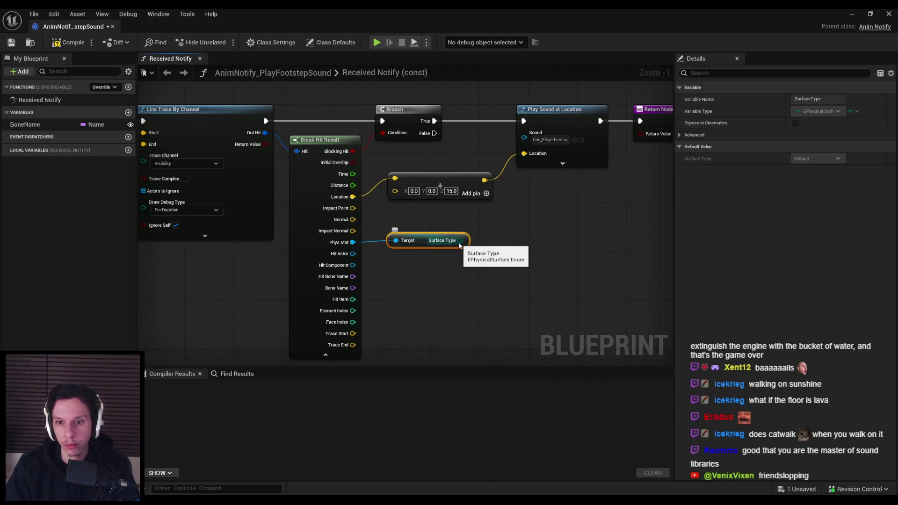
# Convert the surface type with an Enum to String node, moving the Return Node right
pyautogui.scroll(-1, 393, 252)
pyautogui.moveTo(367, 270); pyautogui.dragTo(383, 263)
pyautogui.write('enum')
pyautogui.press('Return')
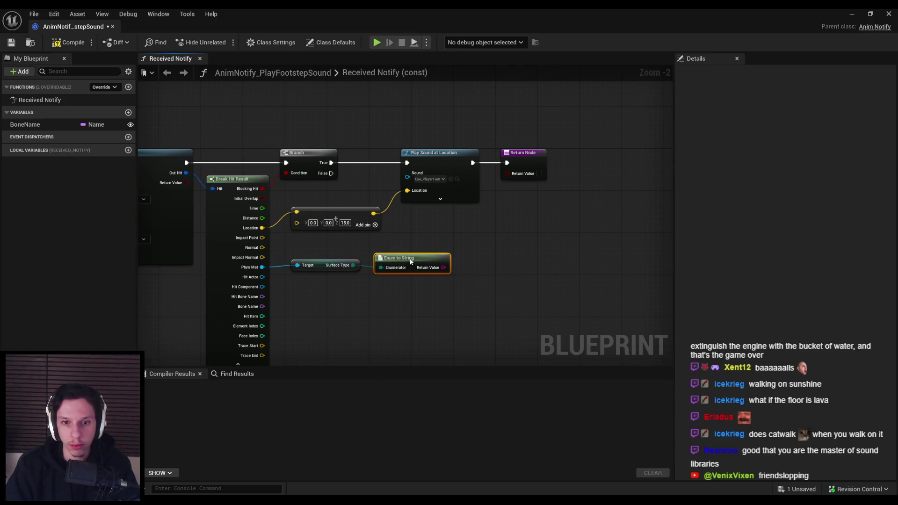
pyautogui.moveTo(524, 223); pyautogui.dragTo(457, 229)
pyautogui.moveTo(456, 161); pyautogui.dragTo(605, 161)
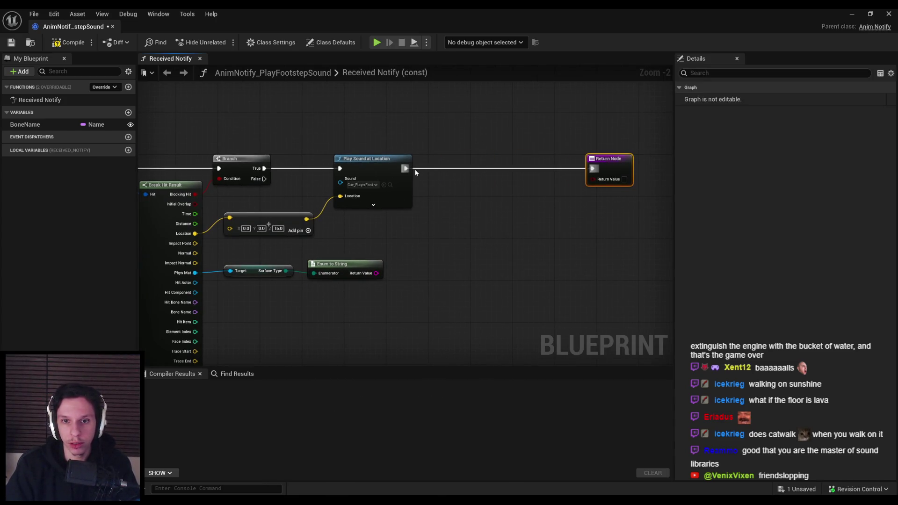
# Add a Print String after Play Sound at Location that prints the surface type string
pyautogui.moveTo(450, 169)
pyautogui.mouseDown()
pyautogui.moveTo(459, 157)
pyautogui.moveTo(453, 187)
pyautogui.mouseUp()
pyautogui.write('print')
pyautogui.press('Return')
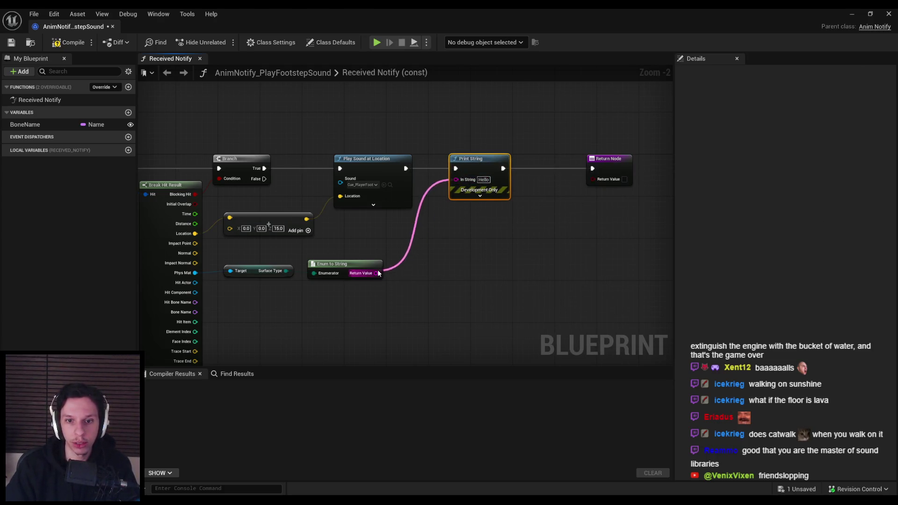
pyautogui.moveTo(379, 273); pyautogui.dragTo(379, 274)
# Compile and save the blueprint, checking out the asset, and return to the level
pyautogui.press('F7')
pyautogui.hotkey('ctrl', 's')
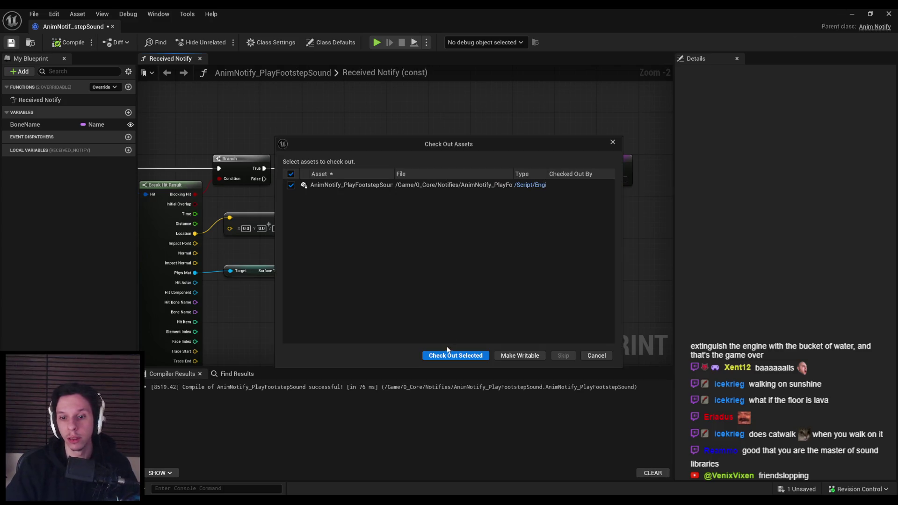
pyautogui.click(450, 356)
pyautogui.click(869, 13)
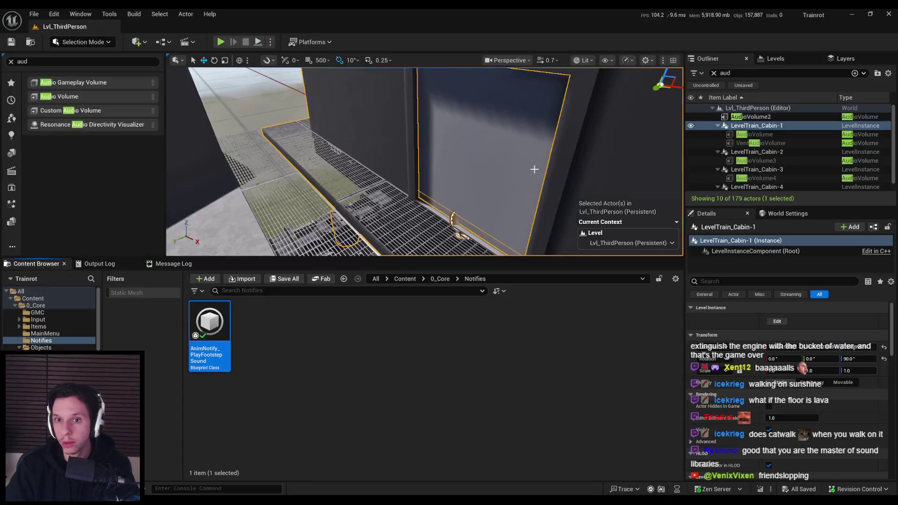
# Play the level and walk across catwalk, carpet and metal floors to the round hatch
pyautogui.hotkey('alt', 'p')
pyautogui.press('w')
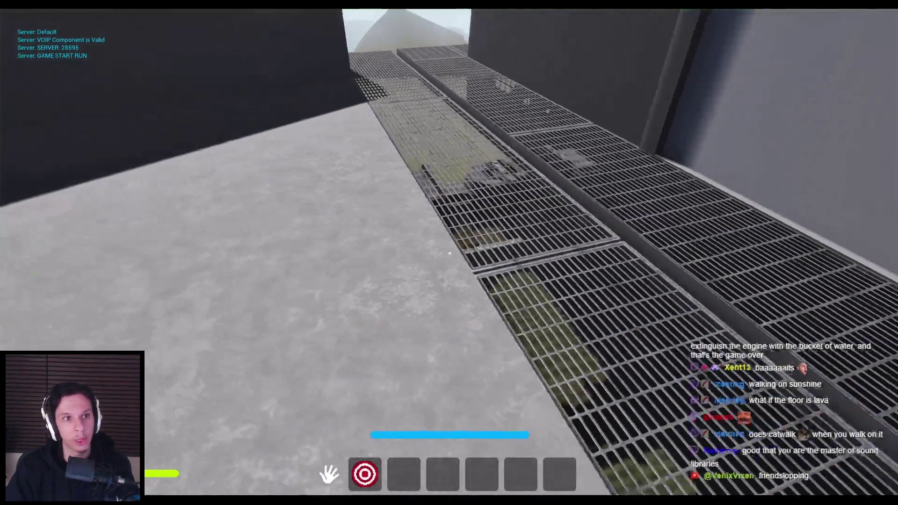
pyautogui.press('w')
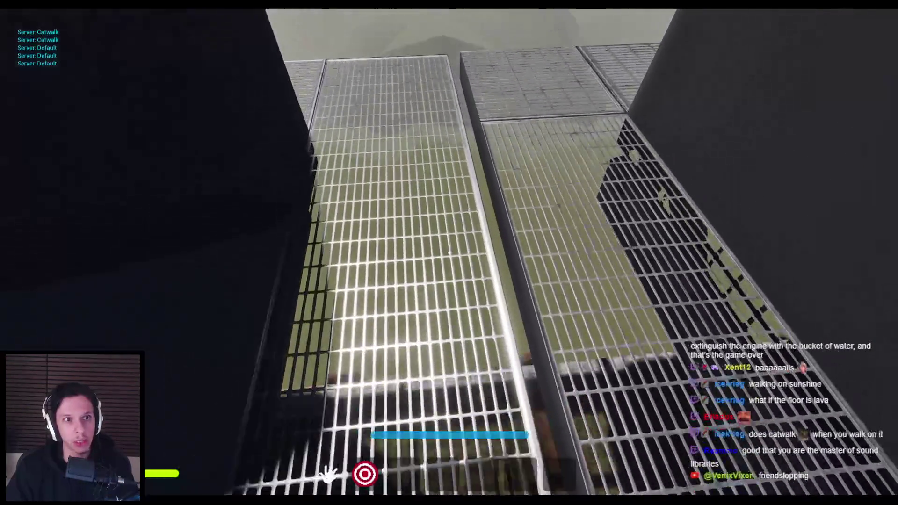
pyautogui.press('w')
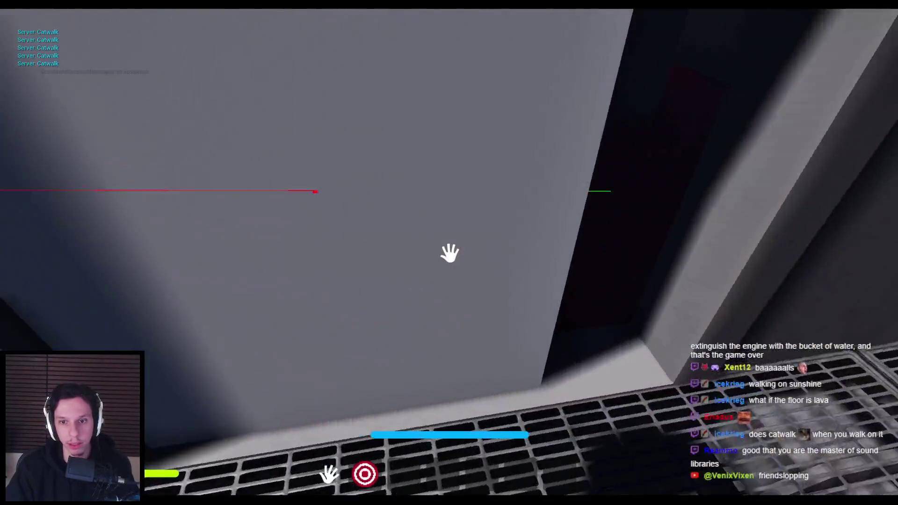
pyautogui.press('w')
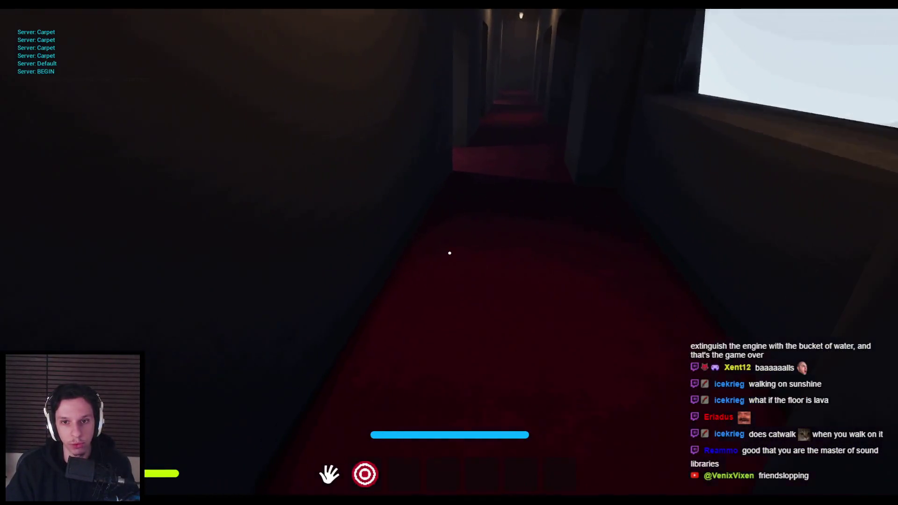
pyautogui.press('w')
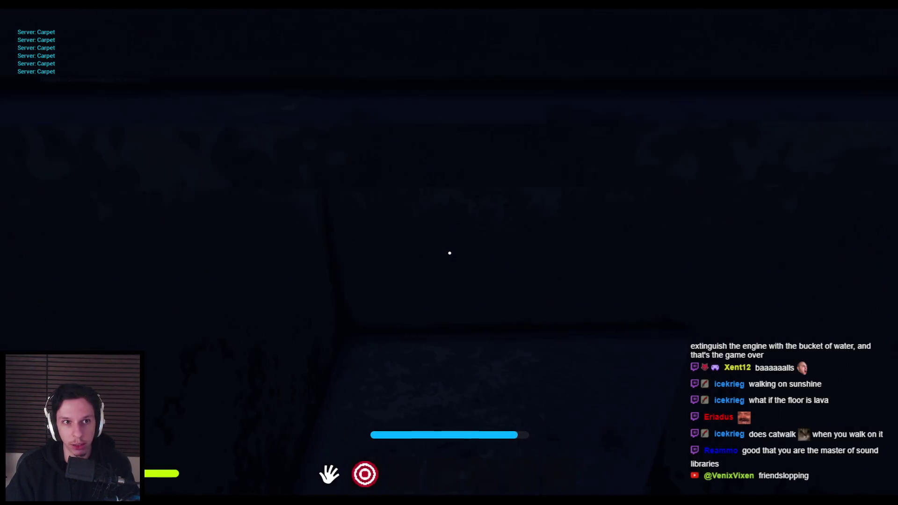
pyautogui.press('w')
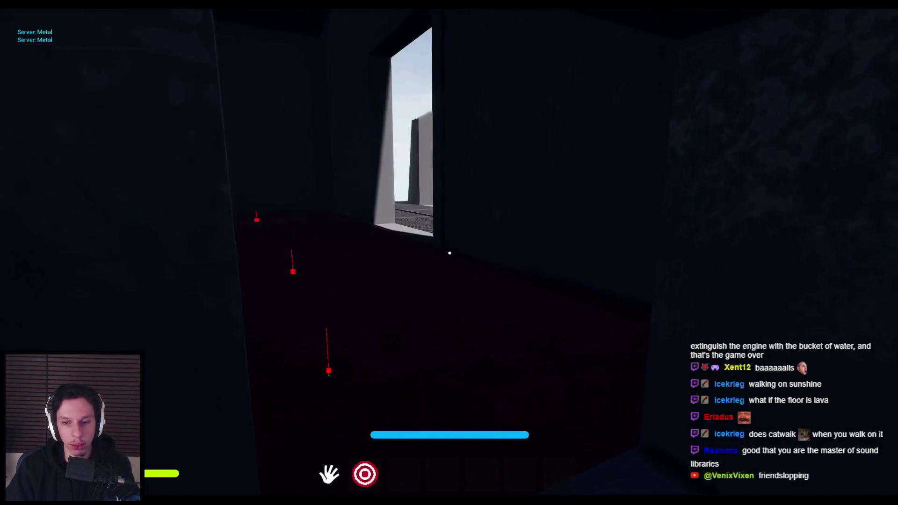
pyautogui.press('w')
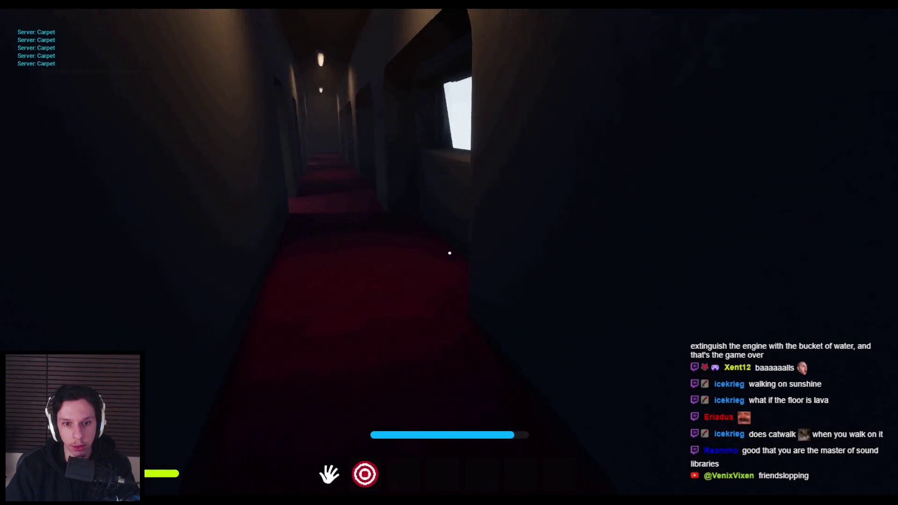
pyautogui.press('w')
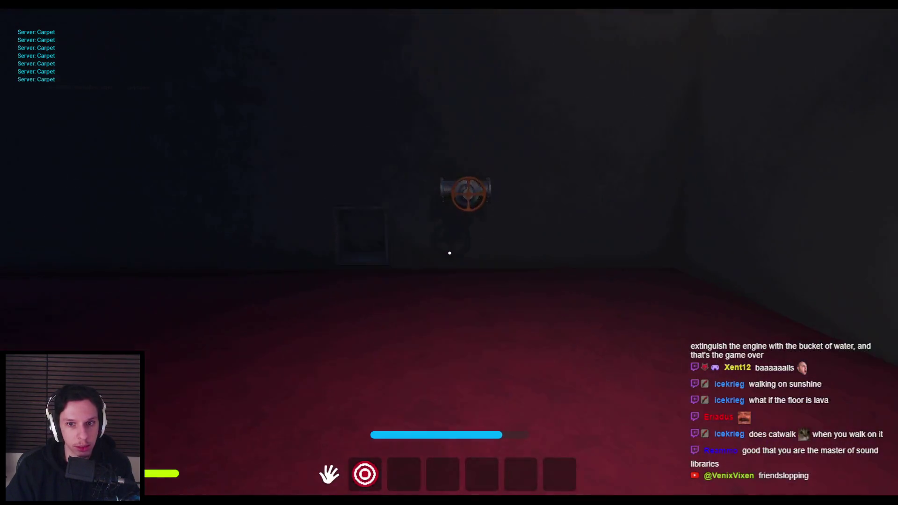
pyautogui.press('w')
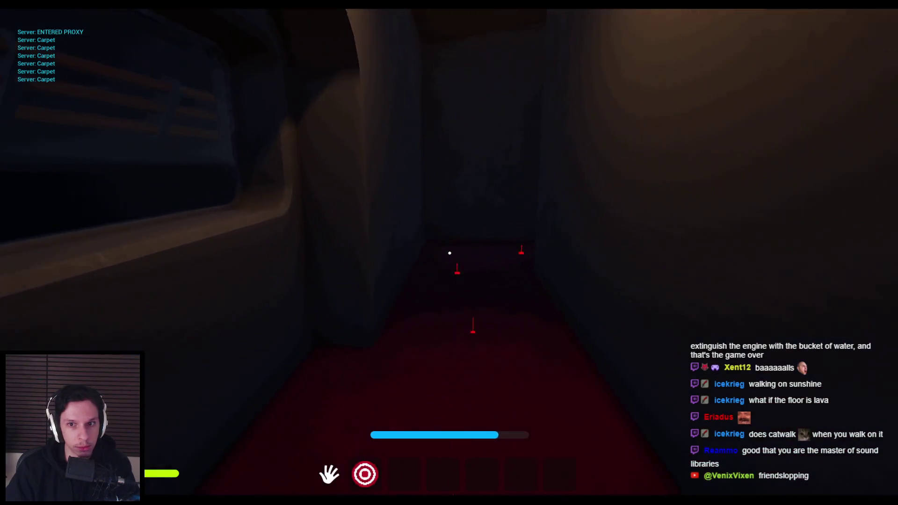
pyautogui.press('w')
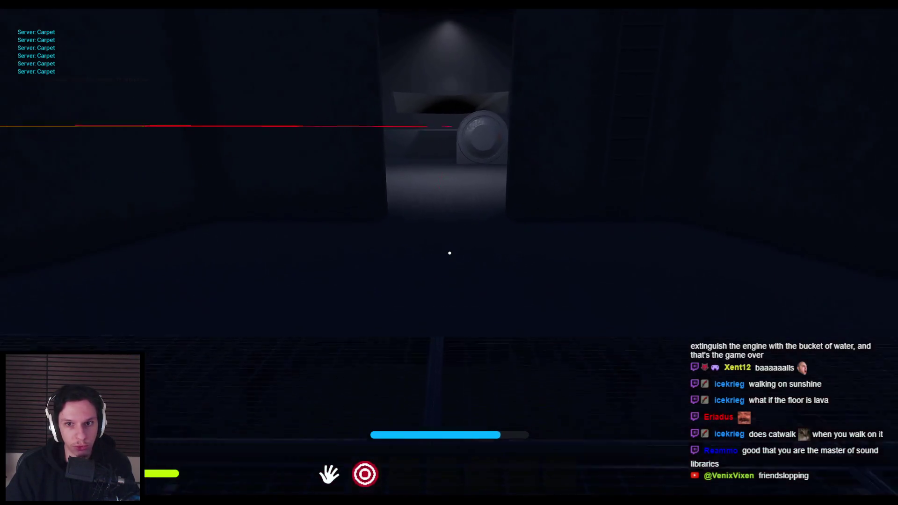
pyautogui.press('w')
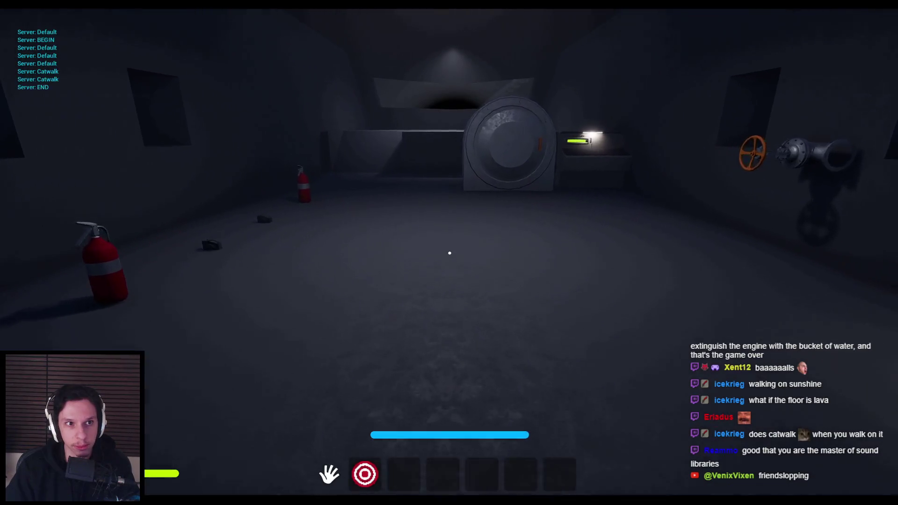
pyautogui.press('w')
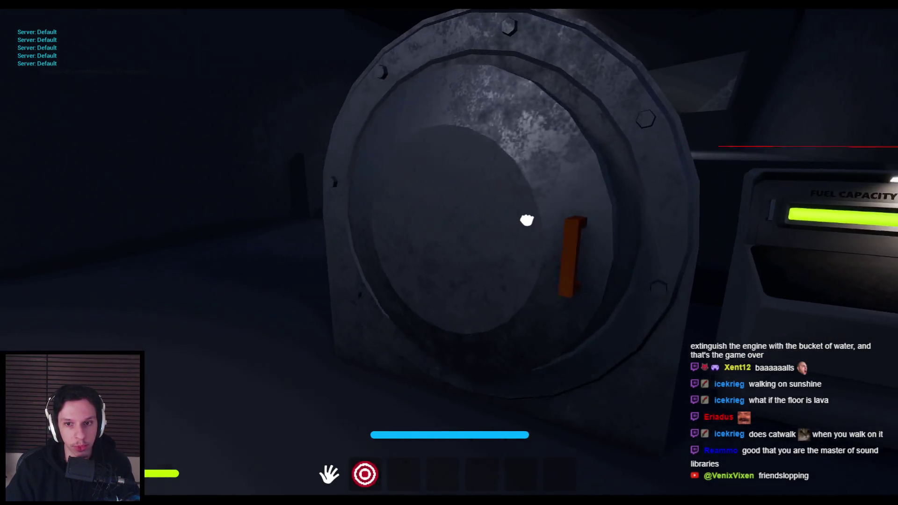
# Open the round hatch, step into the lava tunnel and back out, then stop playing
pyautogui.click(450, 253)
pyautogui.press('w')
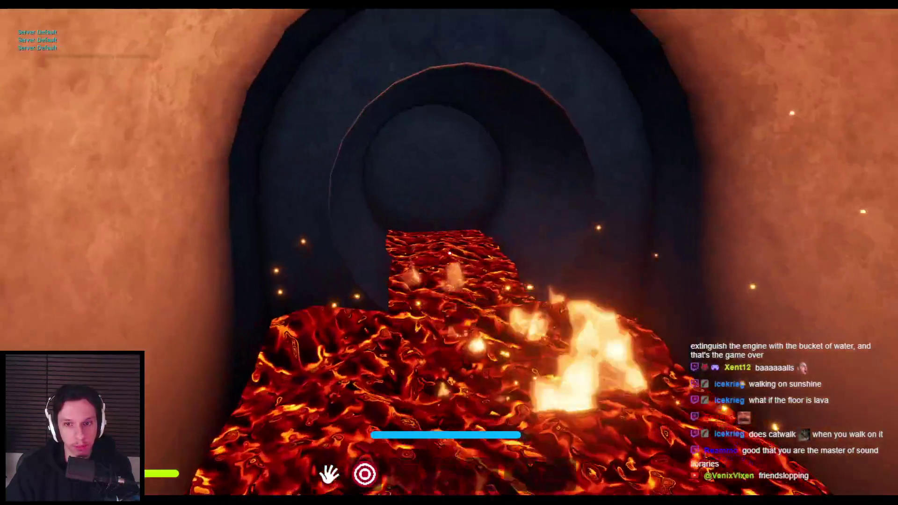
pyautogui.press('s')
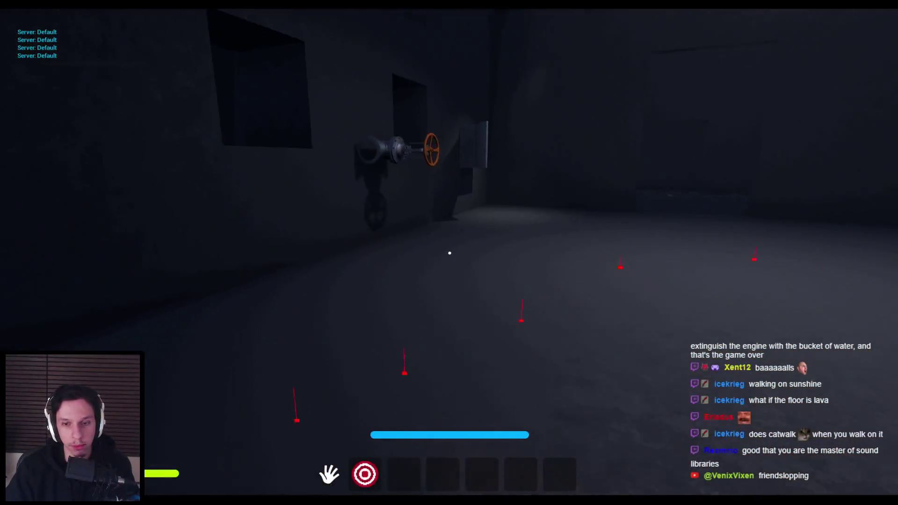
pyautogui.press('s')
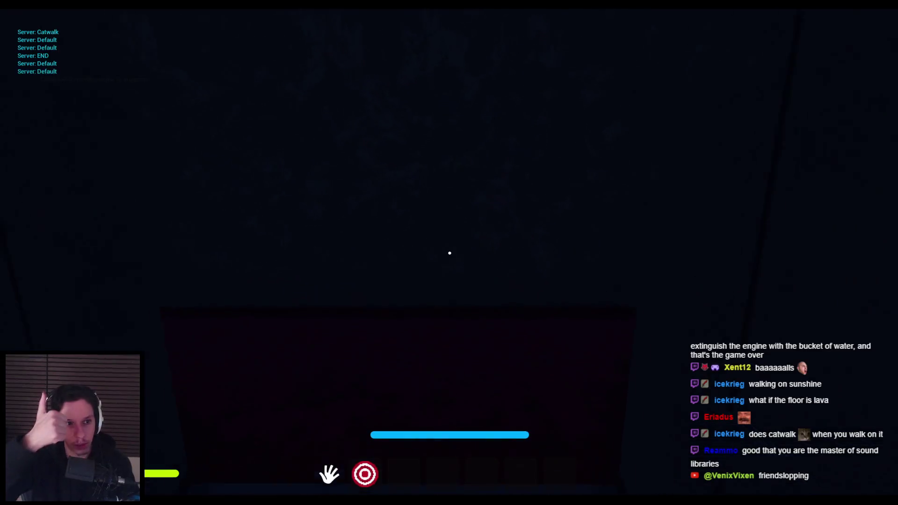
pyautogui.press('w')
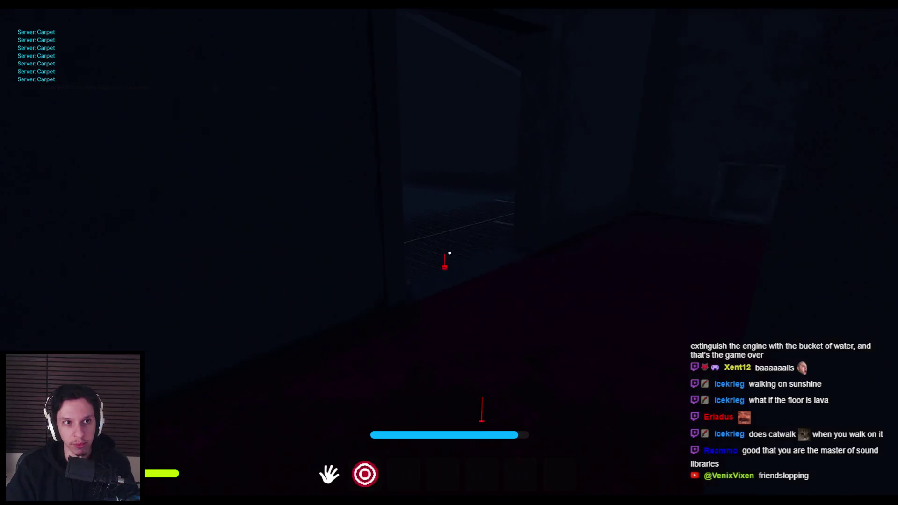
pyautogui.press('Escape')
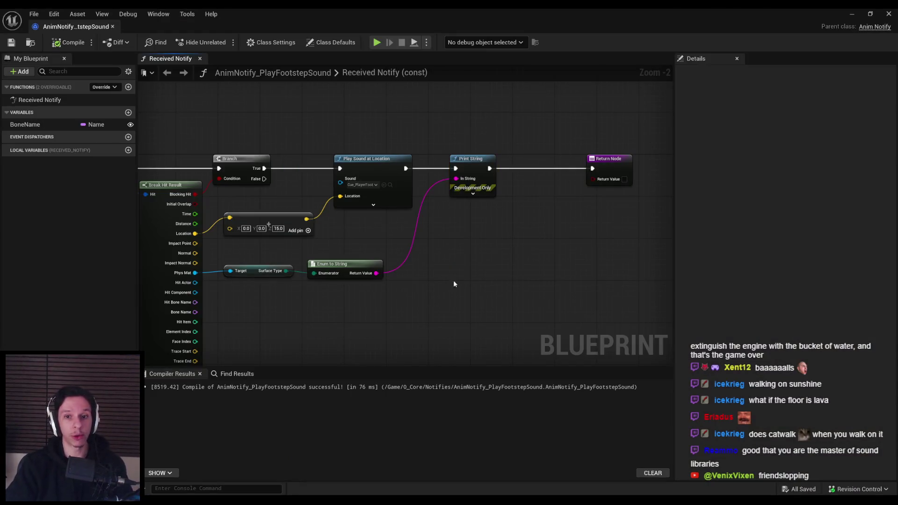
# Minimize the notify blueprint and open Cue_PlayerFootstep from the Content Browser
pyautogui.moveTo(337, 294)
pyautogui.mouseDown()
pyautogui.moveTo(252, 262)
pyautogui.moveTo(194, 220)
pyautogui.mouseUp()
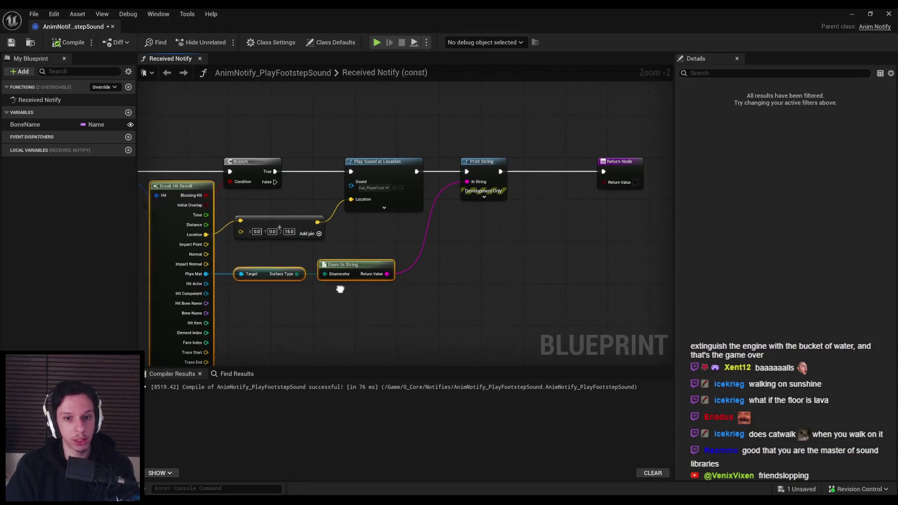
pyautogui.click(344, 335)
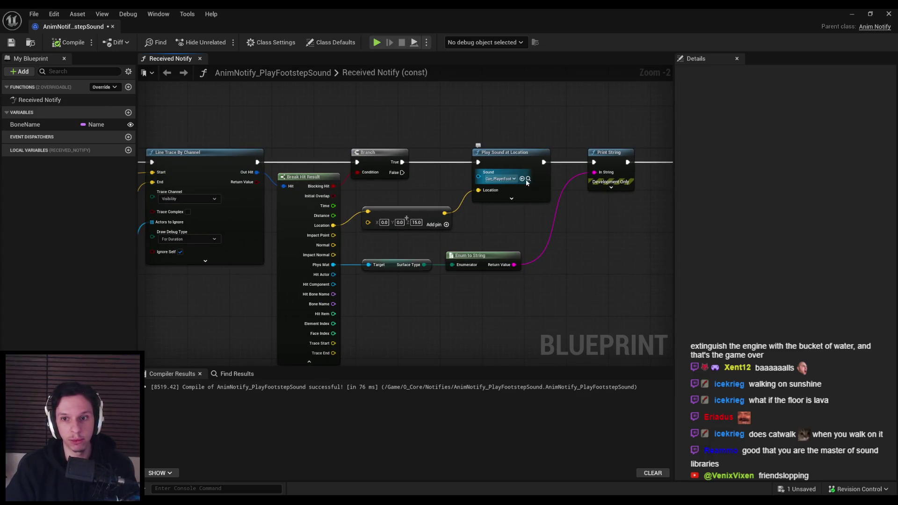
pyautogui.click(850, 15)
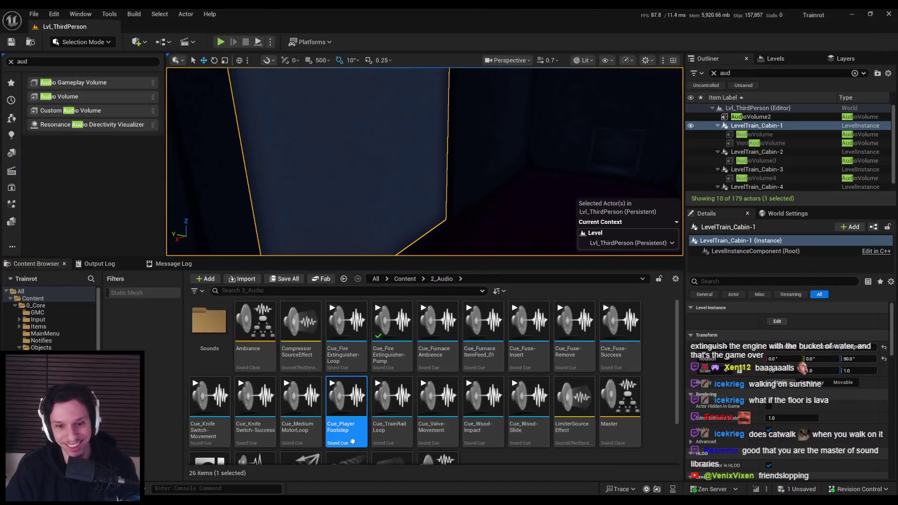
pyautogui.doubleClick(352, 441)
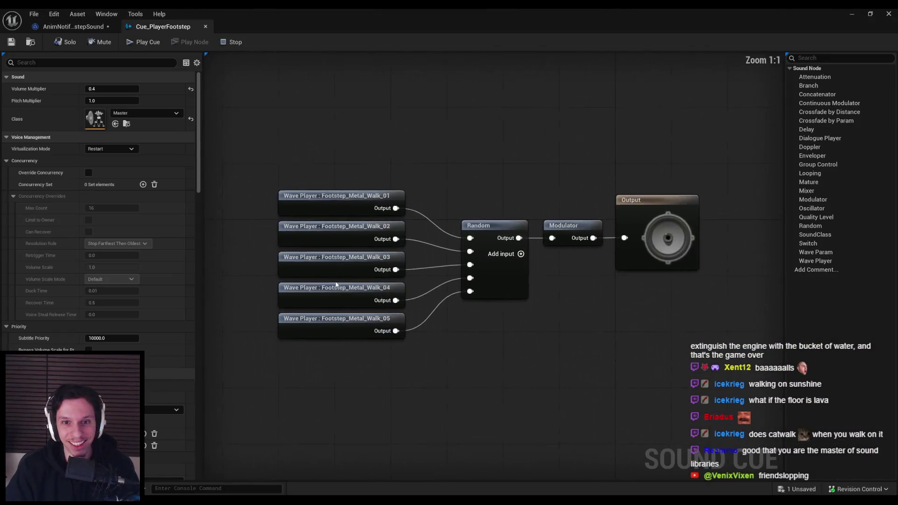
# Inspect the Footstep_Metal_Walk_01 wave player in the cue, then return to the level editor
pyautogui.scroll(-2, 411, 399)
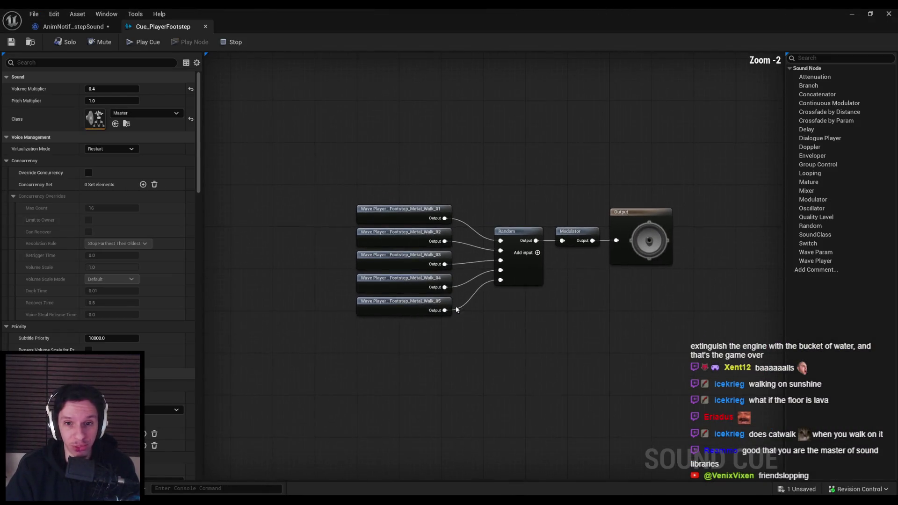
pyautogui.scroll(2, 488, 333)
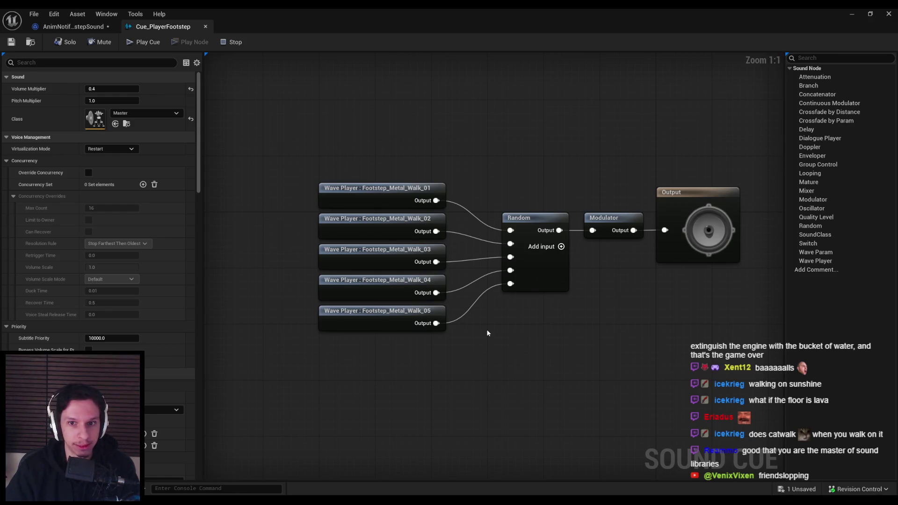
pyautogui.click(383, 193)
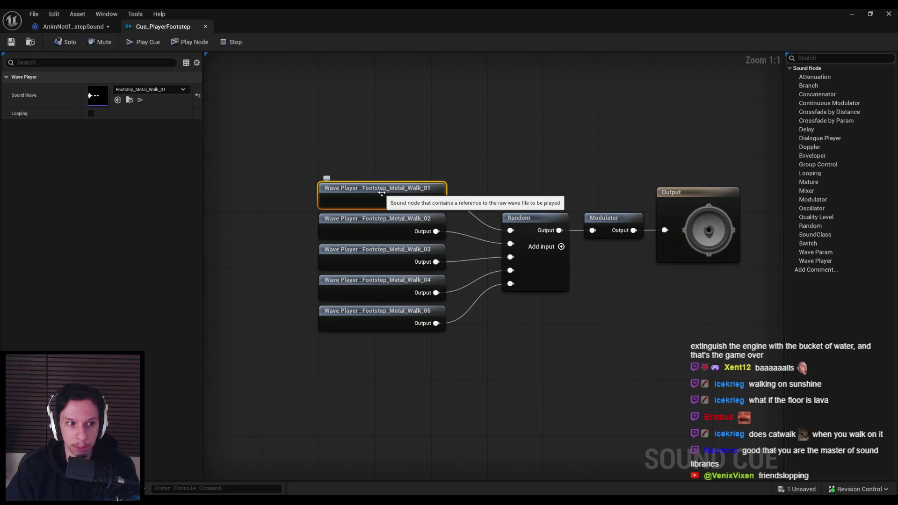
pyautogui.click(379, 161)
pyautogui.click(852, 15)
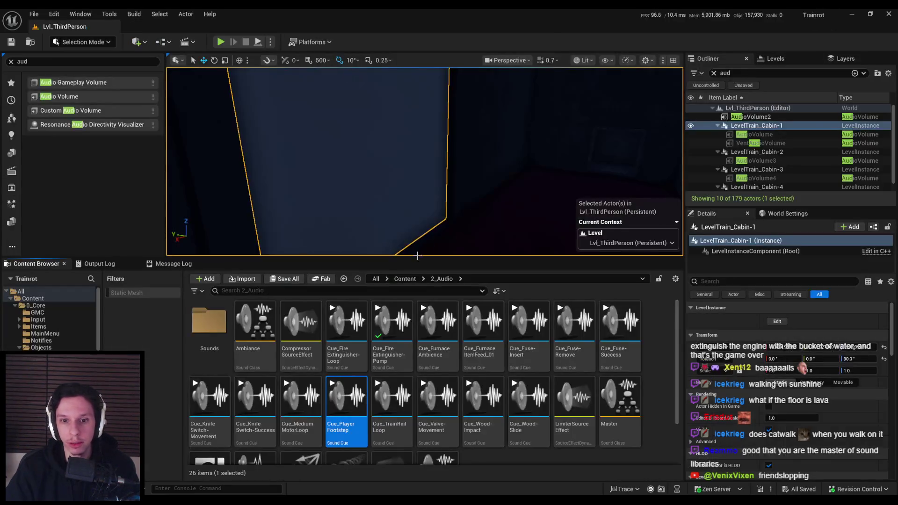
# Reopen Cue_PlayerFootstep and inspect the Random node's settings and the cue properties
pyautogui.scroll(-2, 495, 444)
pyautogui.click(495, 444)
pyautogui.scroll(2, 468, 421)
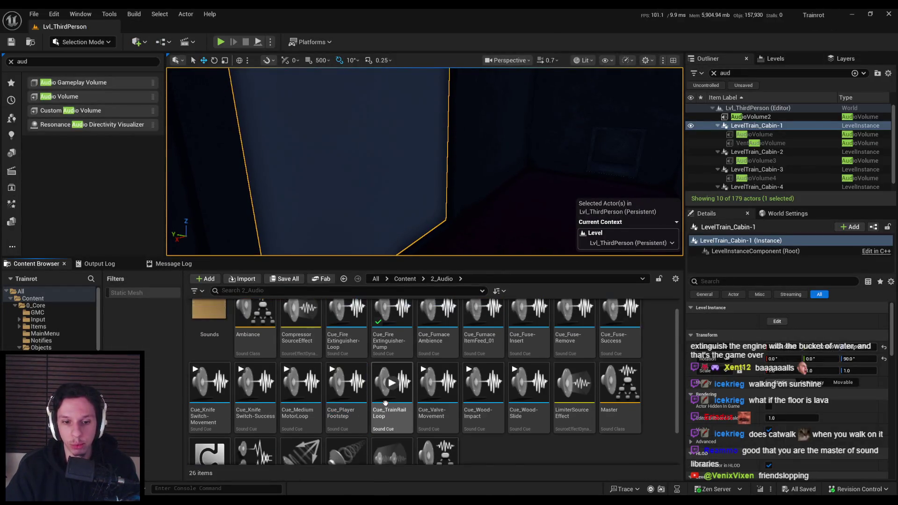
pyautogui.scroll(-2, 347, 386)
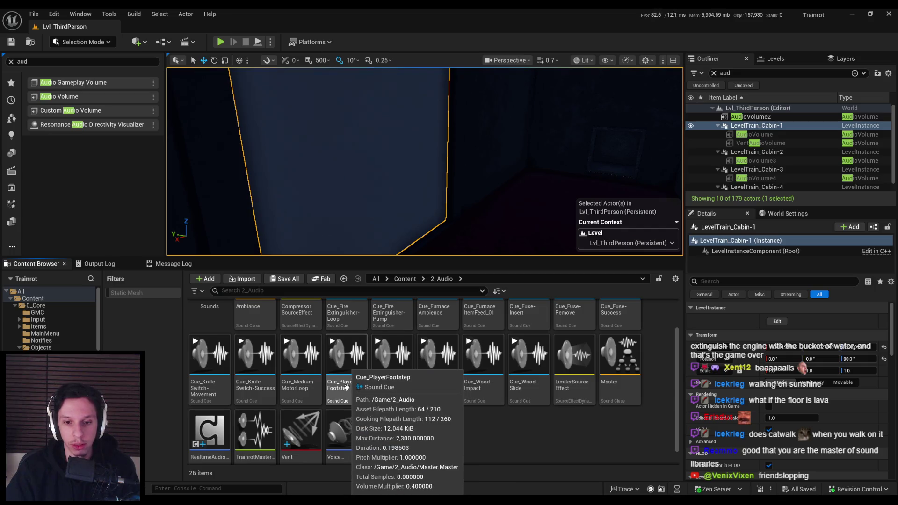
pyautogui.doubleClick(347, 386)
pyautogui.click(542, 271)
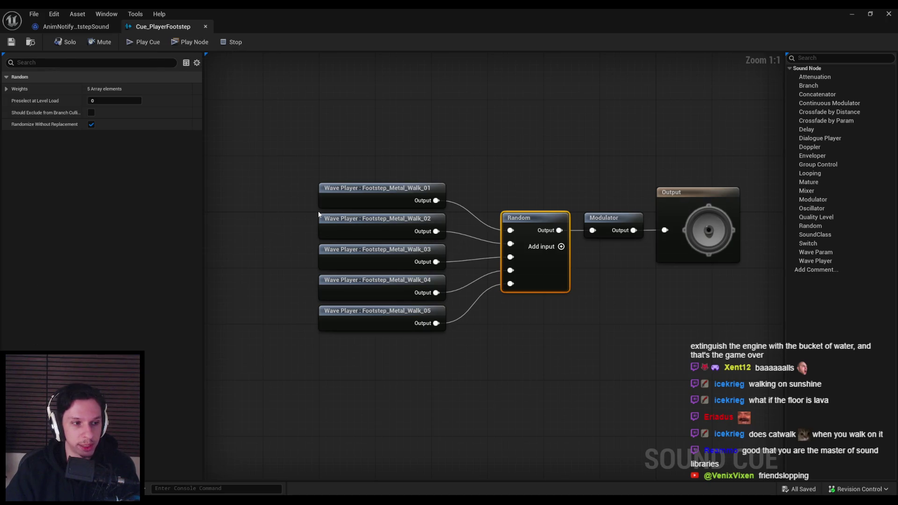
pyautogui.click(286, 217)
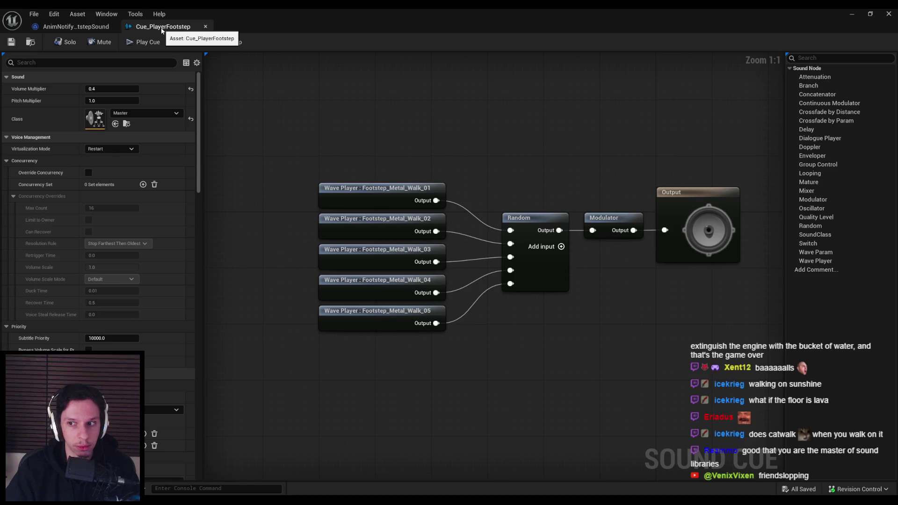
# Close the sound cue and bring up the new-asset menu in the 2_Audio folder
pyautogui.click(205, 27)
pyautogui.click(849, 15)
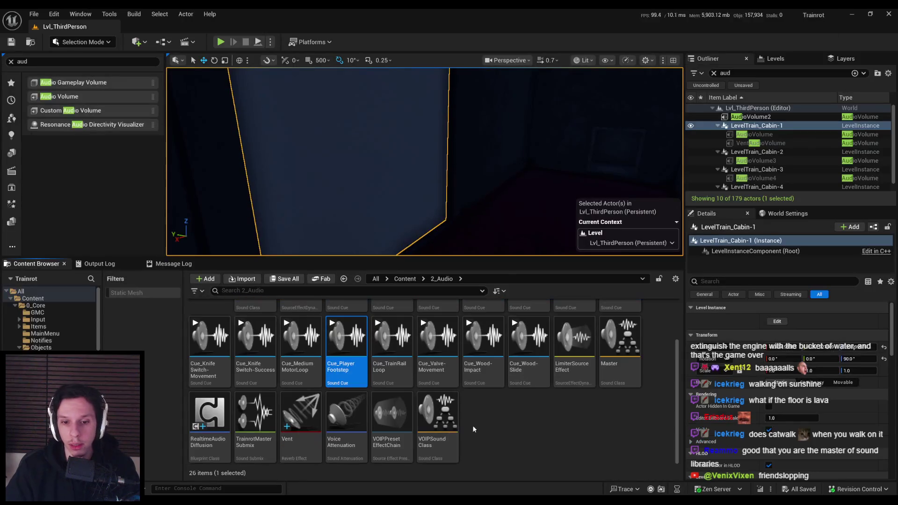
pyautogui.rightClick(484, 420)
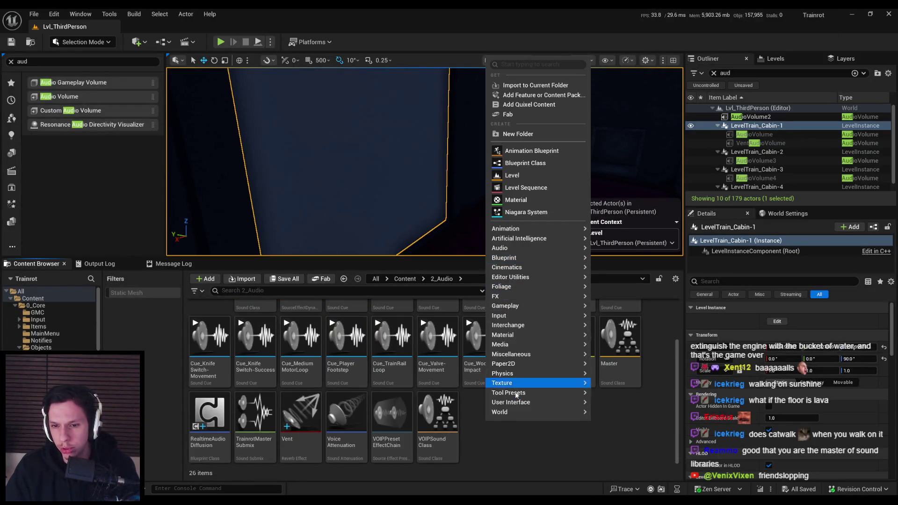
pyautogui.moveTo(505, 373)
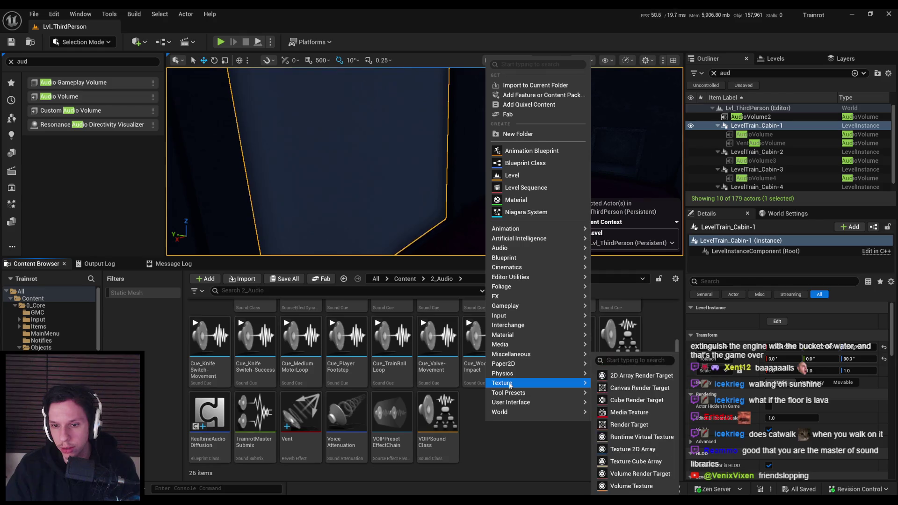
# Create a MetaSound Source named MetaSound_FootstepSound from the Add menu's Audio entries and open it
pyautogui.moveTo(503, 310)
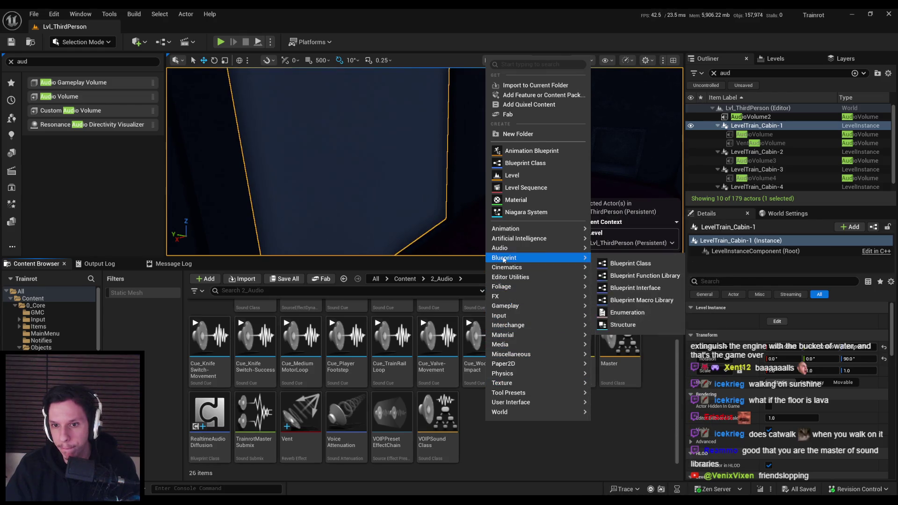
pyautogui.moveTo(503, 248)
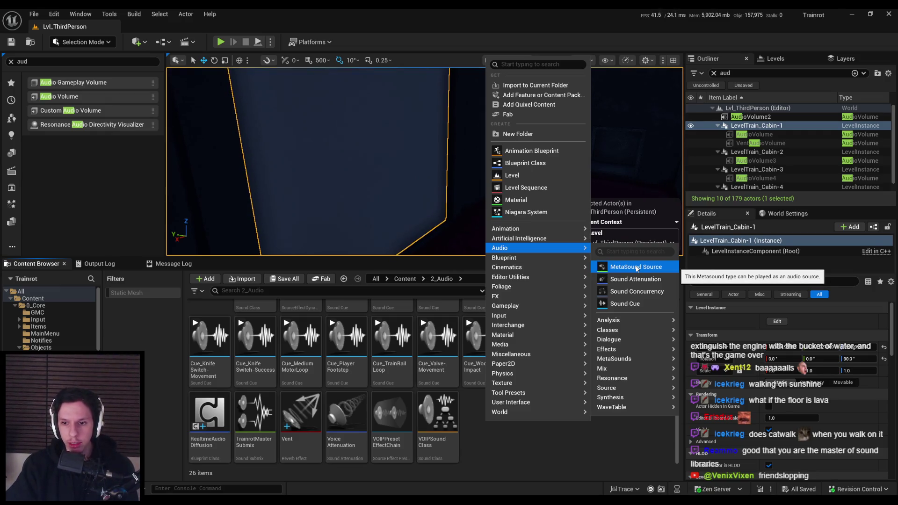
pyautogui.moveTo(623, 362)
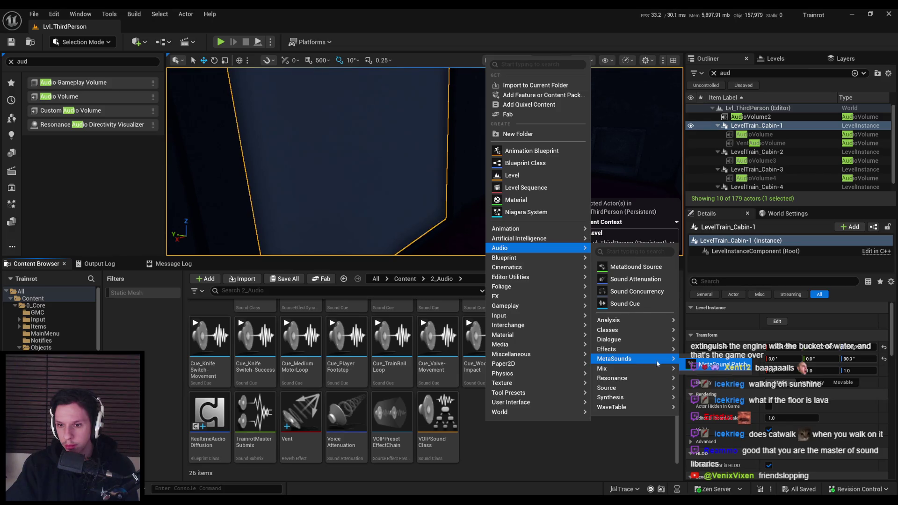
pyautogui.moveTo(625, 380)
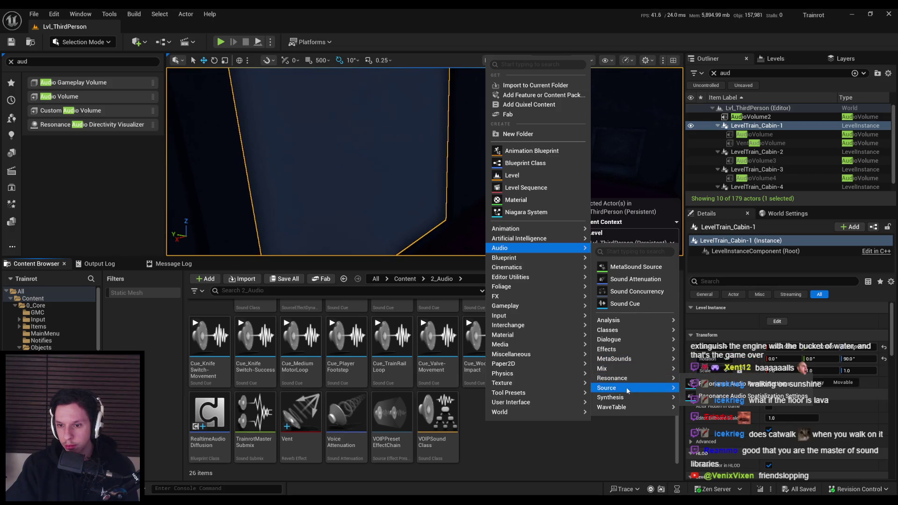
pyautogui.moveTo(628, 408)
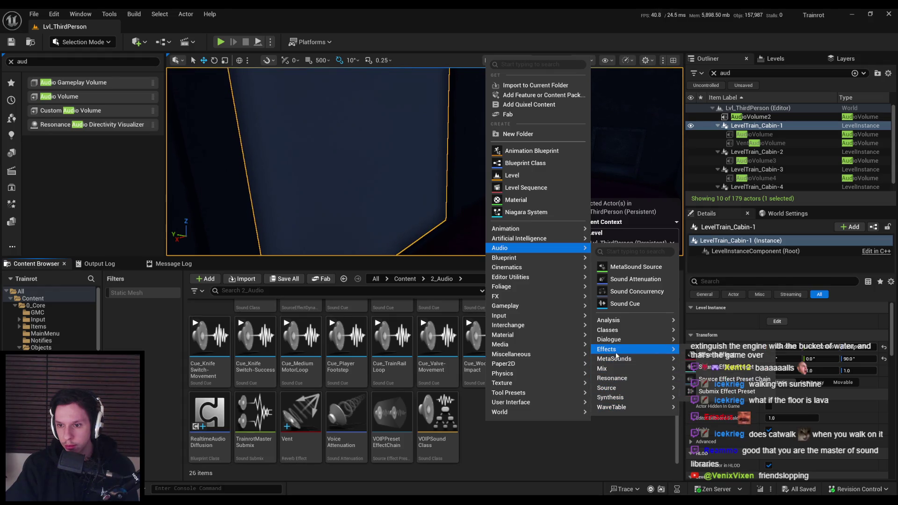
pyautogui.moveTo(618, 330)
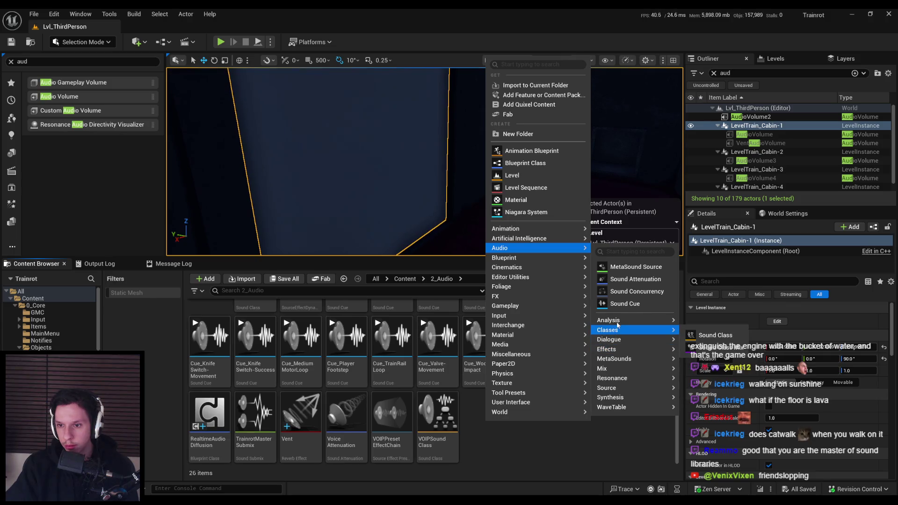
pyautogui.click(624, 268)
pyautogui.write('Meta')
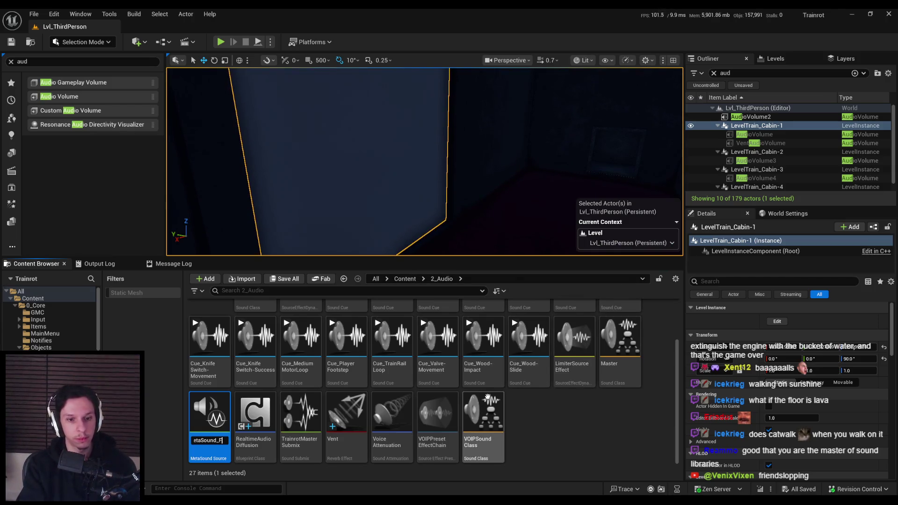
pyautogui.press('Return')
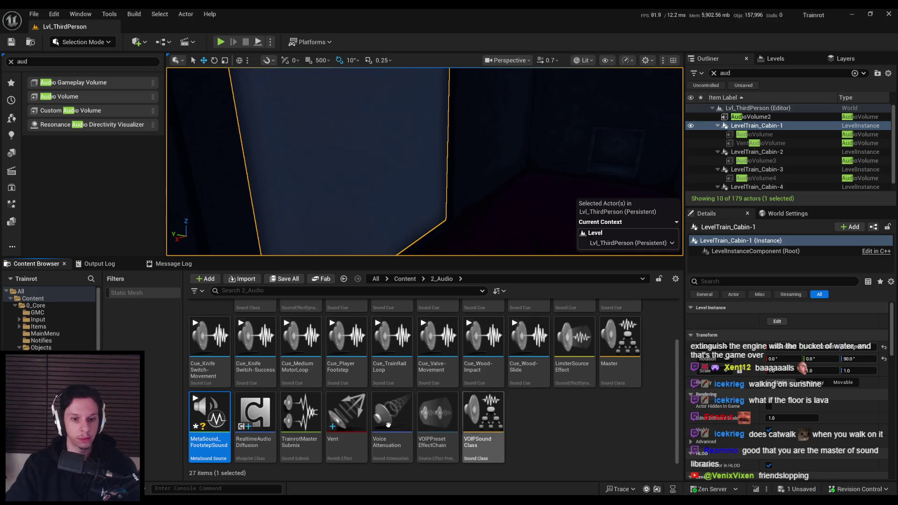
pyautogui.doubleClick(212, 423)
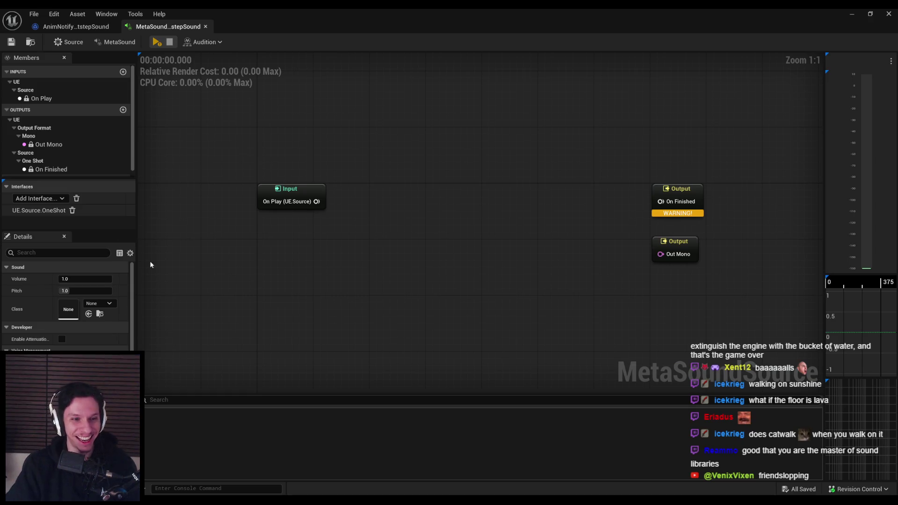
# Assign the Master sound class, then review the footstep Blueprint and Cue_PlayerFootstep sound cue
pyautogui.click(99, 304)
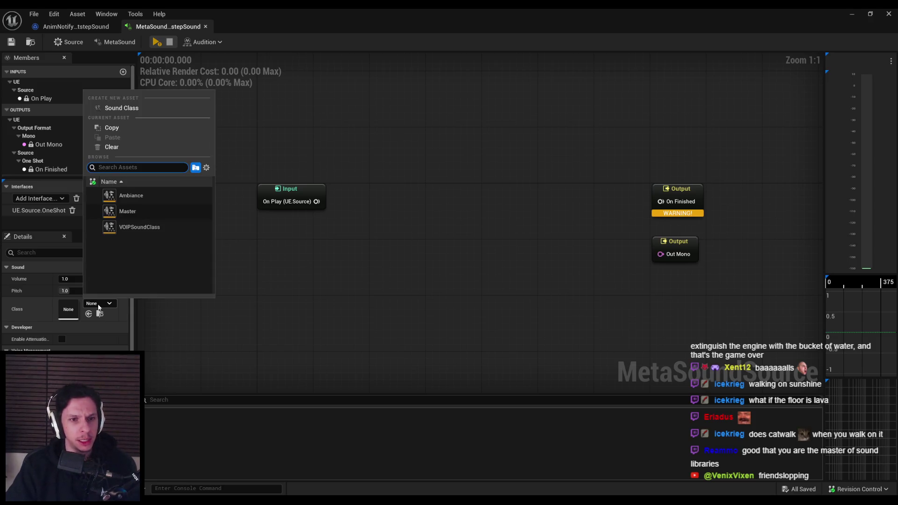
pyautogui.click(127, 211)
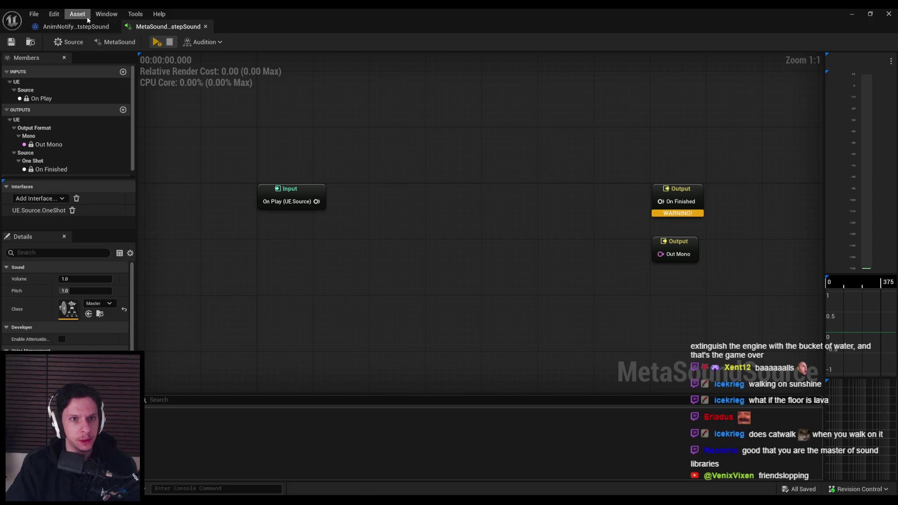
pyautogui.click(75, 27)
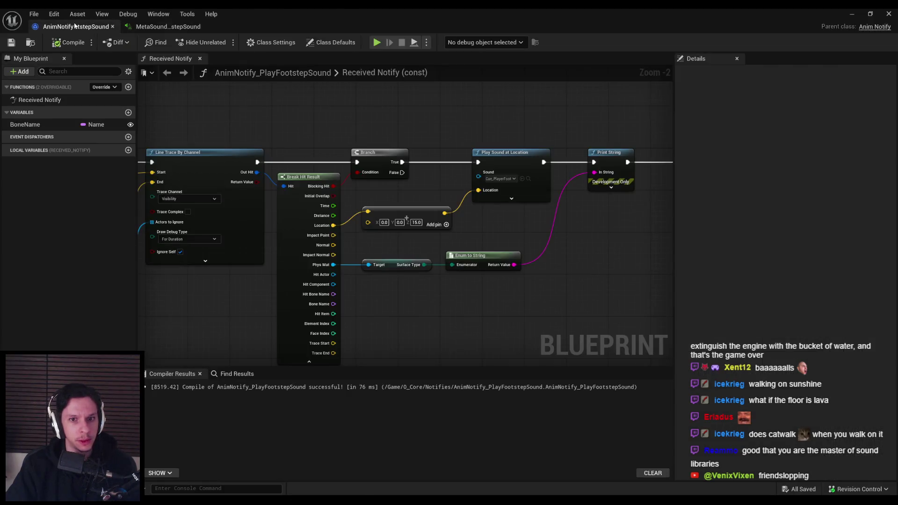
pyautogui.click(529, 181)
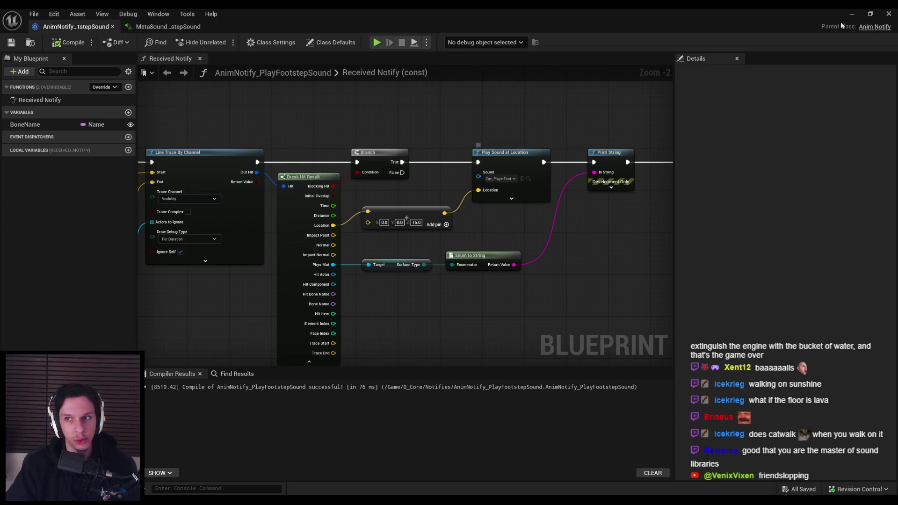
pyautogui.doubleClick(352, 375)
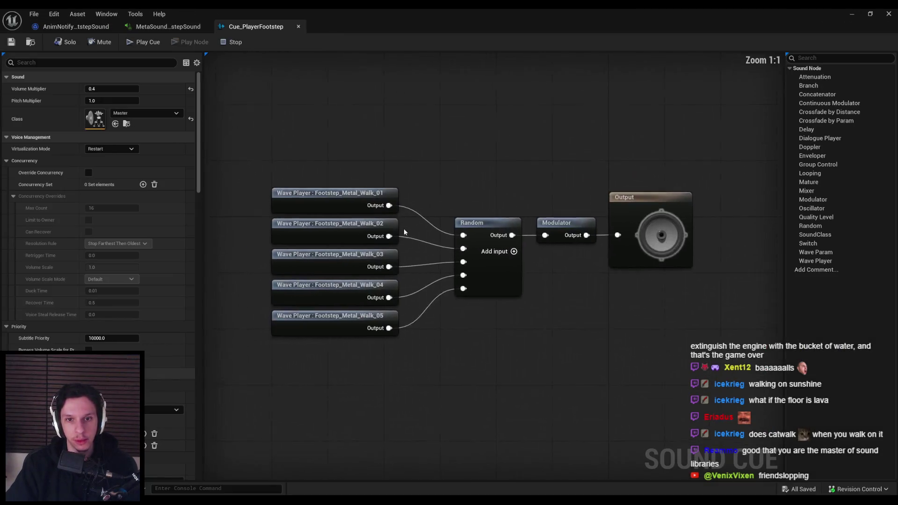
# Back in the MetaSound graph, inspect the Input node and bring up the node list
pyautogui.click(168, 27)
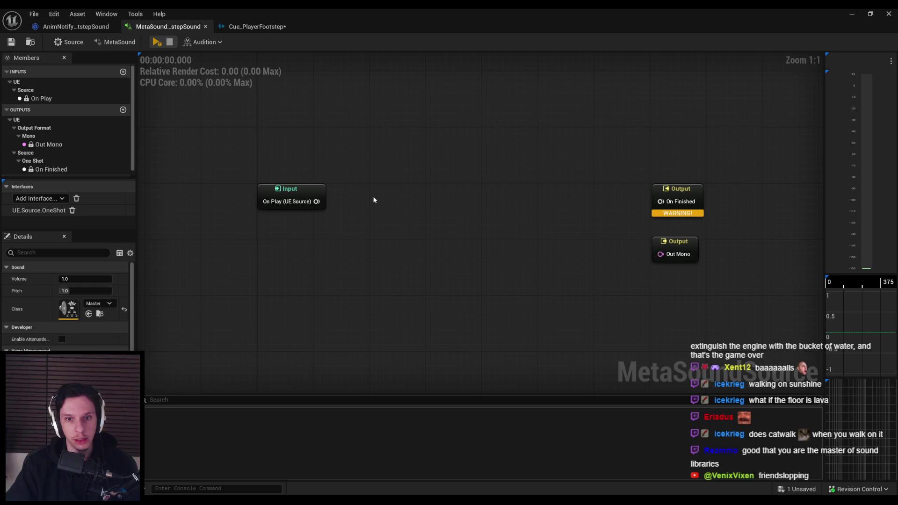
pyautogui.click(293, 193)
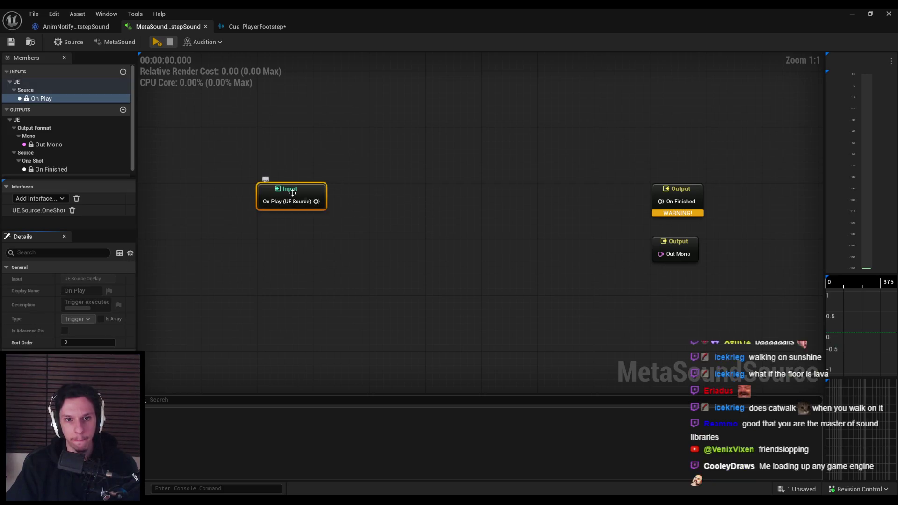
pyautogui.click(286, 253)
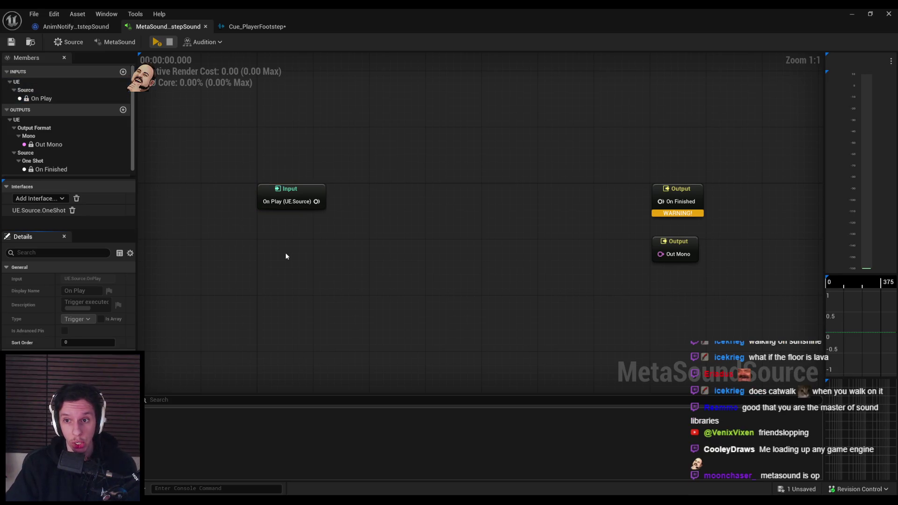
pyautogui.rightClick(286, 254)
# Add a Play Random Oneshot node found by searching 'random'
pyautogui.write('random')
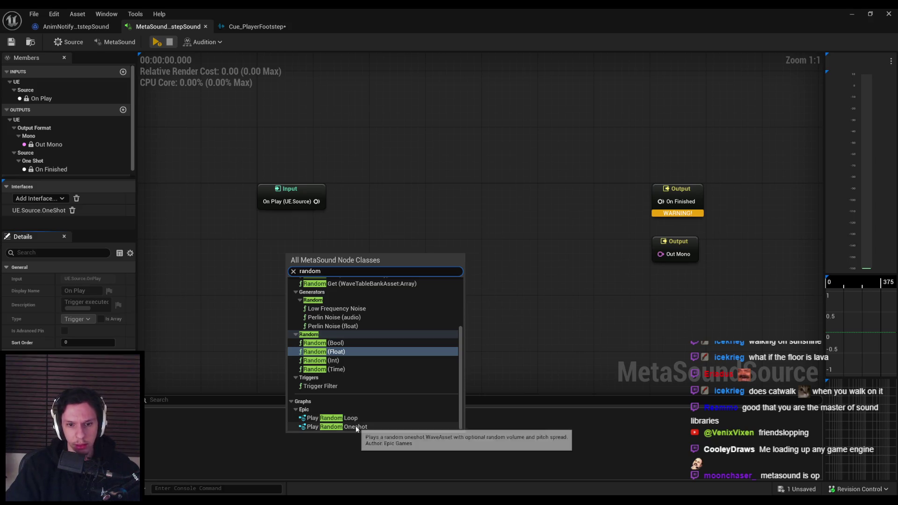
pyautogui.click(356, 427)
pyautogui.moveTo(360, 323); pyautogui.dragTo(416, 300)
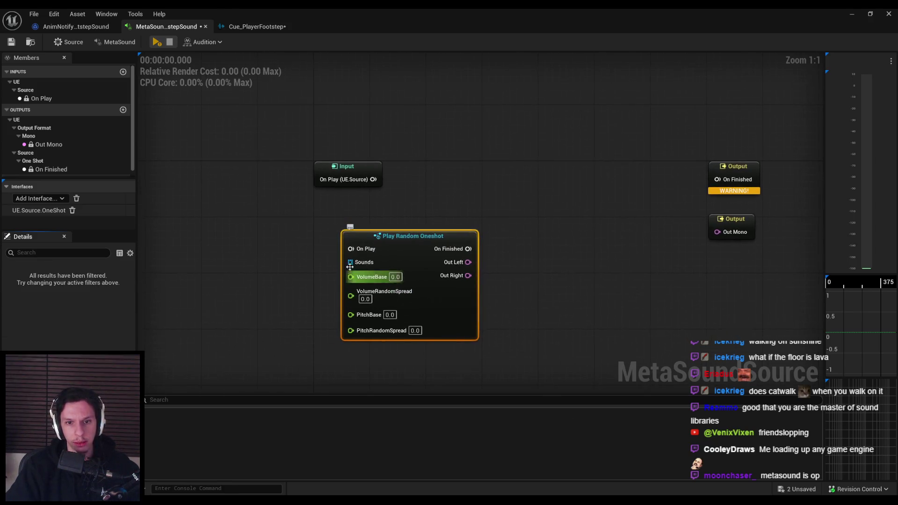
# Promote the oneshot's Sounds input to a graph variable, discarding a trial Set array node
pyautogui.moveTo(351, 263); pyautogui.dragTo(276, 286)
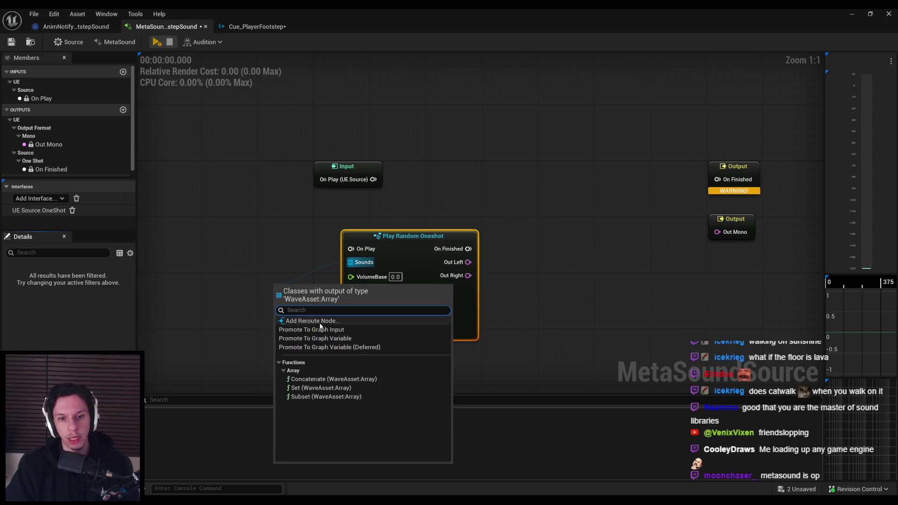
pyautogui.write('array')
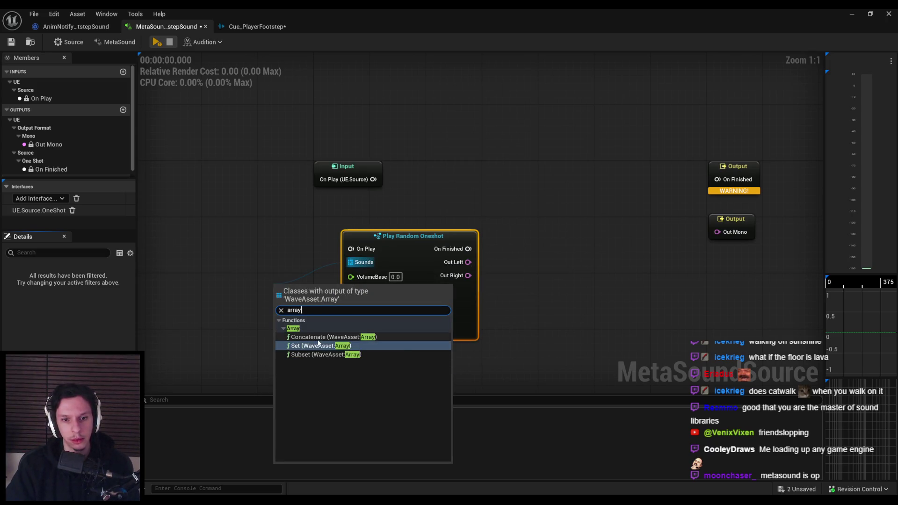
pyautogui.click(314, 349)
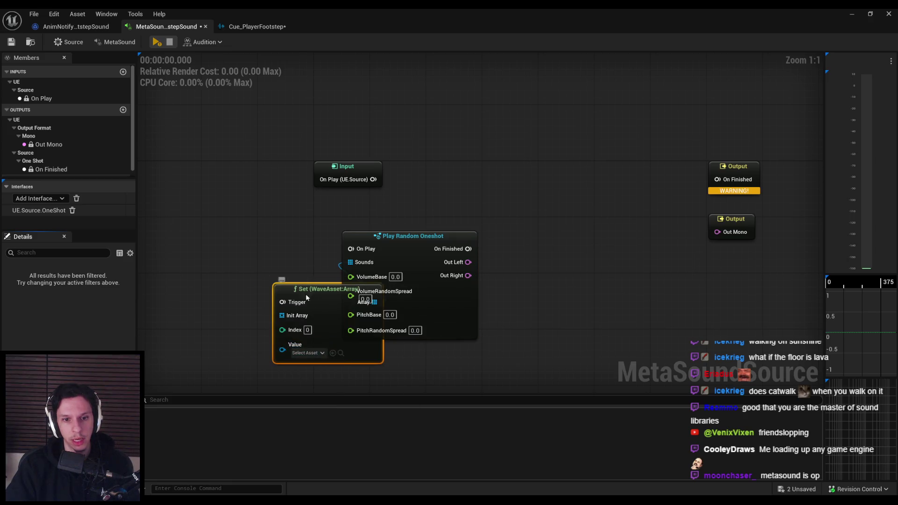
pyautogui.hotkey('ctrl', 'z')
pyautogui.moveTo(355, 267)
pyautogui.mouseDown()
pyautogui.moveTo(353, 276)
pyautogui.moveTo(275, 287)
pyautogui.mouseUp()
pyautogui.press('Escape')
pyautogui.rightClick(354, 265)
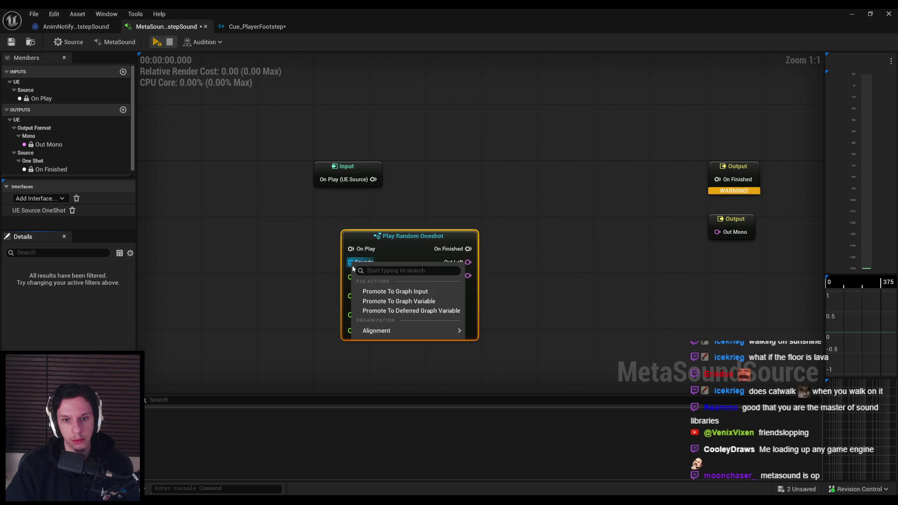
pyautogui.click(374, 301)
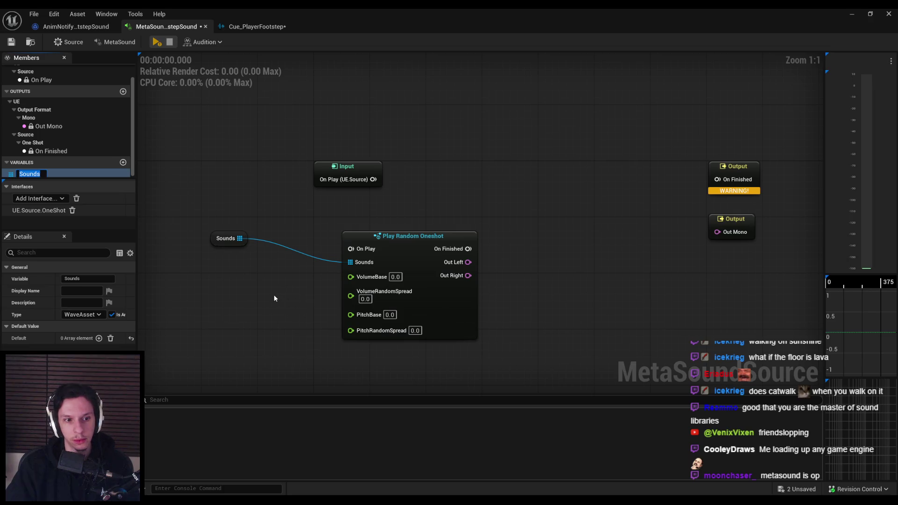
# Add Footstep_Metal_Walk_01 and Footstep_Metal_Walk_03 as the first two Sounds array elements
pyautogui.click(99, 338)
pyautogui.click(72, 350)
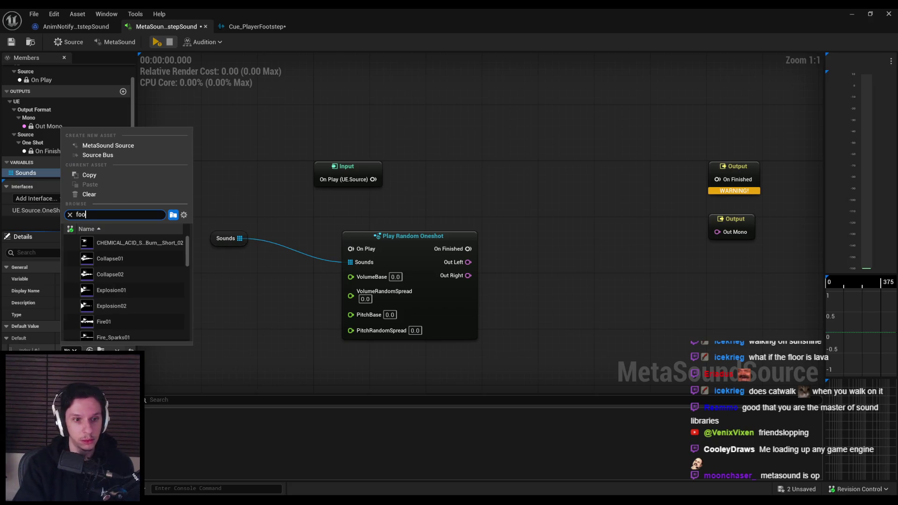
pyautogui.write('ts')
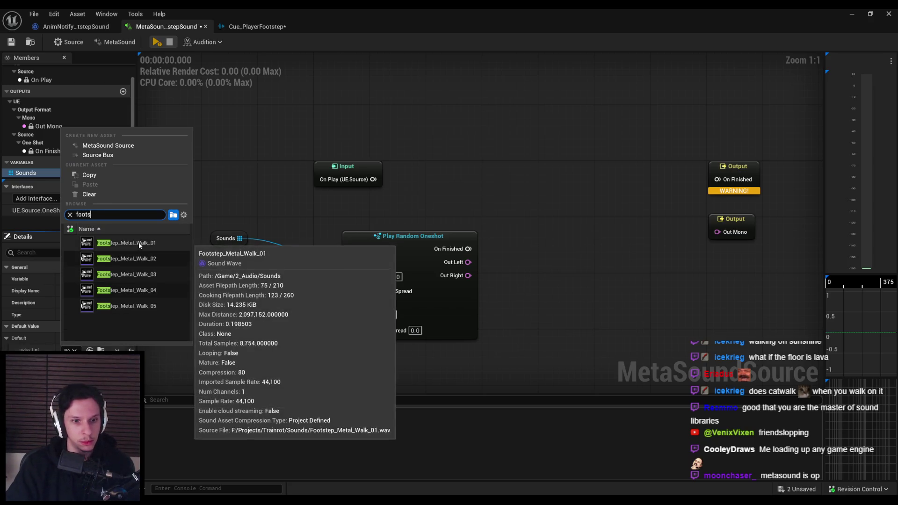
pyautogui.click(121, 242)
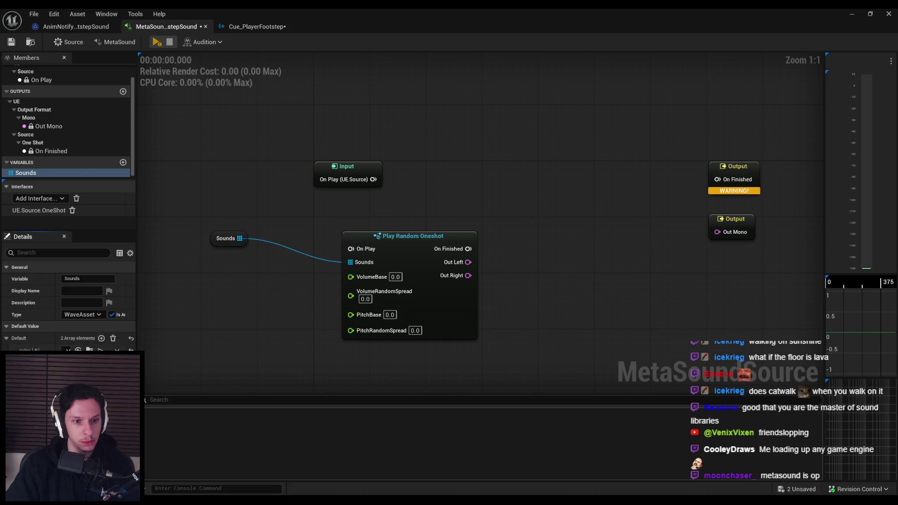
pyautogui.click(46, 364)
pyautogui.write('footste')
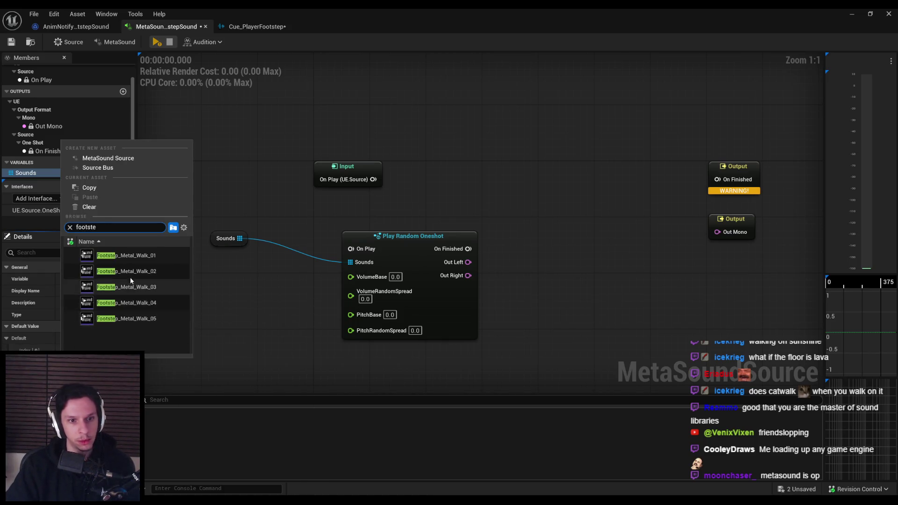
pyautogui.click(131, 285)
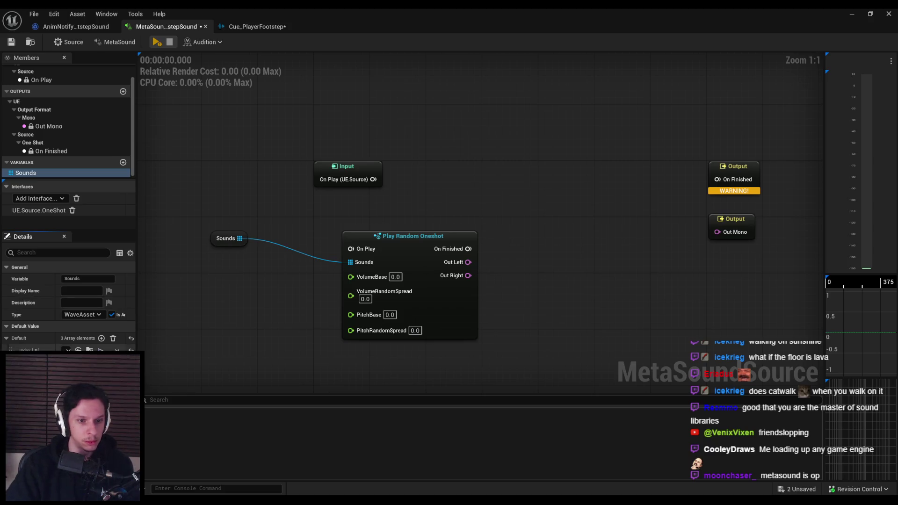
# Add Footstep_Metal_Walk_02 and two more footstep waves as the remaining three elements
pyautogui.click(85, 378)
pyautogui.write('footste')
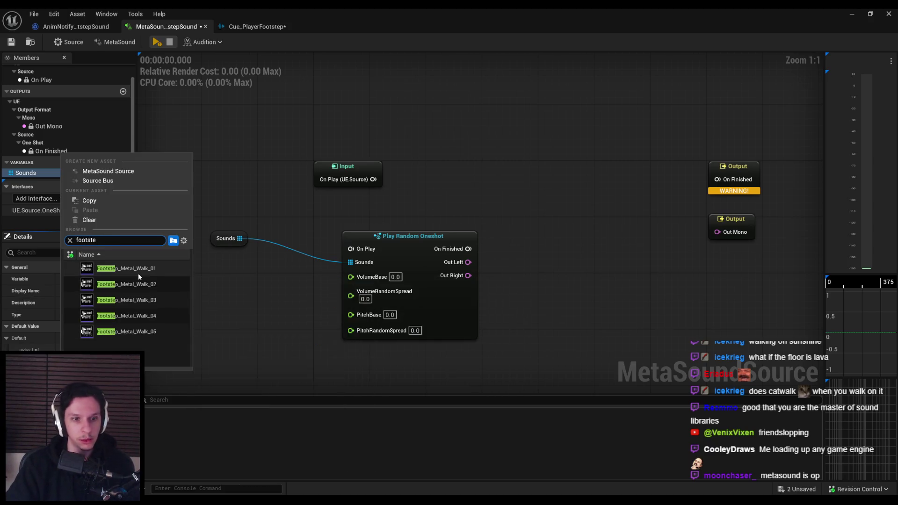
pyautogui.click(133, 284)
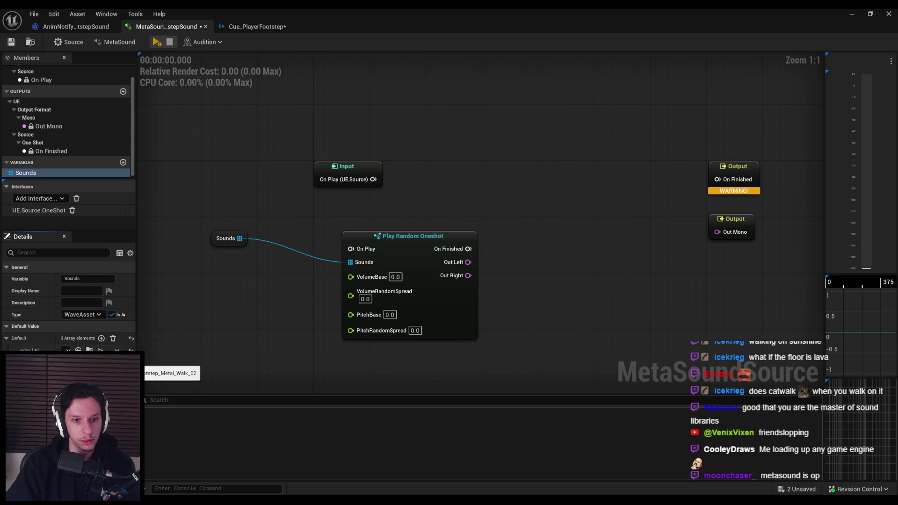
pyautogui.click(84, 378)
pyautogui.write('footste')
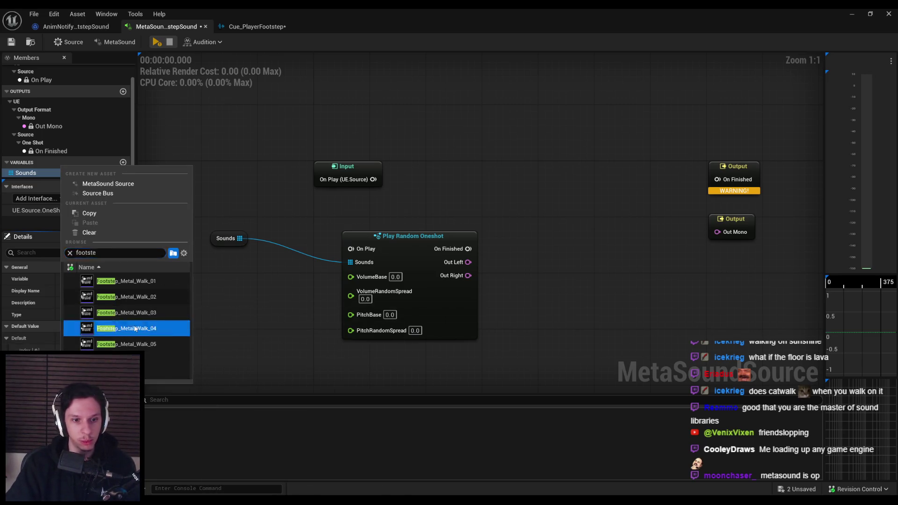
pyautogui.click(120, 328)
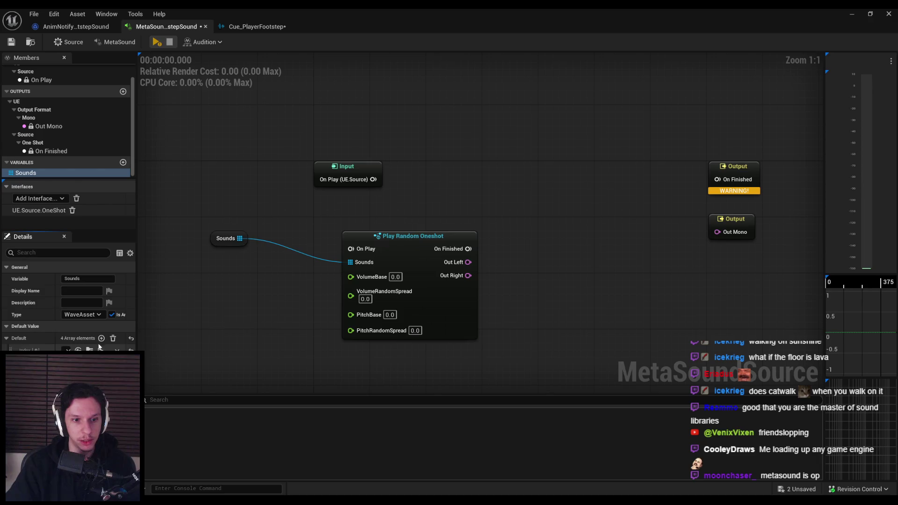
pyautogui.click(84, 390)
pyautogui.write('footste')
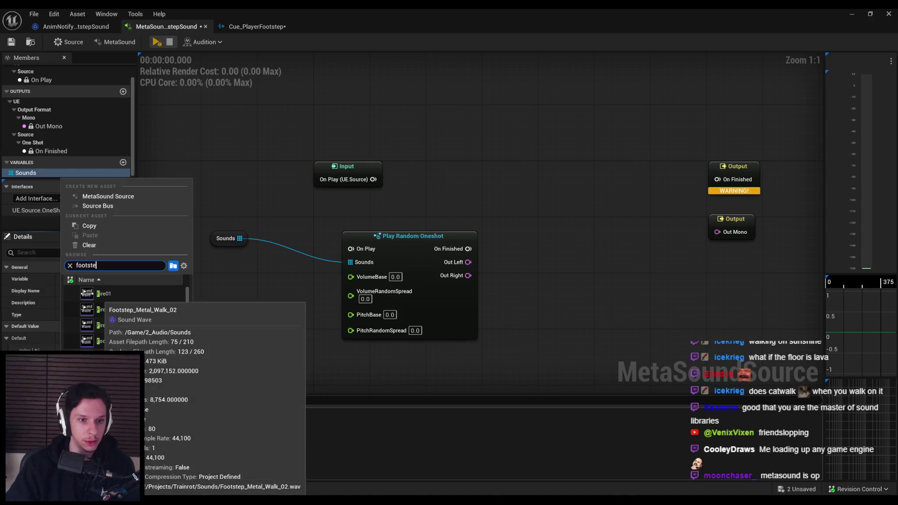
pyautogui.click(155, 357)
# Move the Sounds and Play Random Oneshot nodes into place beside the Input node
pyautogui.moveTo(217, 236)
pyautogui.mouseDown()
pyautogui.moveTo(291, 259)
pyautogui.moveTo(365, 253)
pyautogui.mouseUp()
pyautogui.moveTo(306, 296)
pyautogui.mouseDown()
pyautogui.moveTo(377, 234)
pyautogui.moveTo(376, 247)
pyautogui.mouseUp()
pyautogui.click(352, 273)
# Wire Input's On Play into Play Random Oneshot's On Play and preview the footstep
pyautogui.moveTo(452, 252)
pyautogui.moveTo(434, 223); pyautogui.dragTo(386, 216)
pyautogui.moveTo(547, 226); pyautogui.dragTo(730, 215)
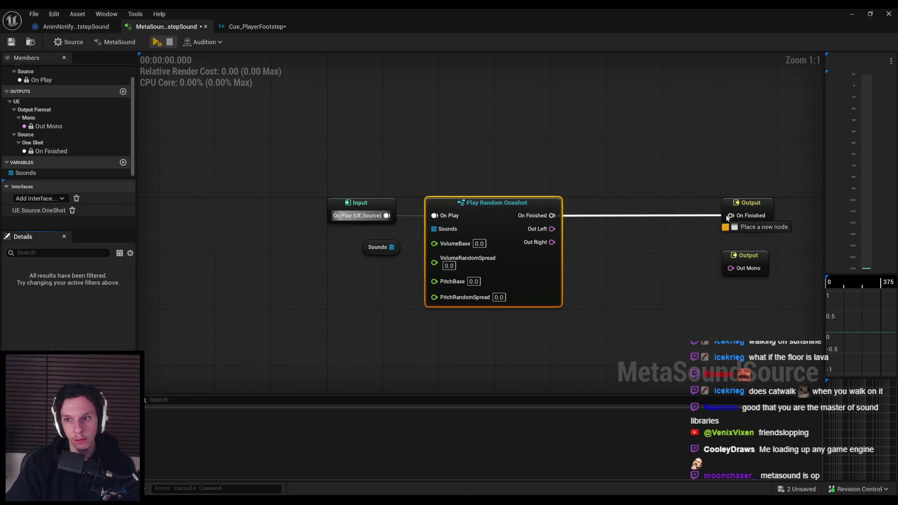
pyautogui.click(156, 44)
pyautogui.click(157, 45)
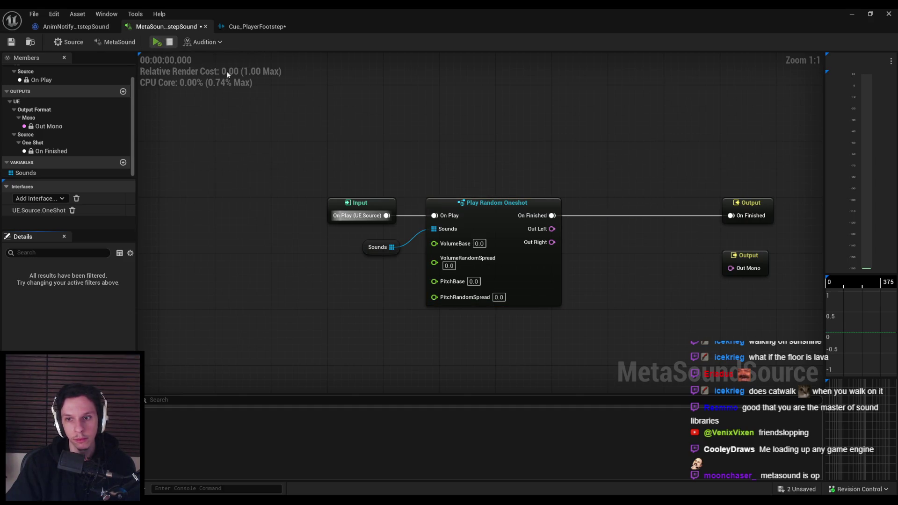
pyautogui.press('Home')
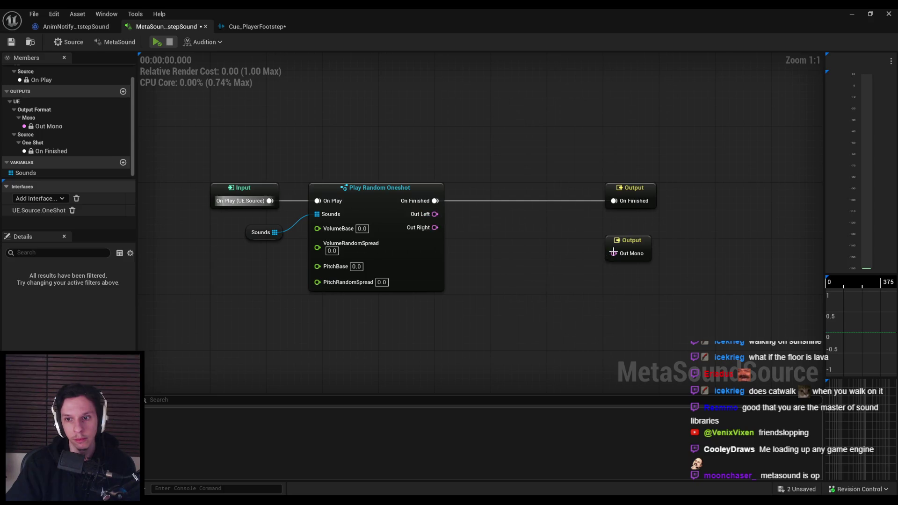
# Add a Mono Mixer (2) fed by Out Left, then delete it
pyautogui.moveTo(435, 214)
pyautogui.mouseDown()
pyautogui.moveTo(489, 246)
pyautogui.moveTo(482, 239)
pyautogui.mouseUp()
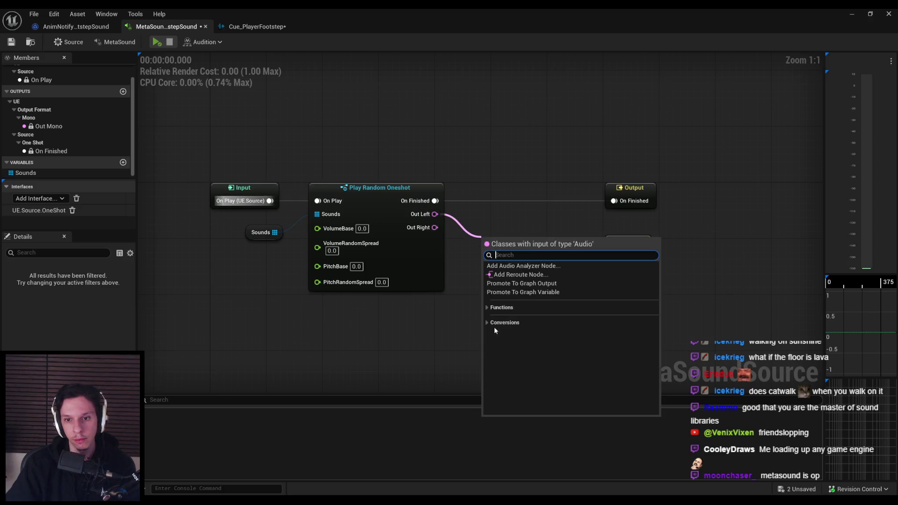
pyautogui.click(488, 307)
pyautogui.write('mono')
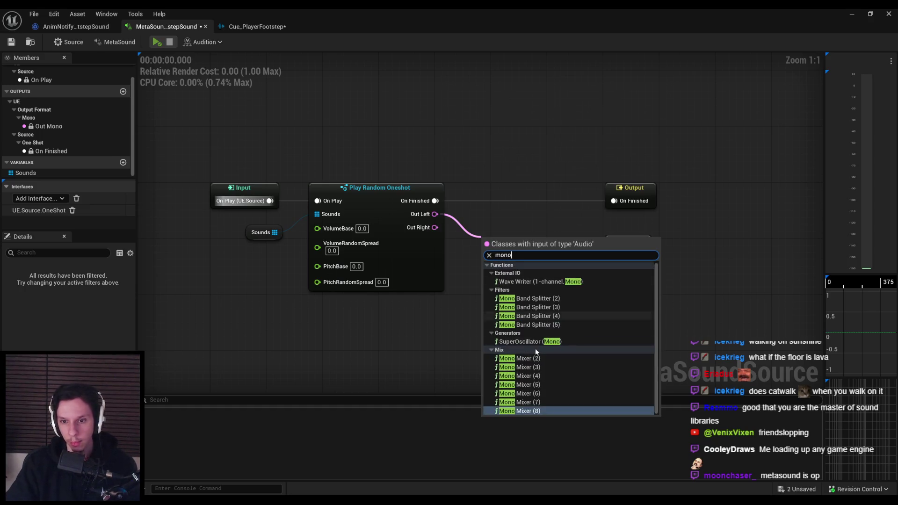
pyautogui.click(515, 359)
pyautogui.moveTo(560, 281); pyautogui.dragTo(553, 281)
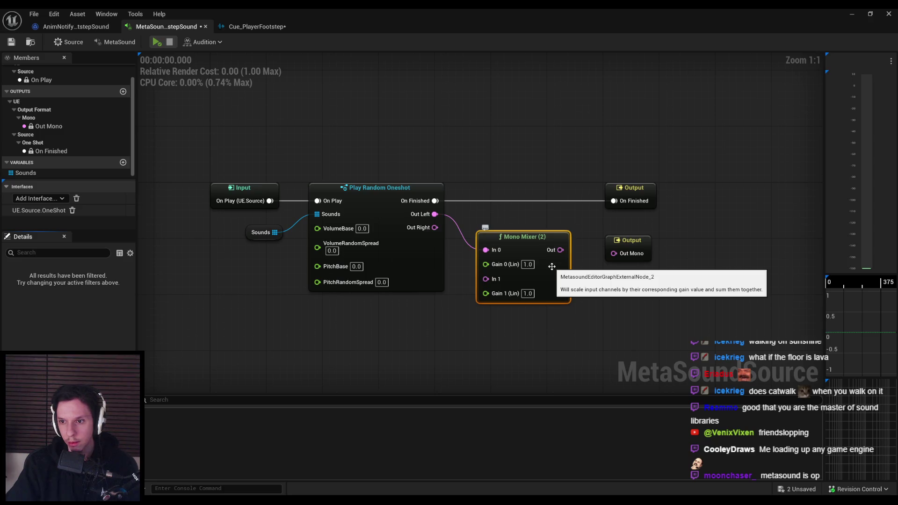
pyautogui.press('Delete')
# Drag from Out Left again and search the node list for 'stereo' nodes
pyautogui.moveTo(434, 214); pyautogui.dragTo(469, 228)
pyautogui.write('left')
pyautogui.hotkey('ctrl', 'a')
pyautogui.write('stereo to')
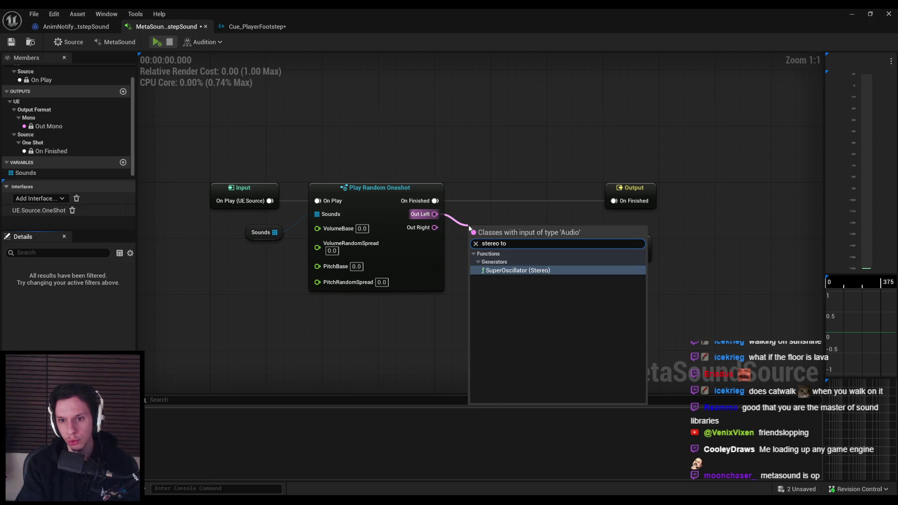
pyautogui.press('BackSpace')
pyautogui.press('BackSpace')
pyautogui.press('BackSpace')
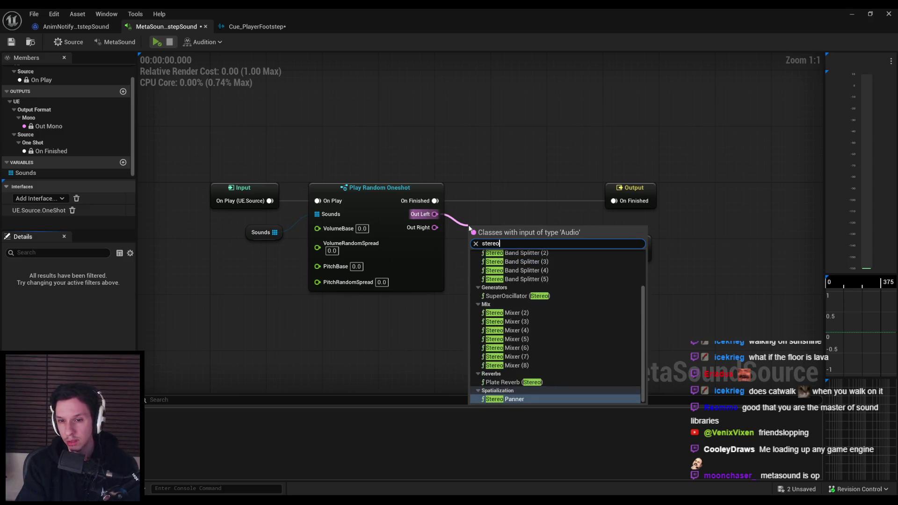
# Try a Stereo Mixer (2) and a conversion node off Out Left, deleting both
pyautogui.click(521, 316)
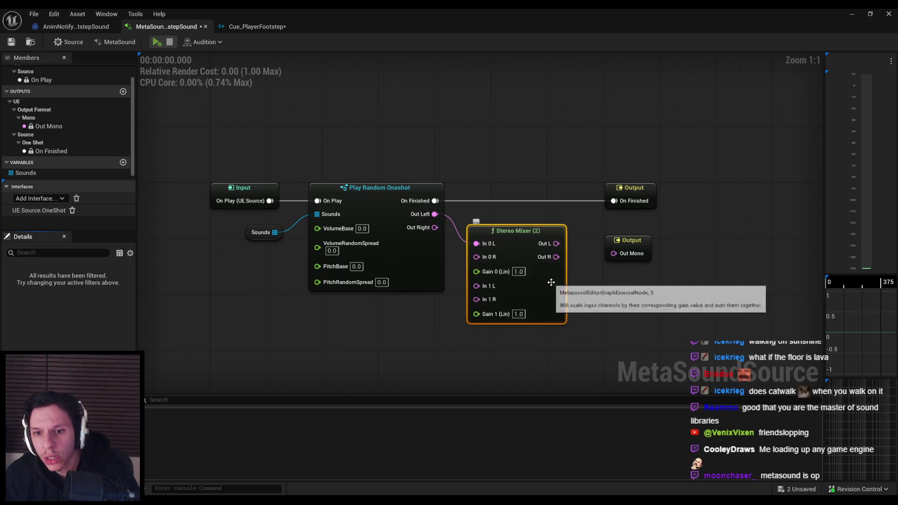
pyautogui.press('Delete')
pyautogui.moveTo(435, 213); pyautogui.dragTo(484, 234)
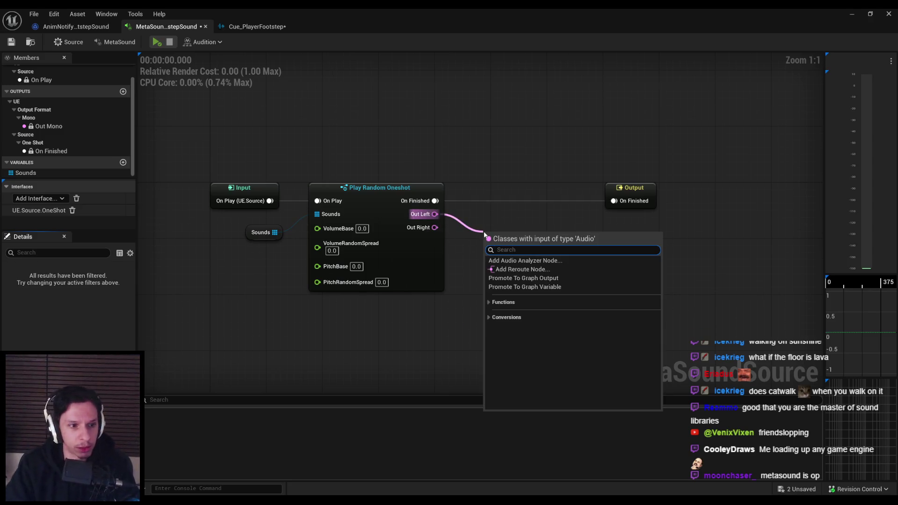
pyautogui.click(505, 317)
pyautogui.click(529, 326)
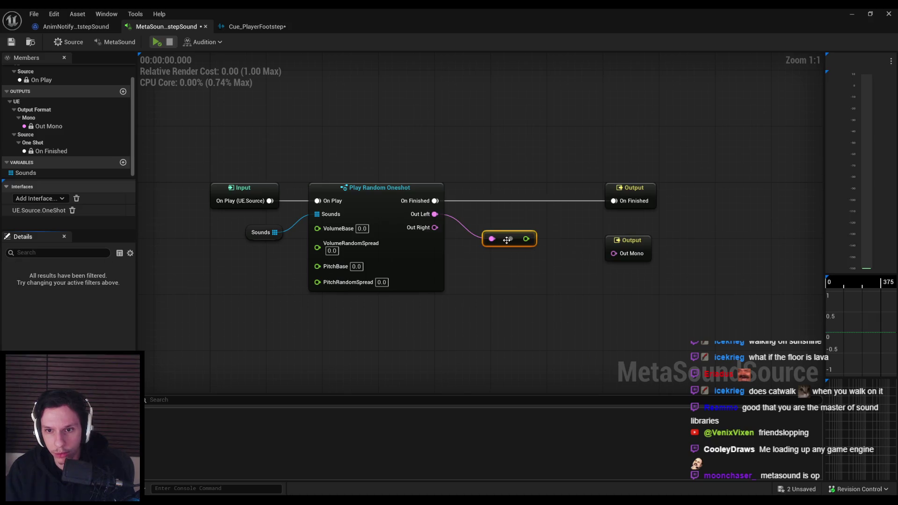
pyautogui.press('Delete')
# Wire Out Left directly into Out Mono and preview the footstep twice
pyautogui.moveTo(435, 214)
pyautogui.mouseDown()
pyautogui.moveTo(622, 255)
pyautogui.moveTo(614, 253)
pyautogui.mouseUp()
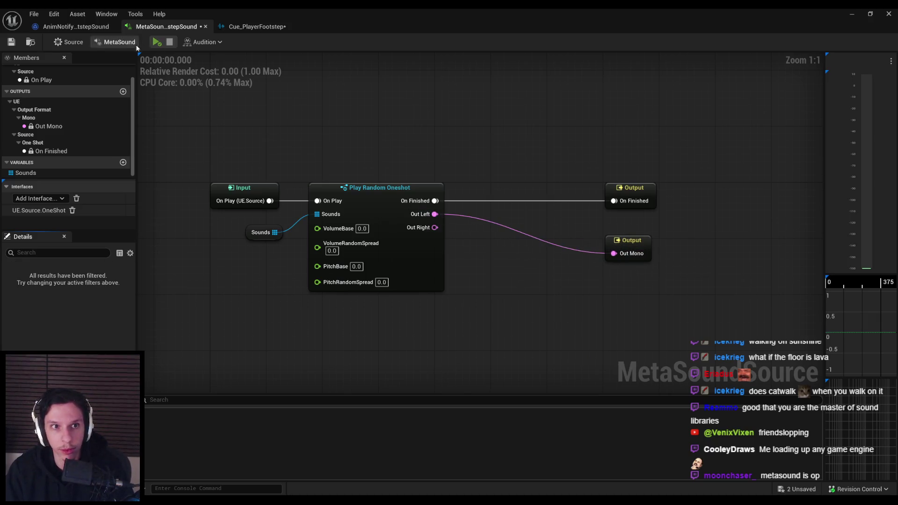
pyautogui.click(155, 43)
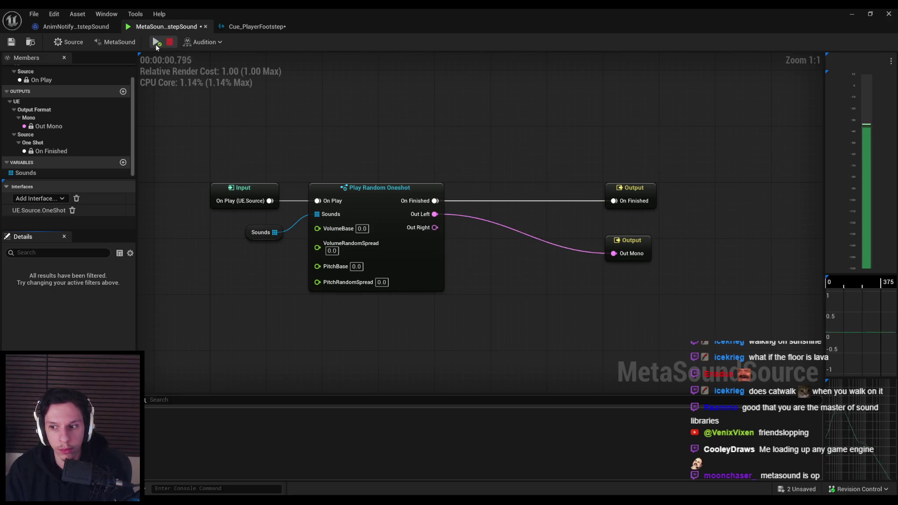
pyautogui.click(155, 44)
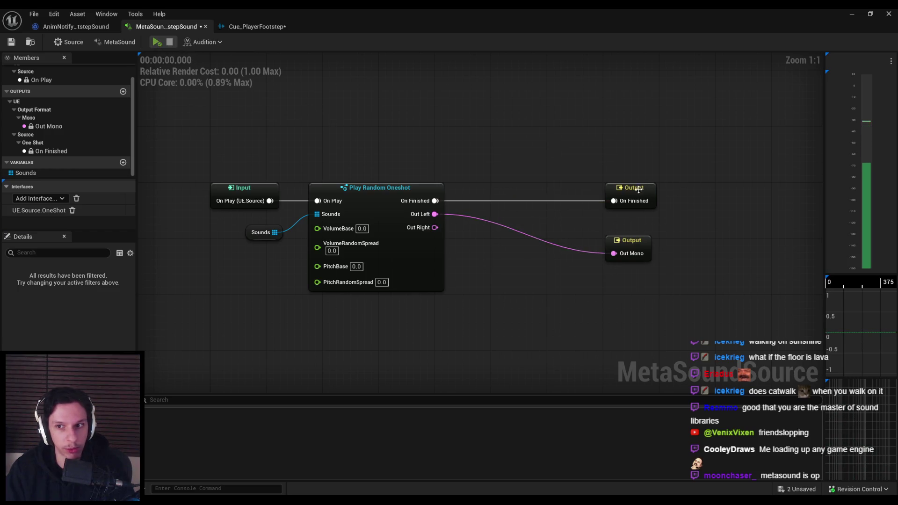
pyautogui.moveTo(639, 189); pyautogui.dragTo(694, 189)
pyautogui.click(635, 245)
pyautogui.moveTo(635, 245)
pyautogui.mouseDown()
pyautogui.moveTo(681, 269)
pyautogui.moveTo(701, 267)
pyautogui.mouseUp()
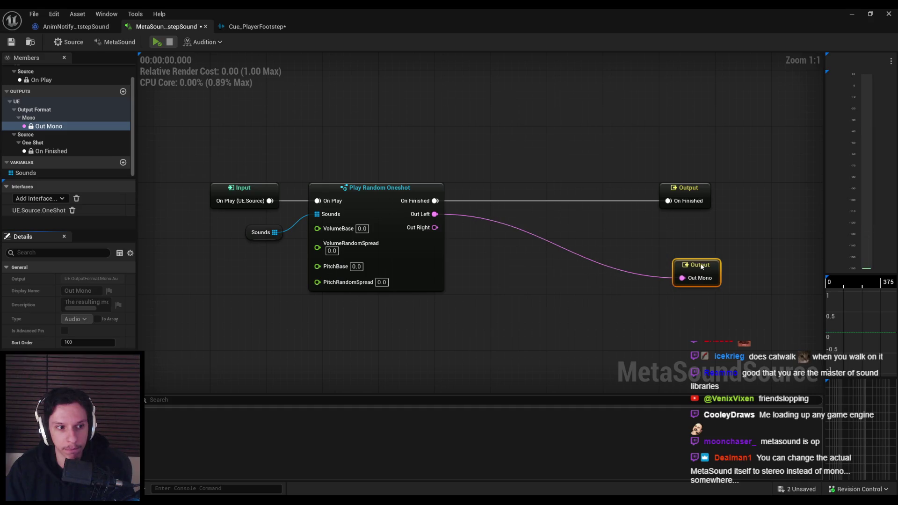
pyautogui.click(588, 337)
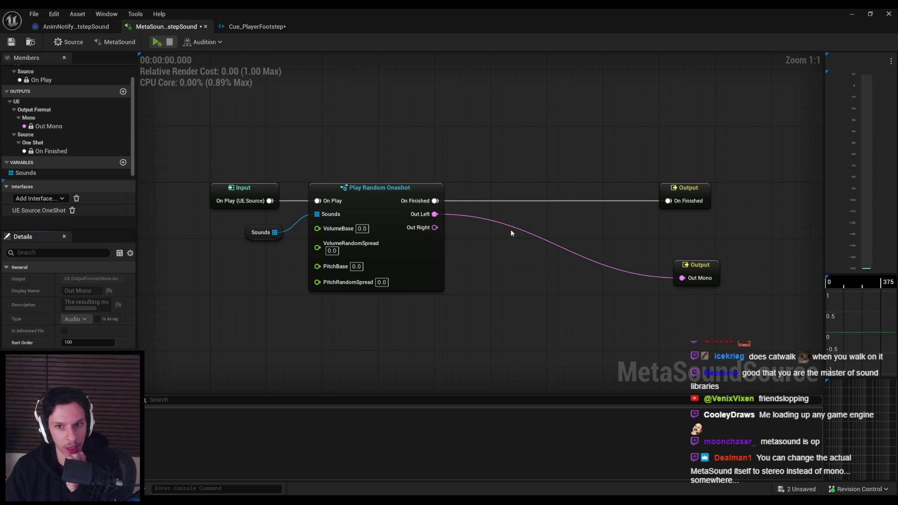
pyautogui.click(386, 199)
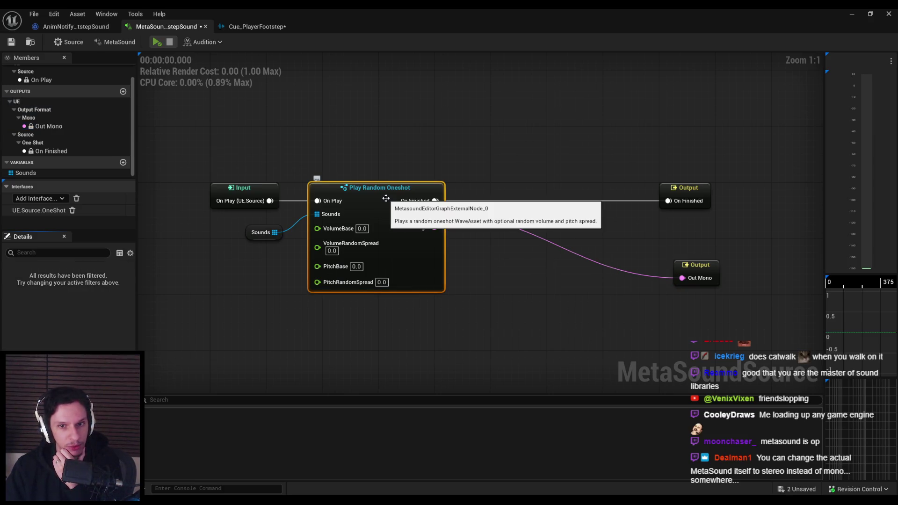
pyautogui.click(207, 286)
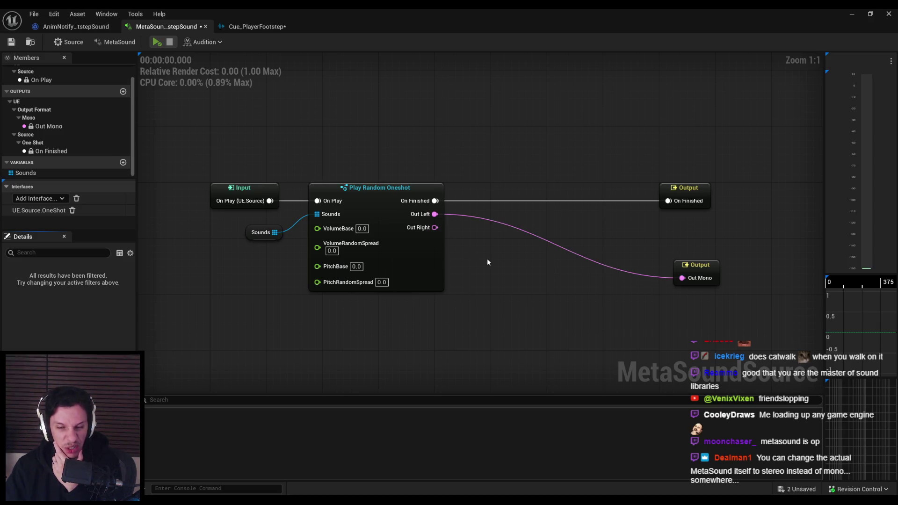
pyautogui.click(692, 268)
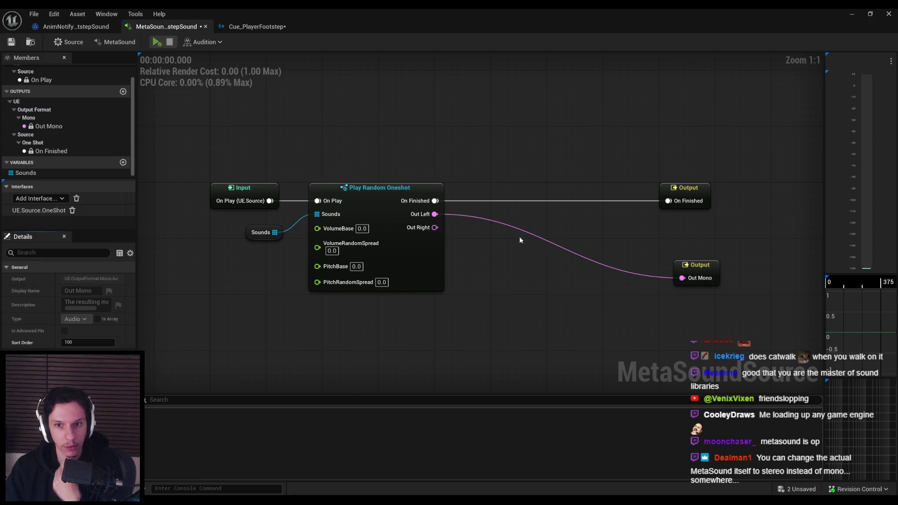
pyautogui.moveTo(435, 214)
pyautogui.mouseDown()
pyautogui.moveTo(458, 217)
pyautogui.moveTo(437, 221)
pyautogui.mouseUp()
pyautogui.click(382, 197)
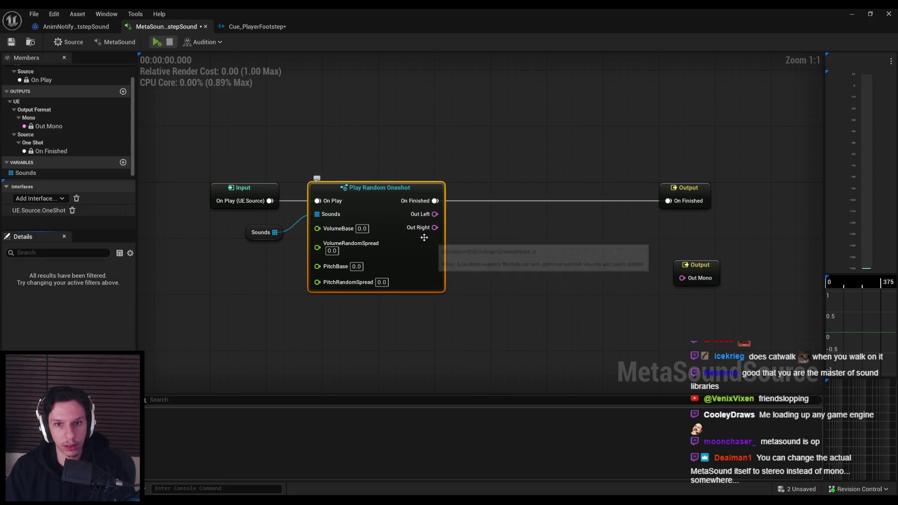
pyautogui.click(261, 233)
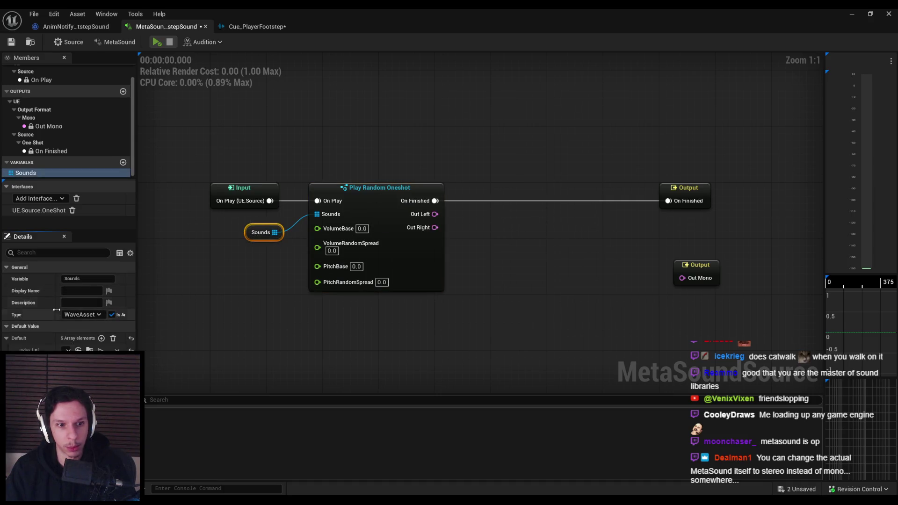
pyautogui.click(184, 246)
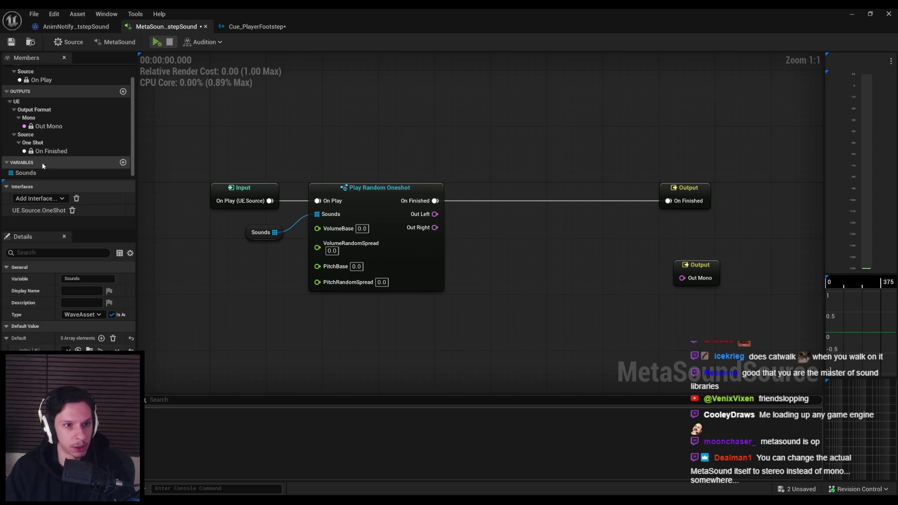
pyautogui.click(48, 126)
pyautogui.click(41, 79)
pyautogui.scroll(1, 45, 106)
pyautogui.click(36, 90)
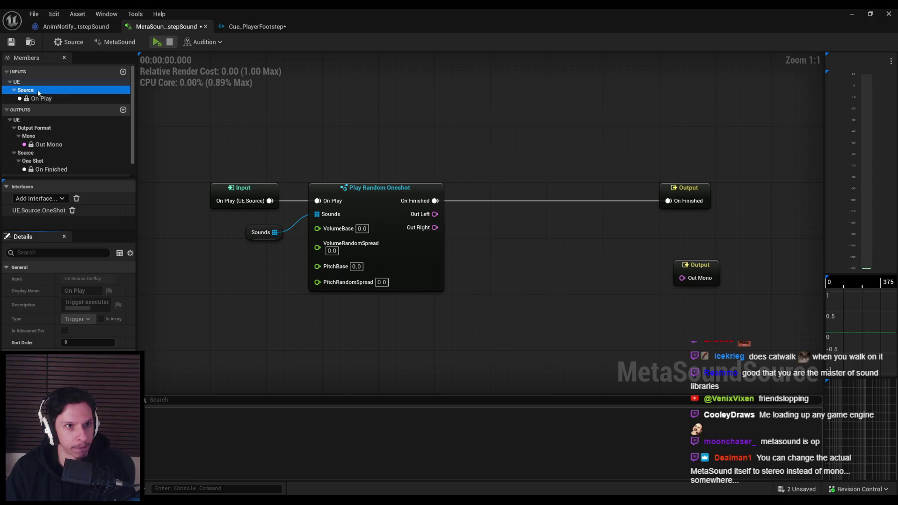
pyautogui.click(38, 82)
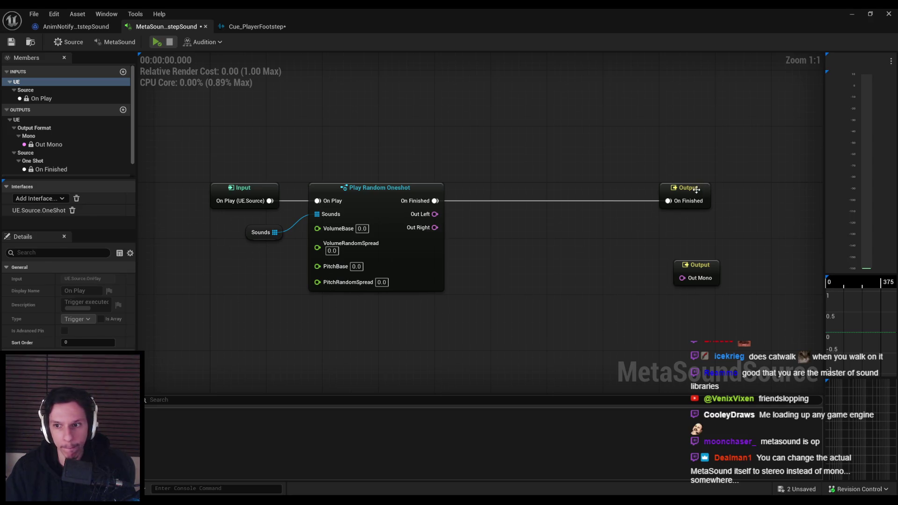
pyautogui.click(698, 267)
pyautogui.click(518, 294)
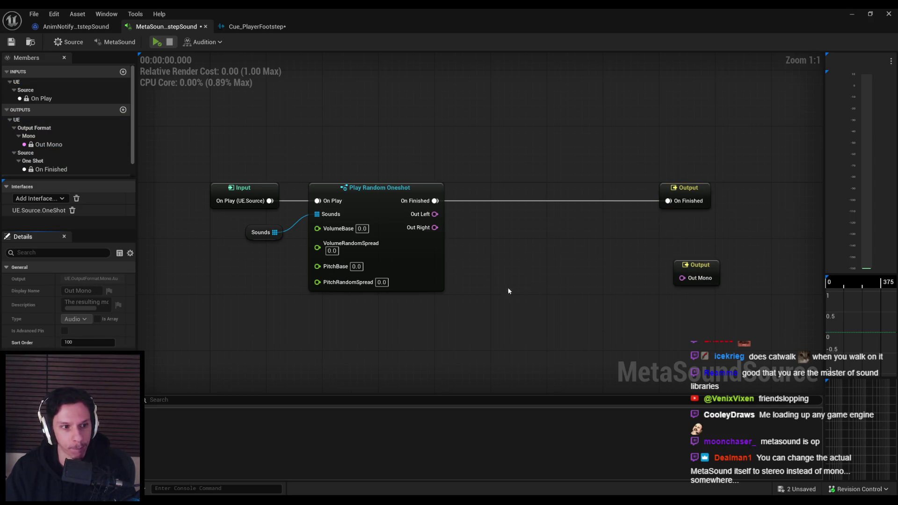
pyautogui.moveTo(436, 215); pyautogui.dragTo(499, 233)
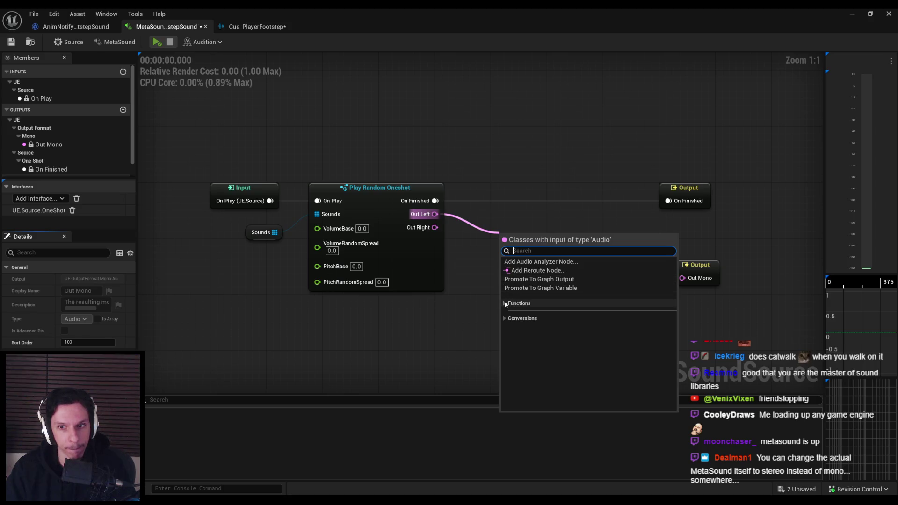
# Add a Mono Mixer (2) from Mix fed by Out Left and Out Right, outputting to Out Mono
pyautogui.scroll(-1, 511, 312)
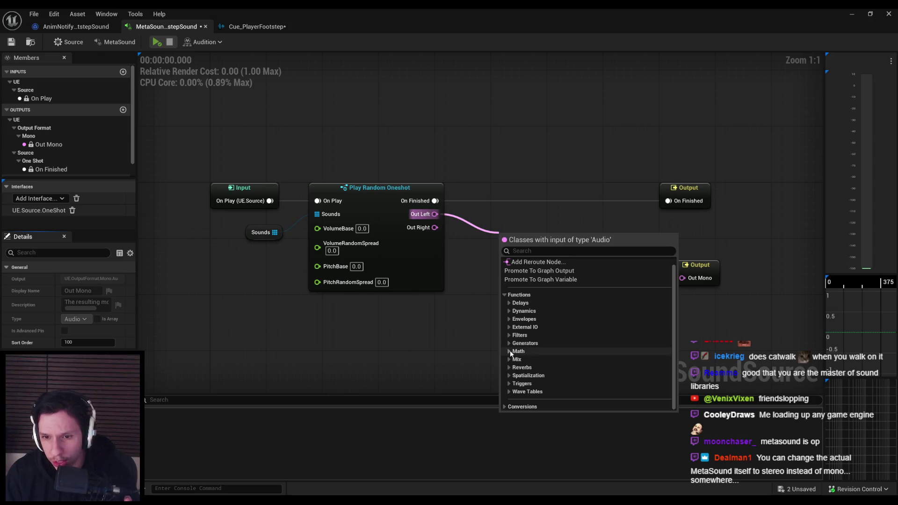
pyautogui.click(509, 360)
pyautogui.scroll(-3, 534, 337)
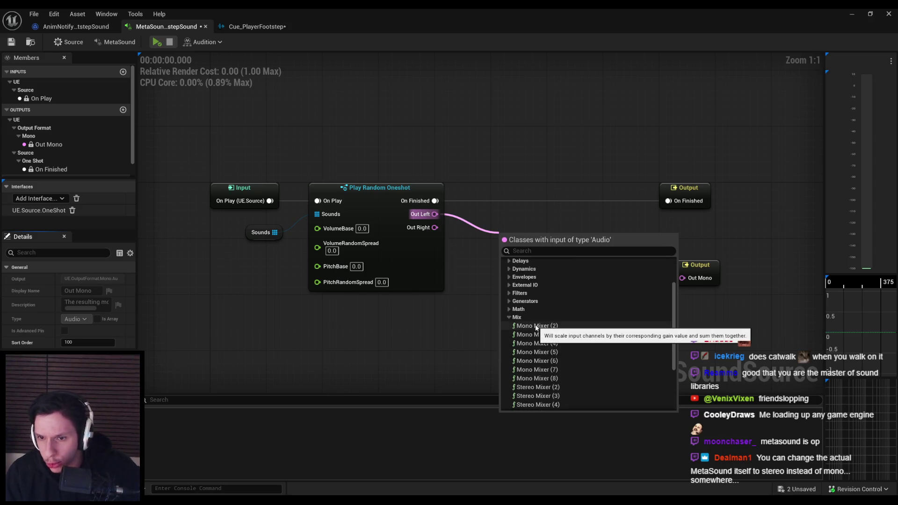
pyautogui.click(536, 326)
pyautogui.moveTo(435, 227); pyautogui.dragTo(507, 280)
pyautogui.moveTo(582, 251)
pyautogui.mouseDown()
pyautogui.moveTo(618, 273)
pyautogui.moveTo(682, 278)
pyautogui.mouseUp()
# Audition the mixed footstep several times, then browse the Filters nodes from On Finished
pyautogui.click(671, 319)
pyautogui.click(158, 42)
pyautogui.click(157, 43)
pyautogui.click(158, 43)
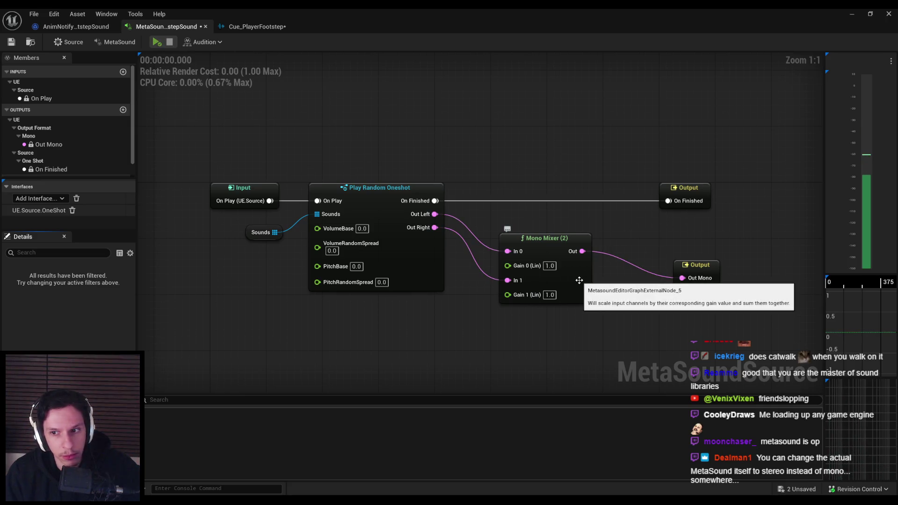
pyautogui.moveTo(435, 200); pyautogui.dragTo(486, 187)
pyautogui.click(495, 272)
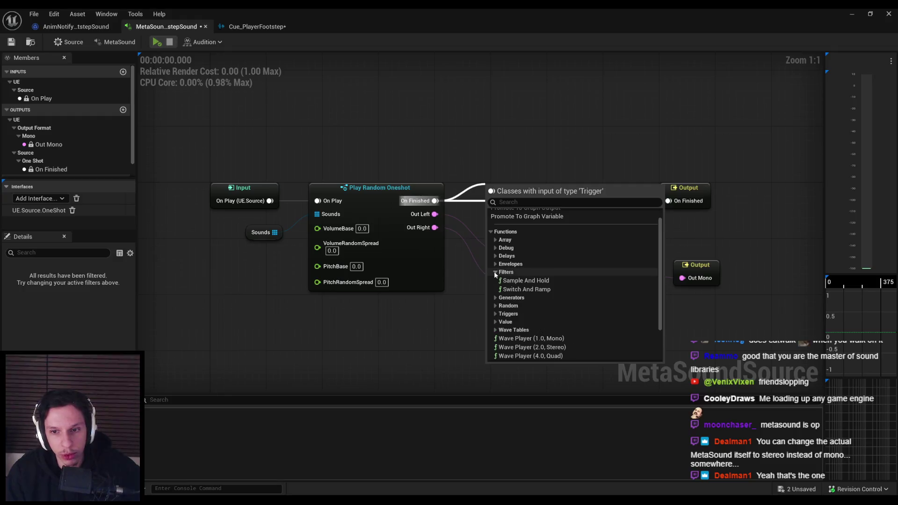
pyautogui.click(494, 272)
pyautogui.click(495, 280)
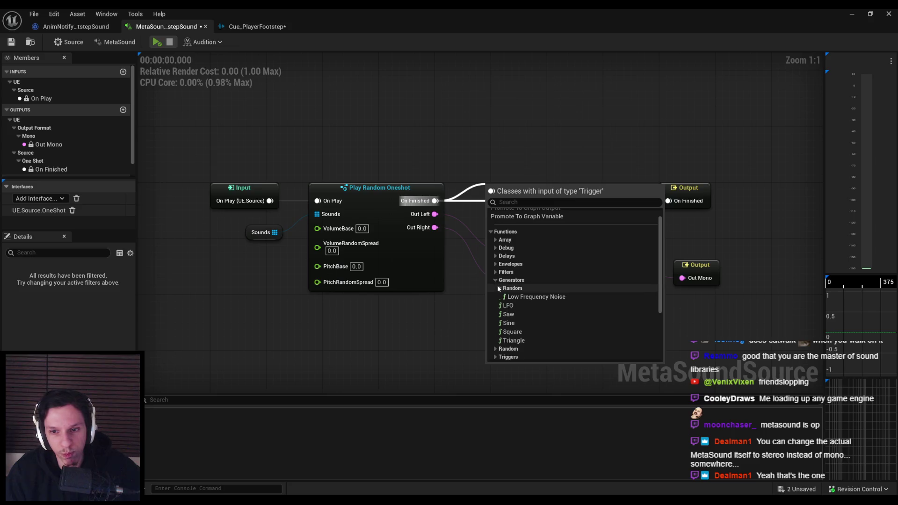
pyautogui.click(495, 280)
pyautogui.click(495, 288)
pyautogui.click(494, 287)
pyautogui.click(494, 296)
pyautogui.click(494, 297)
pyautogui.click(495, 305)
pyautogui.click(495, 305)
pyautogui.scroll(-2, 493, 313)
pyautogui.scroll(3, 494, 317)
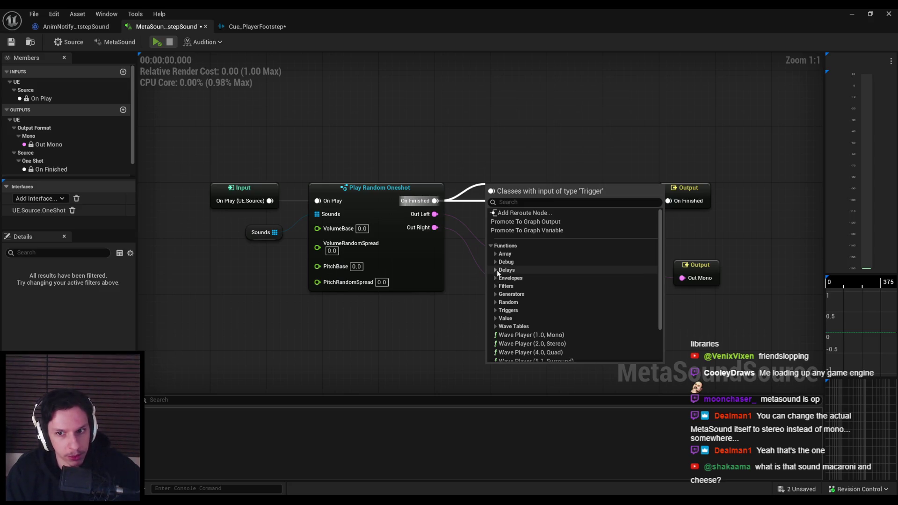
pyautogui.click(496, 319)
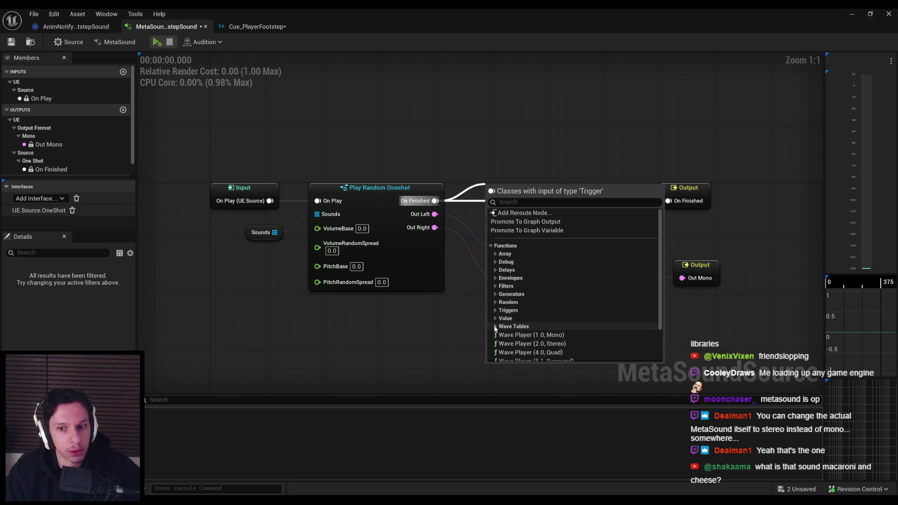
pyautogui.click(496, 271)
pyautogui.click(495, 262)
pyautogui.click(496, 254)
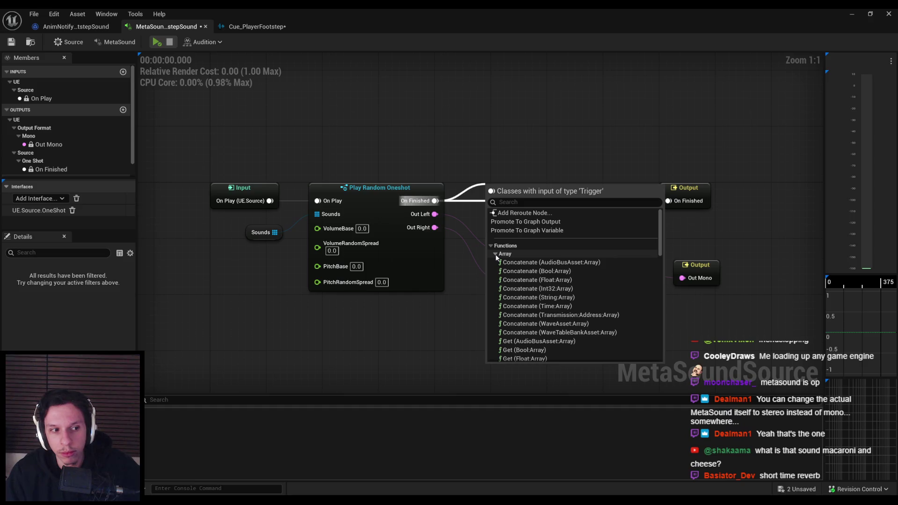
pyautogui.scroll(-7, 521, 265)
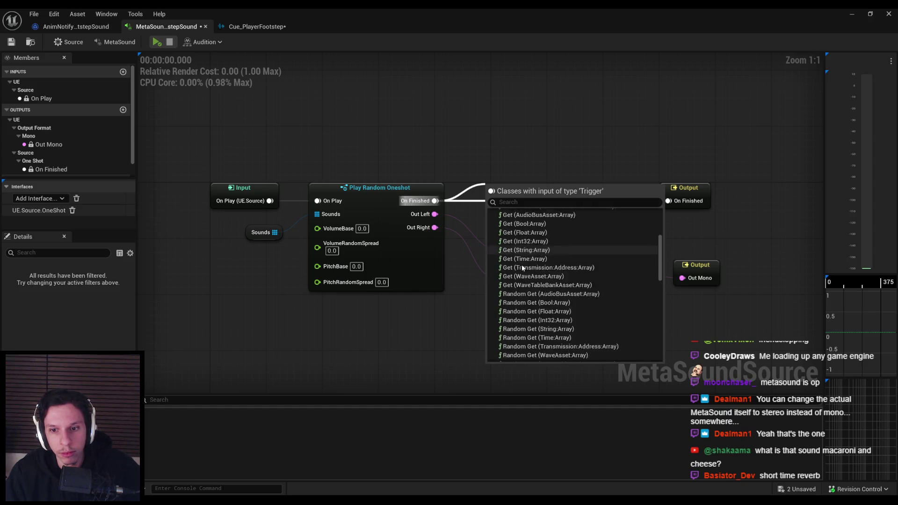
pyautogui.scroll(-10, 522, 267)
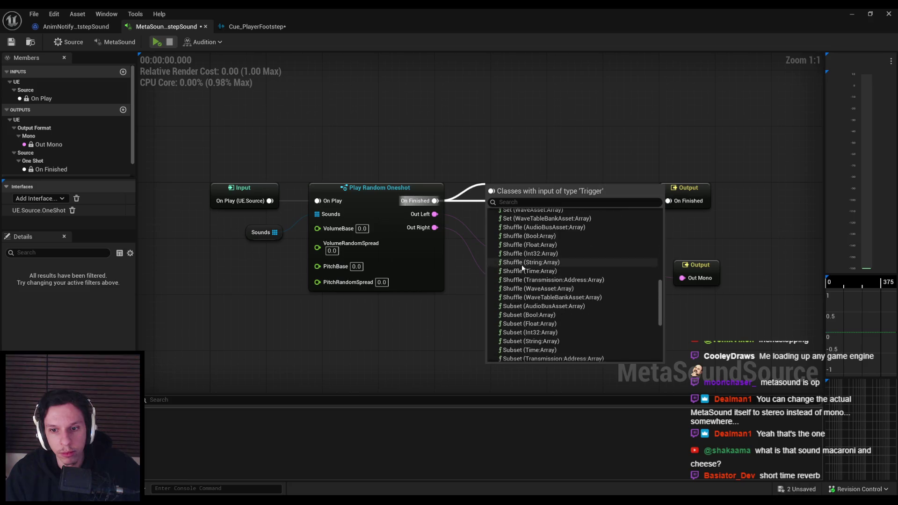
pyautogui.click(496, 300)
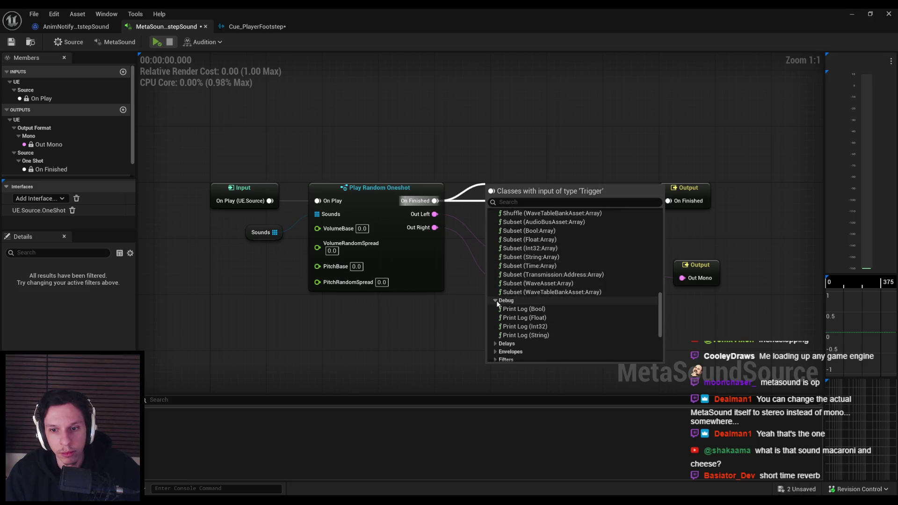
pyautogui.click(496, 301)
pyautogui.click(461, 319)
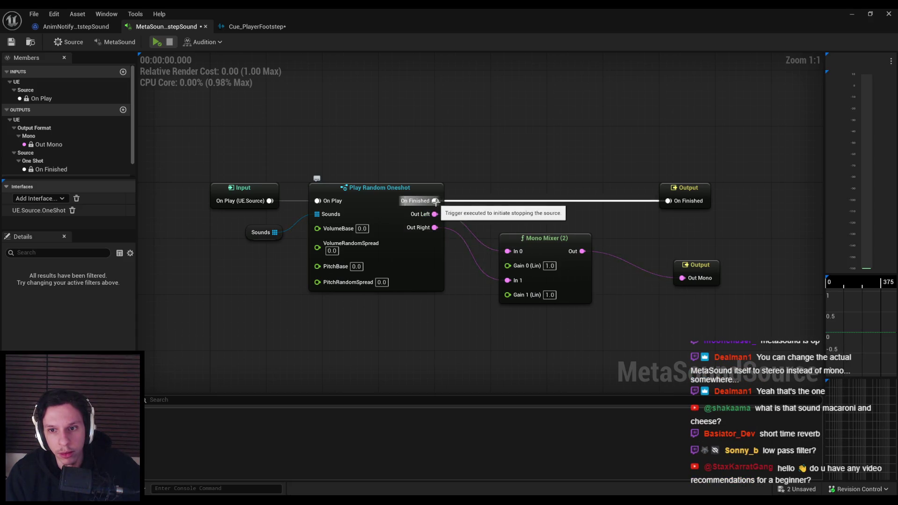
pyautogui.moveTo(579, 284)
pyautogui.mouseDown()
pyautogui.moveTo(564, 311)
pyautogui.moveTo(615, 308)
pyautogui.mouseUp()
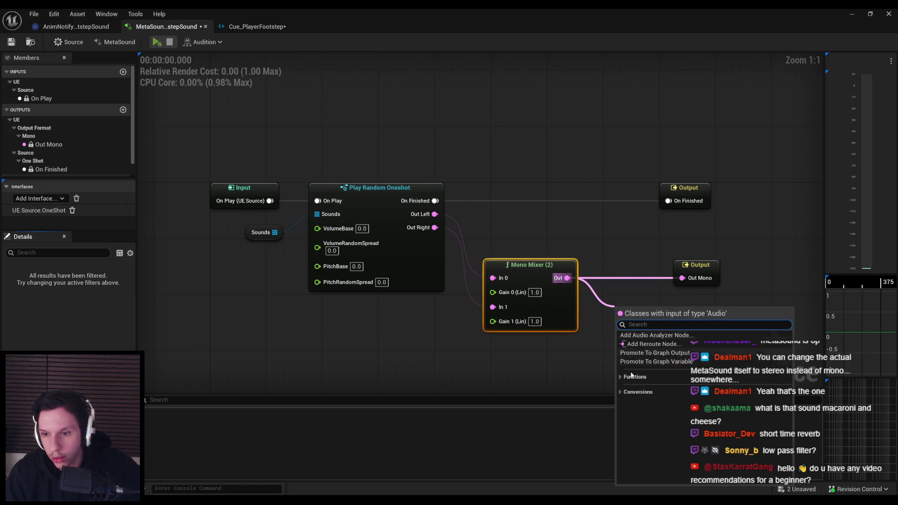
# Add a One-Pole High Pass Filter (cutoff 10.0) after the Mono Mixer's Out and centre it
pyautogui.scroll(-1, 620, 379)
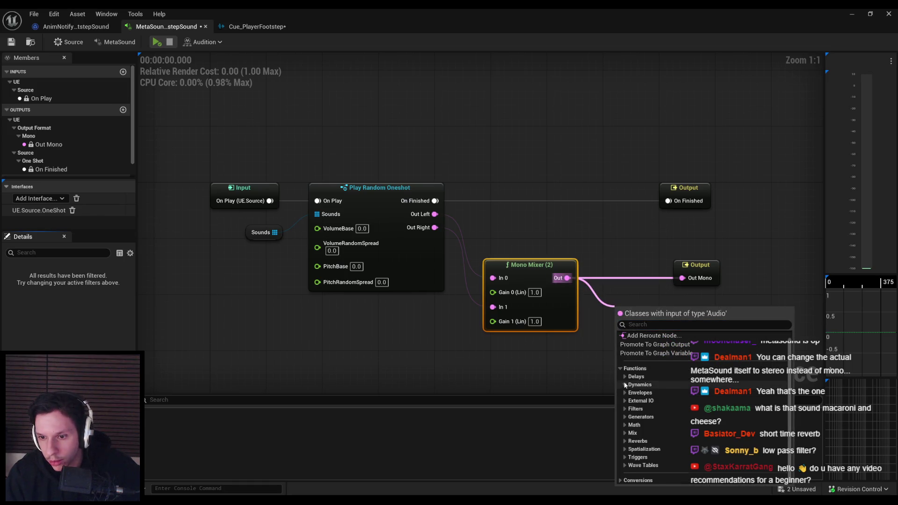
pyautogui.click(624, 384)
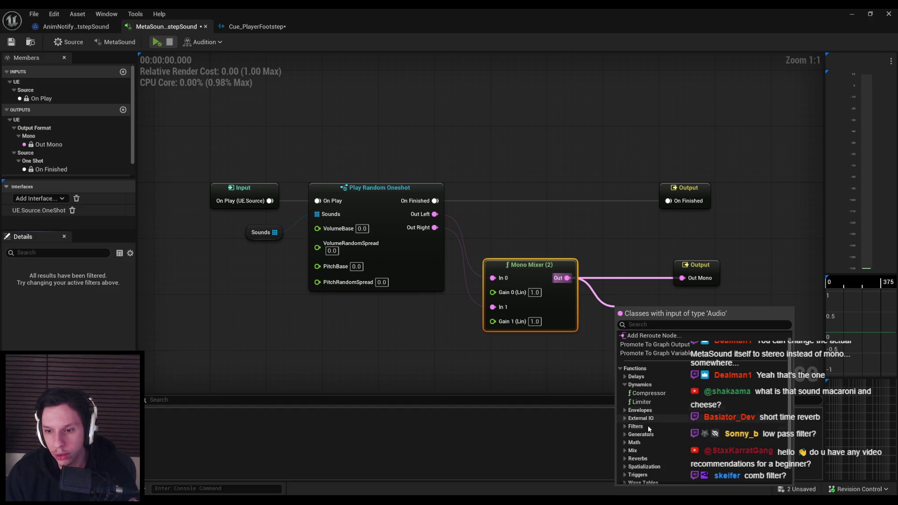
pyautogui.click(626, 427)
pyautogui.scroll(-2, 627, 428)
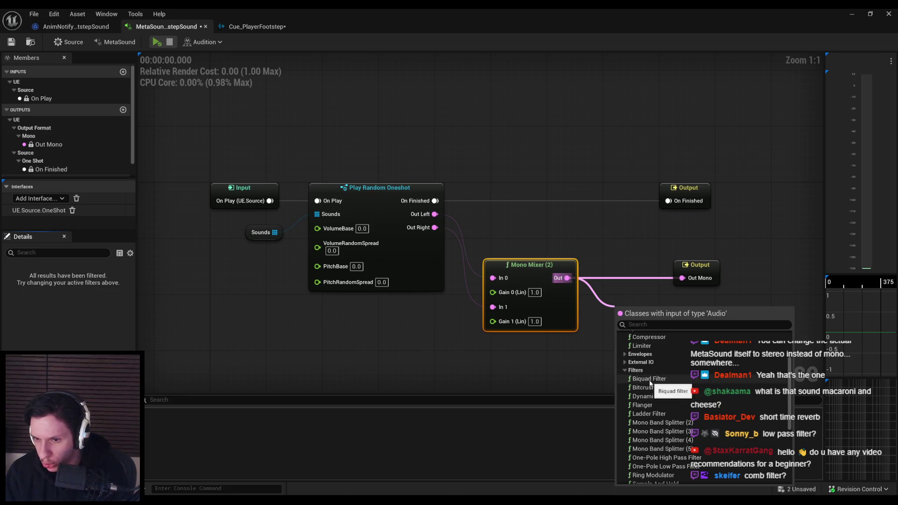
pyautogui.scroll(-1, 650, 406)
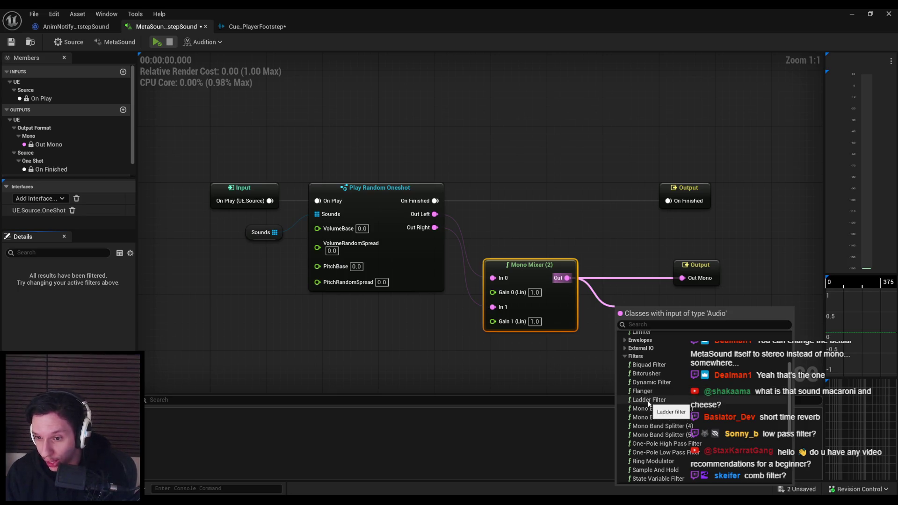
pyautogui.scroll(-1, 650, 411)
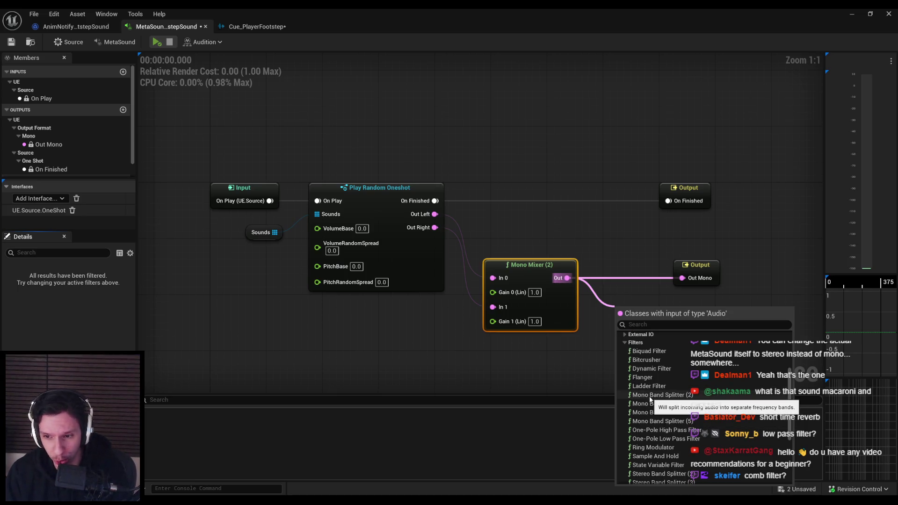
pyautogui.scroll(-2, 658, 408)
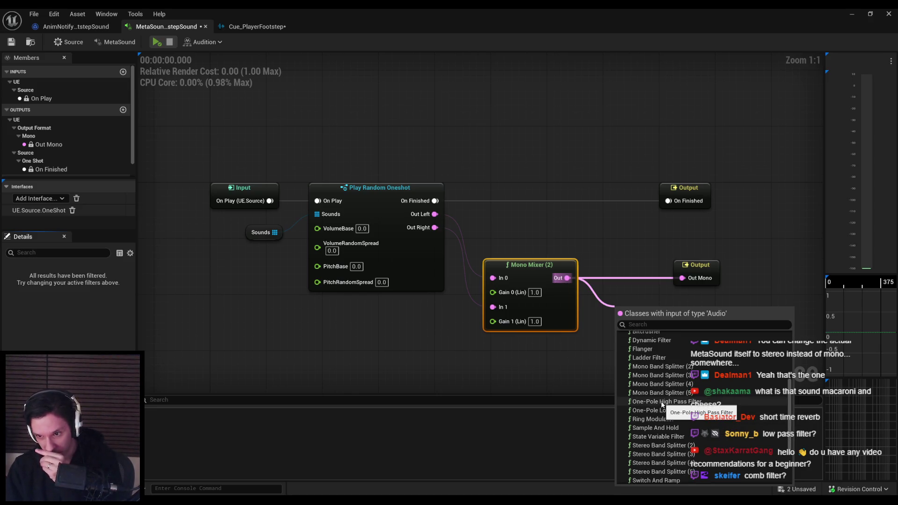
pyautogui.click(661, 402)
pyautogui.moveTo(665, 324); pyautogui.dragTo(546, 258)
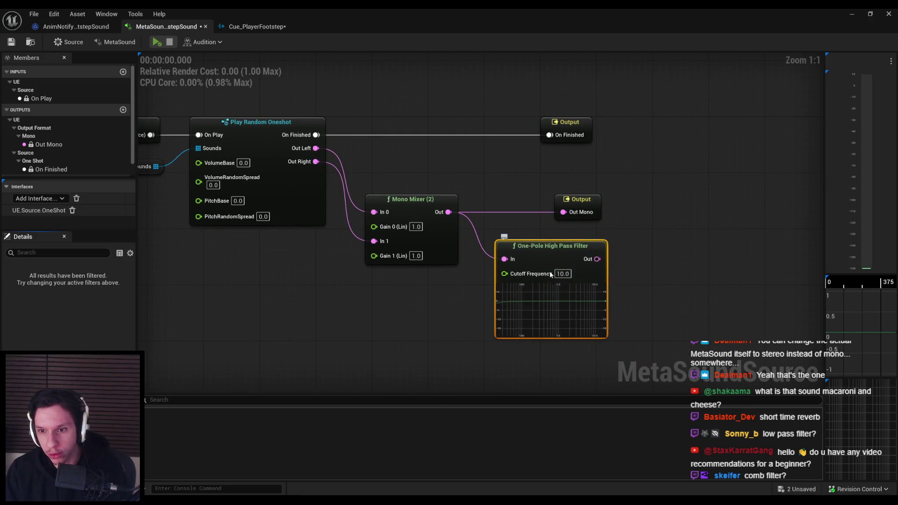
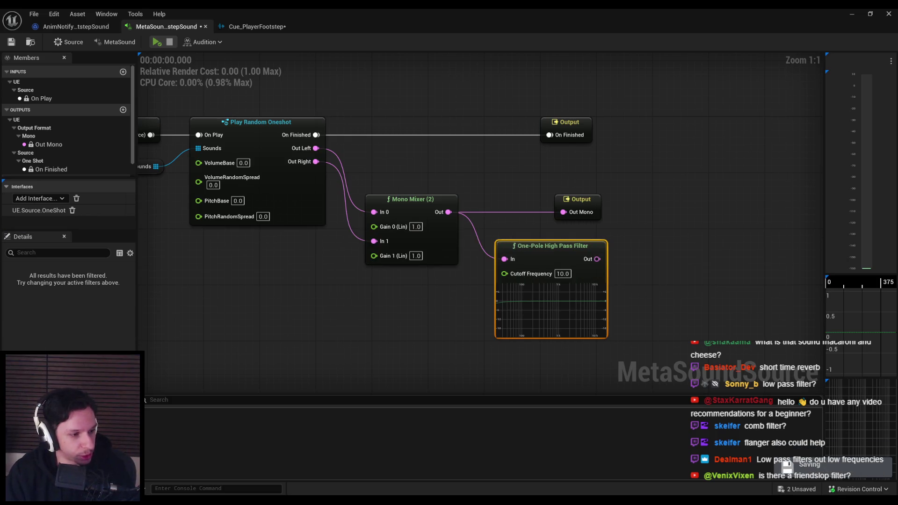
# Route the High Pass Filter output into Out Mono, audition it, and set cutoff to 50.0
pyautogui.moveTo(597, 259); pyautogui.dragTo(566, 213)
pyautogui.click(157, 42)
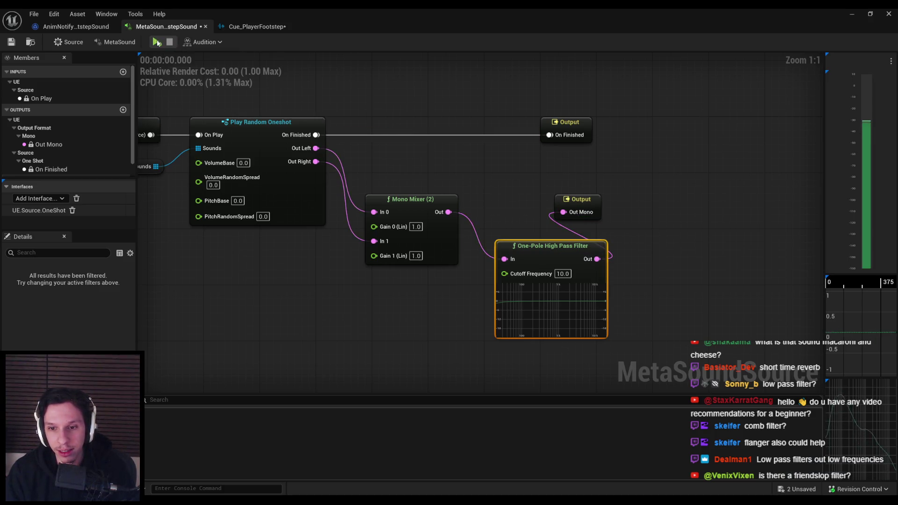
pyautogui.click(563, 273)
pyautogui.write('50')
pyautogui.press('Return')
pyautogui.click(450, 307)
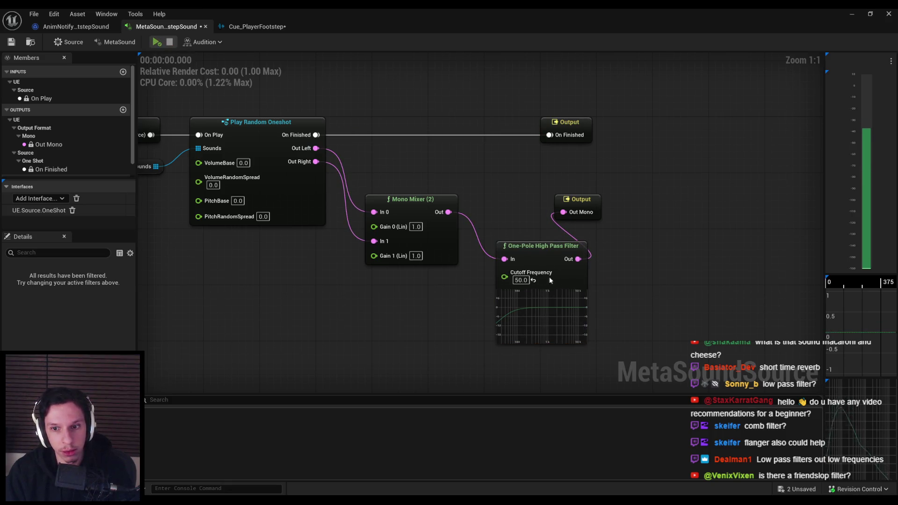
# Try High Pass cutoffs of 80.0, 150.0 and 350.0, replaying the footstep preview
pyautogui.click(521, 280)
pyautogui.write('80')
pyautogui.press('Return')
pyautogui.click(158, 42)
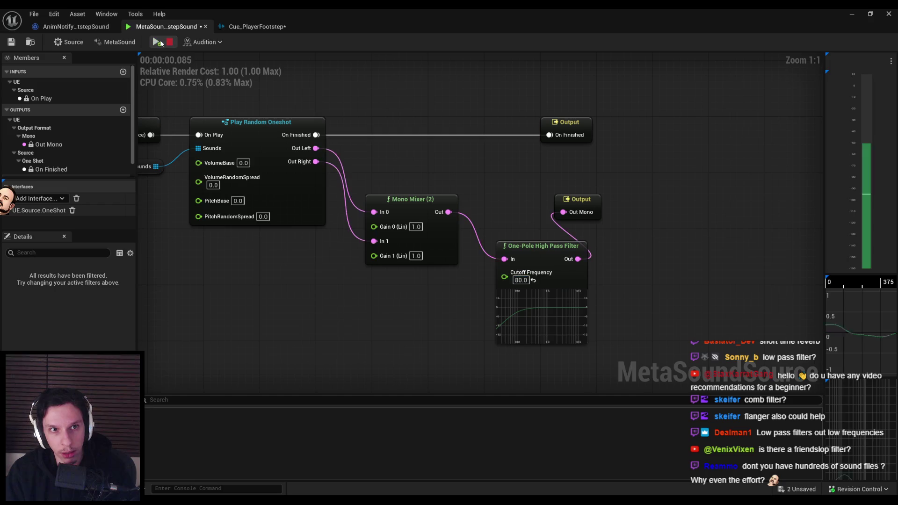
pyautogui.click(520, 280)
pyautogui.write('150')
pyautogui.press('Return')
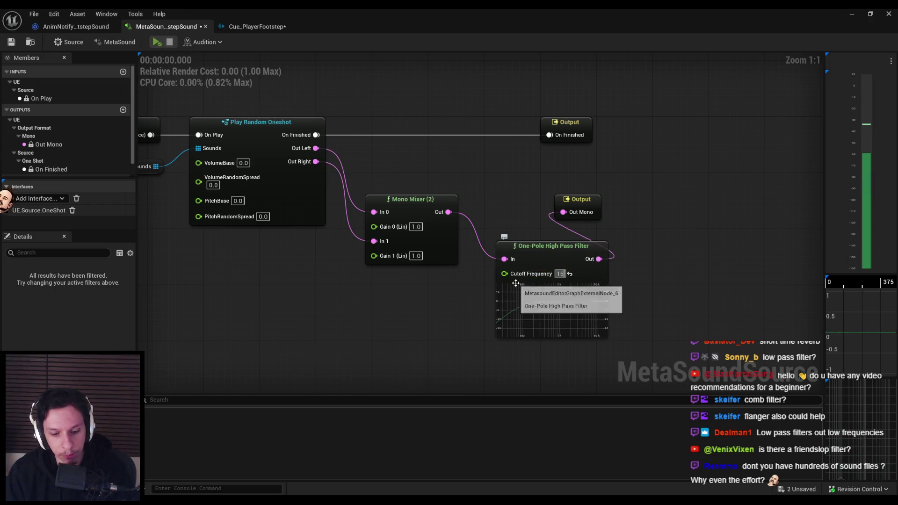
pyautogui.write('350')
pyautogui.press('Return')
pyautogui.click(156, 42)
# Change the cutoff to 450.0 and replay the filtered footstep
pyautogui.click(518, 280)
pyautogui.press('BackSpace')
pyautogui.write('450.0')
pyautogui.click(157, 42)
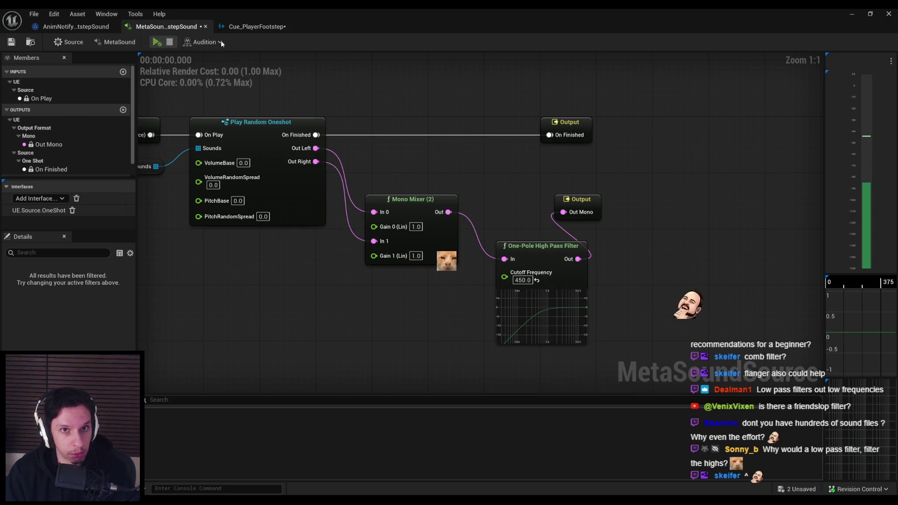
pyautogui.click(158, 42)
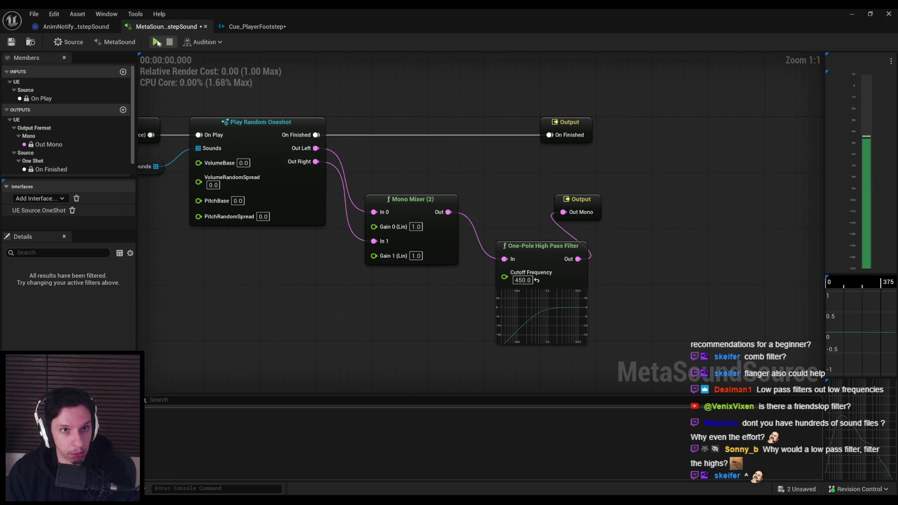
# Delete the High Pass Filter and add a Ring Modulator after the Mono Mixer from Functions > Filters
pyautogui.click(542, 246)
pyautogui.press('Delete')
pyautogui.moveTo(448, 212); pyautogui.dragTo(491, 216)
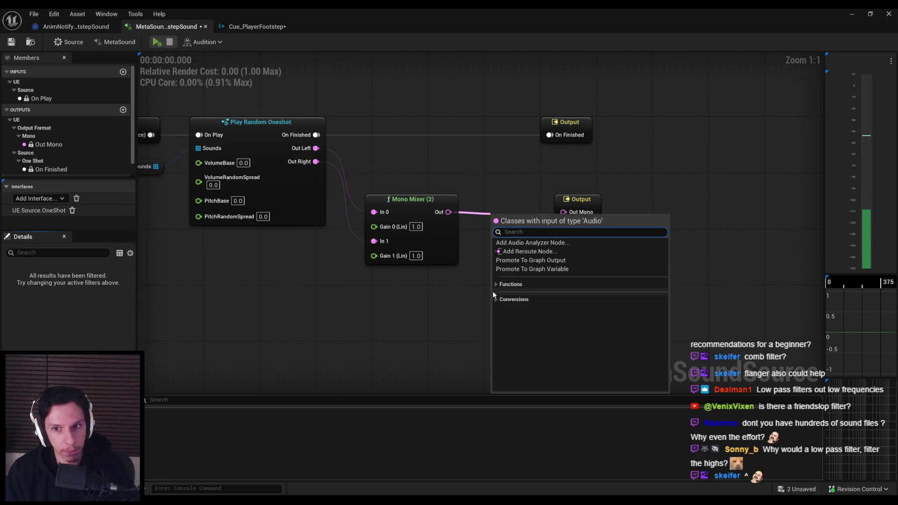
pyautogui.click(496, 284)
pyautogui.click(500, 300)
pyautogui.click(500, 301)
pyautogui.click(500, 309)
pyautogui.click(501, 309)
pyautogui.click(500, 316)
pyautogui.click(500, 316)
pyautogui.click(500, 324)
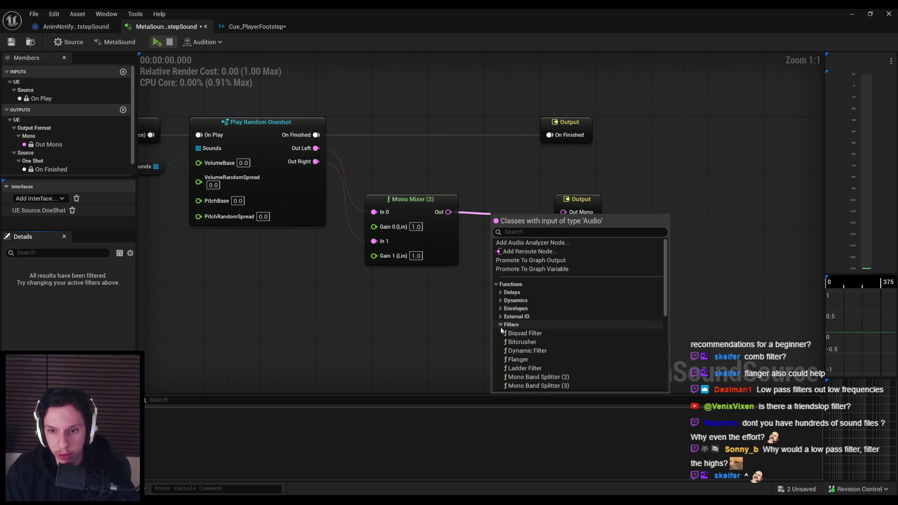
pyautogui.scroll(-5, 500, 325)
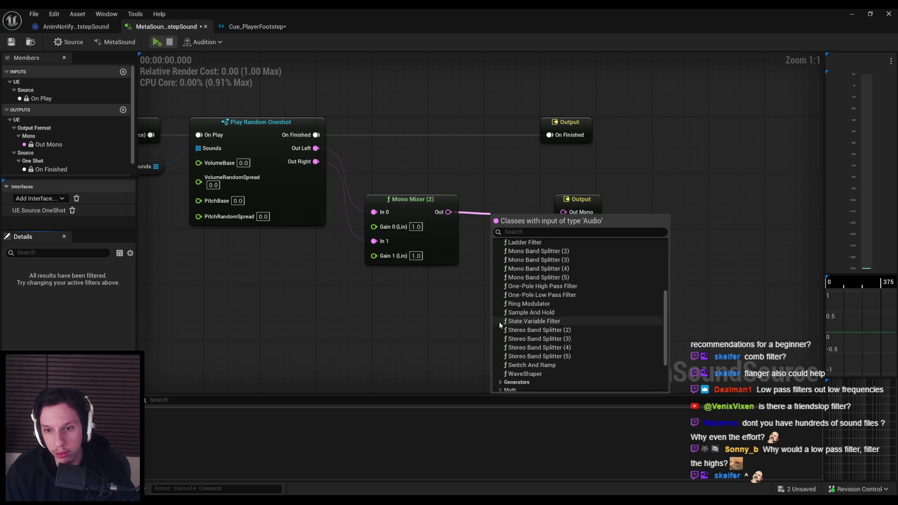
pyautogui.click(528, 304)
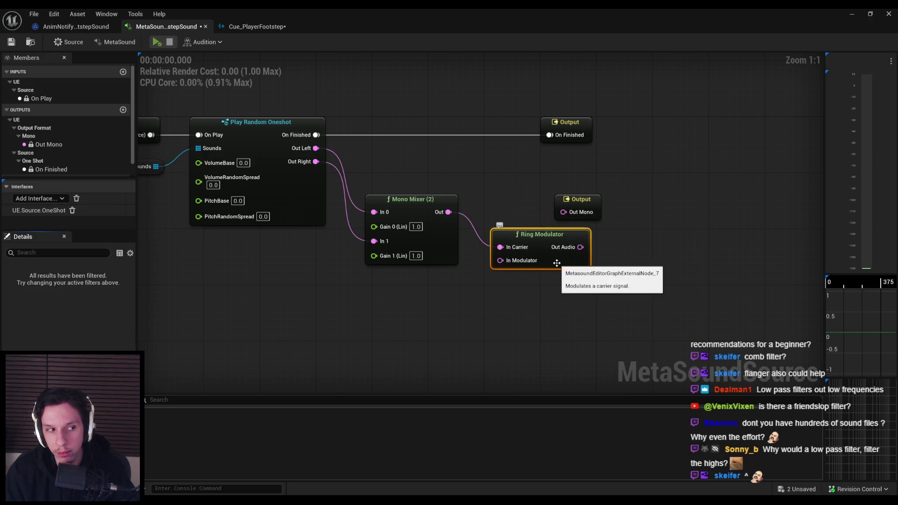
# Delete that Ring Modulator and browse node categories from the Mono Mixer output again
pyautogui.press('Delete')
pyautogui.moveTo(448, 212); pyautogui.dragTo(498, 251)
pyautogui.click(503, 321)
pyautogui.click(503, 321)
pyautogui.click(502, 335)
pyautogui.click(502, 335)
pyautogui.click(503, 321)
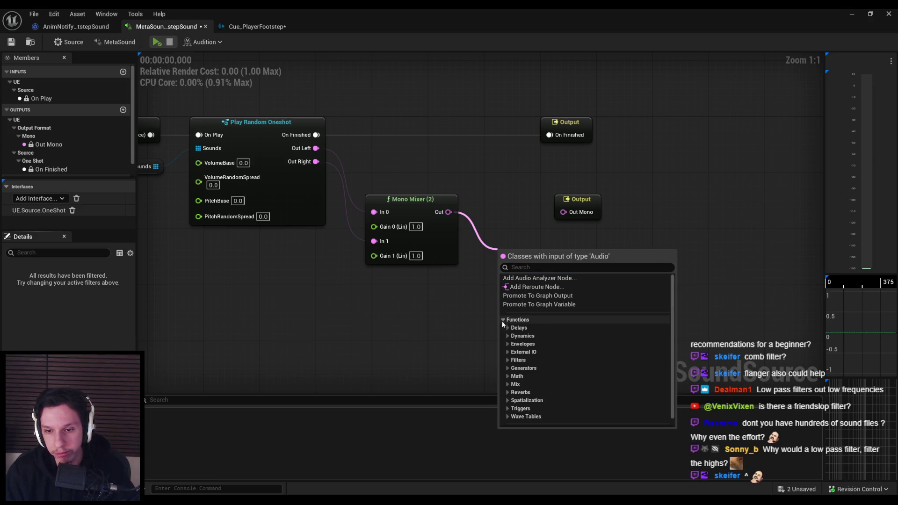
pyautogui.scroll(-1, 511, 391)
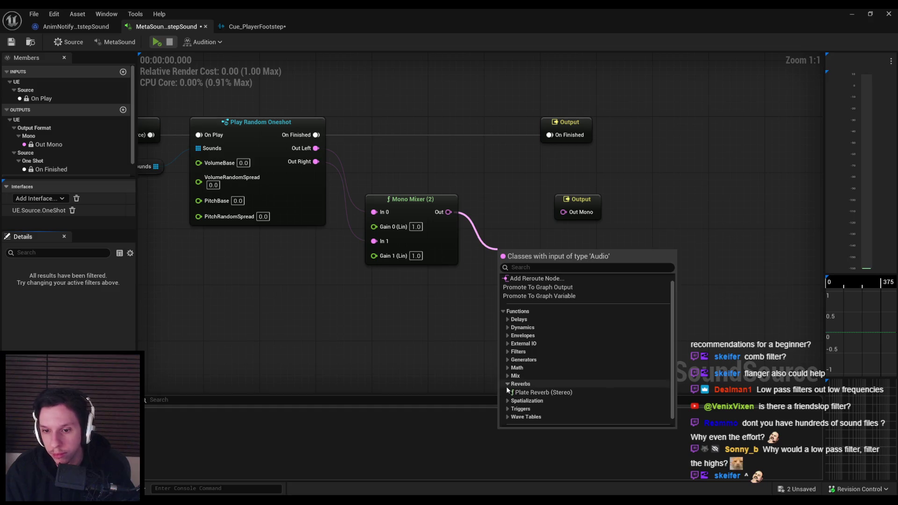
pyautogui.click(507, 384)
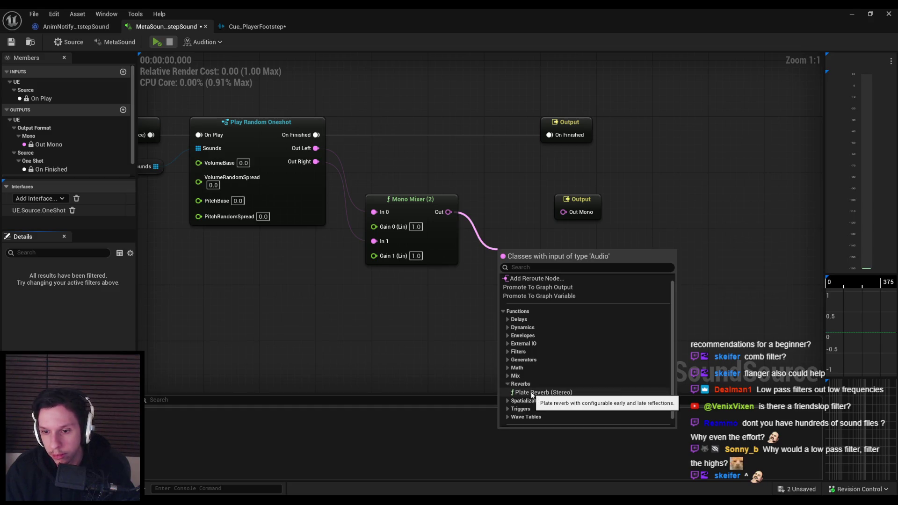
pyautogui.click(507, 385)
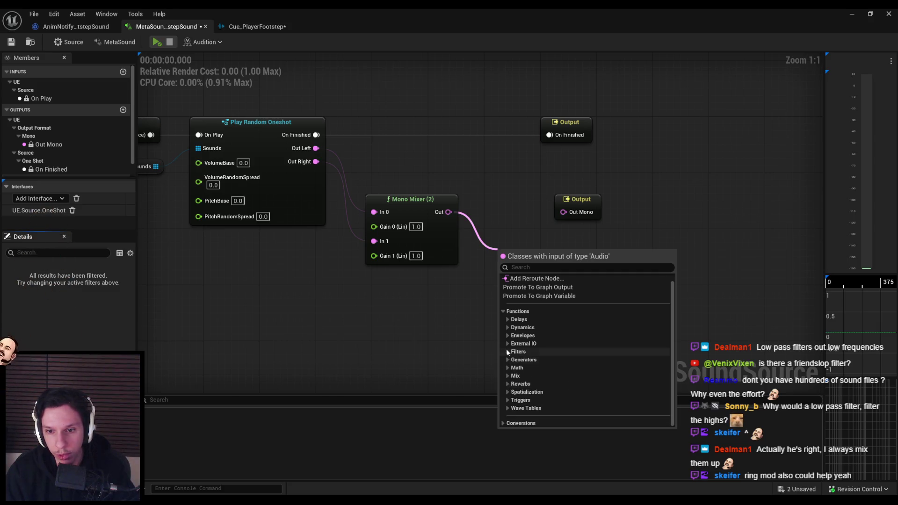
# Add a Ring Modulator from Functions > Filters, fed by the Mono Mixer Out as its carrier
pyautogui.click(509, 320)
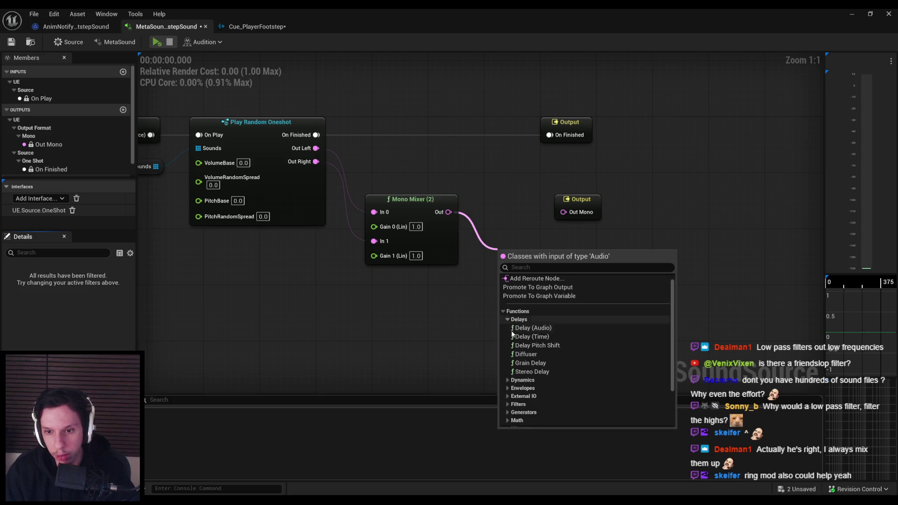
pyautogui.click(507, 389)
pyautogui.scroll(-3, 509, 368)
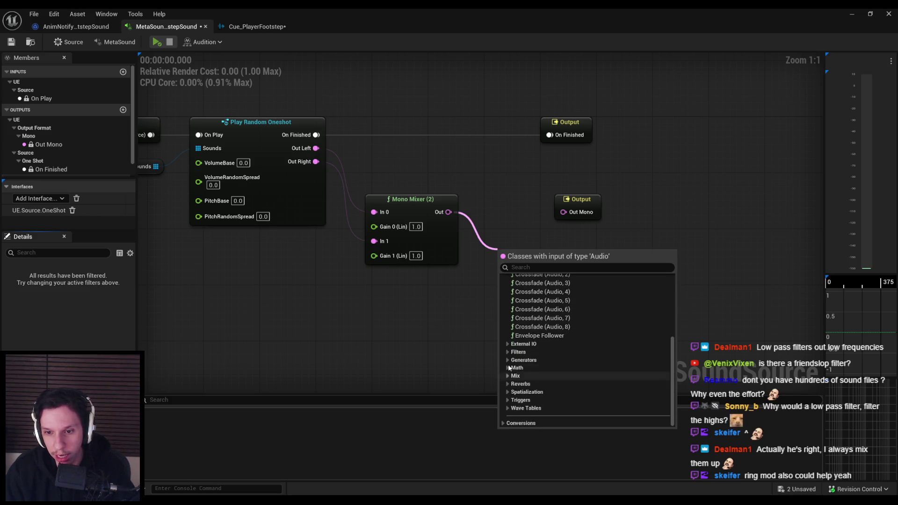
pyautogui.click(508, 345)
pyautogui.scroll(-2, 507, 352)
pyautogui.click(507, 352)
pyautogui.scroll(-3, 507, 352)
pyautogui.click(533, 281)
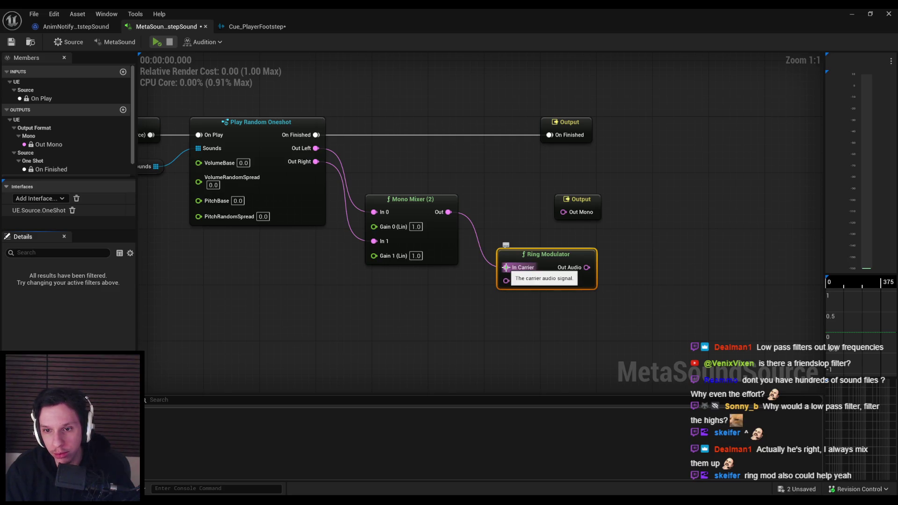
# Wire the Ring Modulator's Out Audio to Out Mono, audition it, and browse nodes for In Modulator
pyautogui.moveTo(586, 267); pyautogui.dragTo(564, 212)
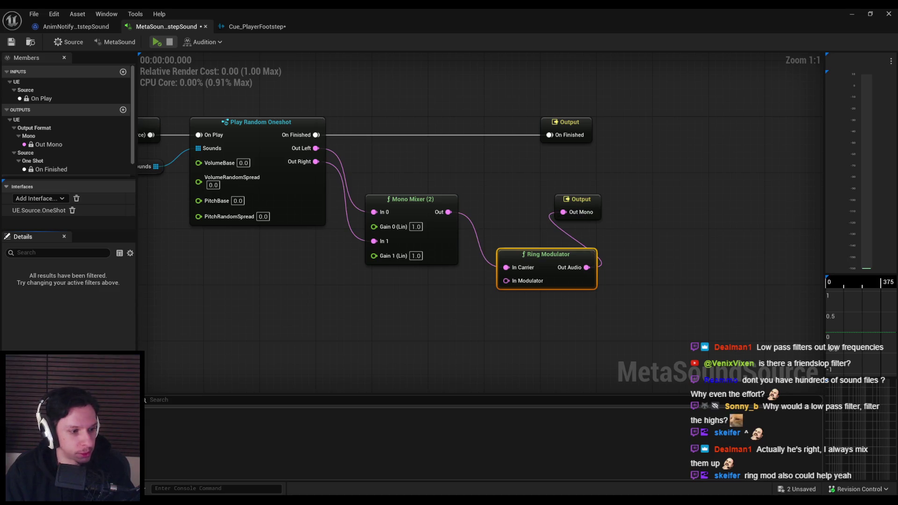
pyautogui.click(157, 42)
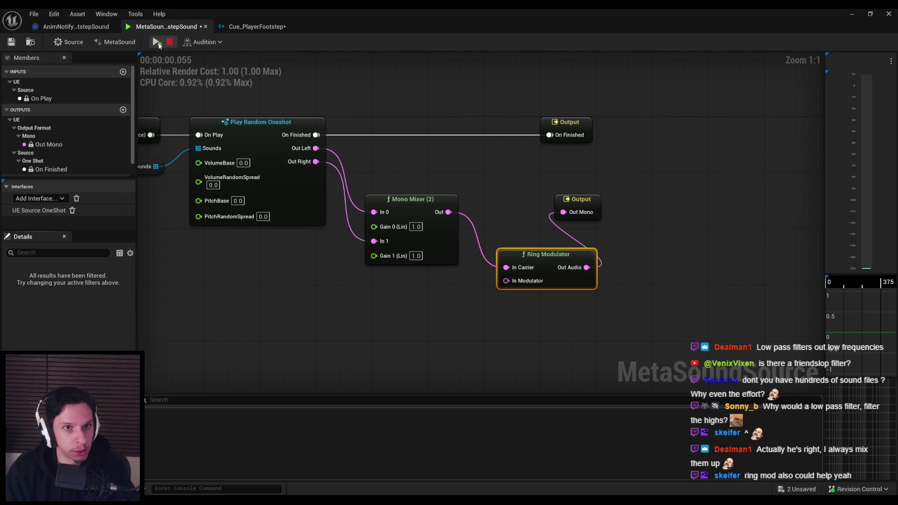
pyautogui.moveTo(507, 280); pyautogui.dragTo(399, 330)
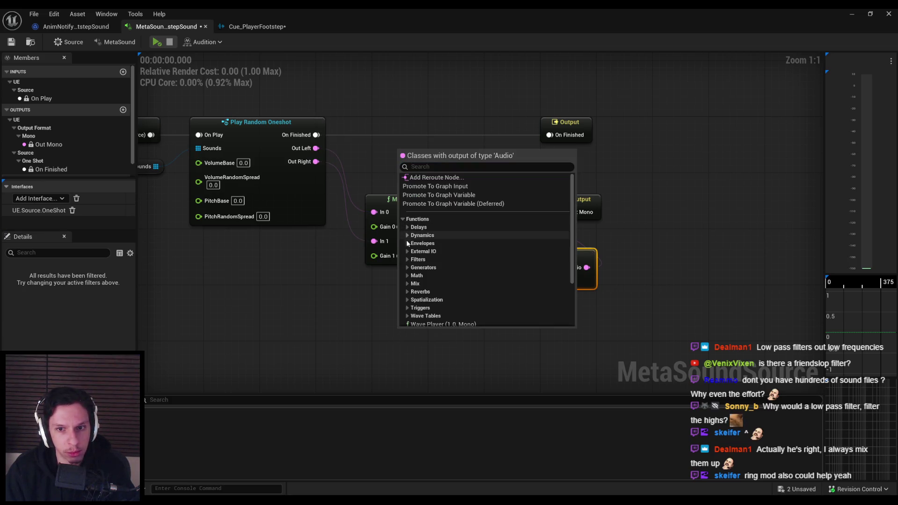
pyautogui.click(410, 267)
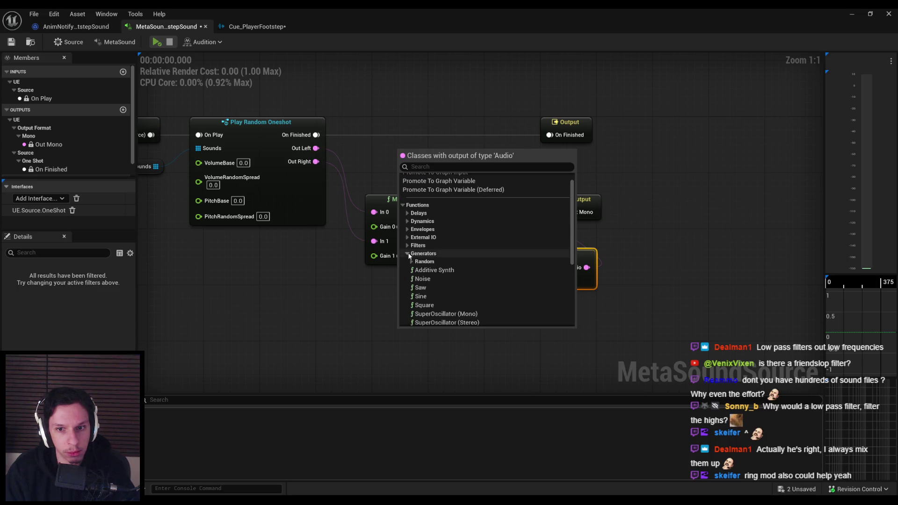
pyautogui.click(407, 254)
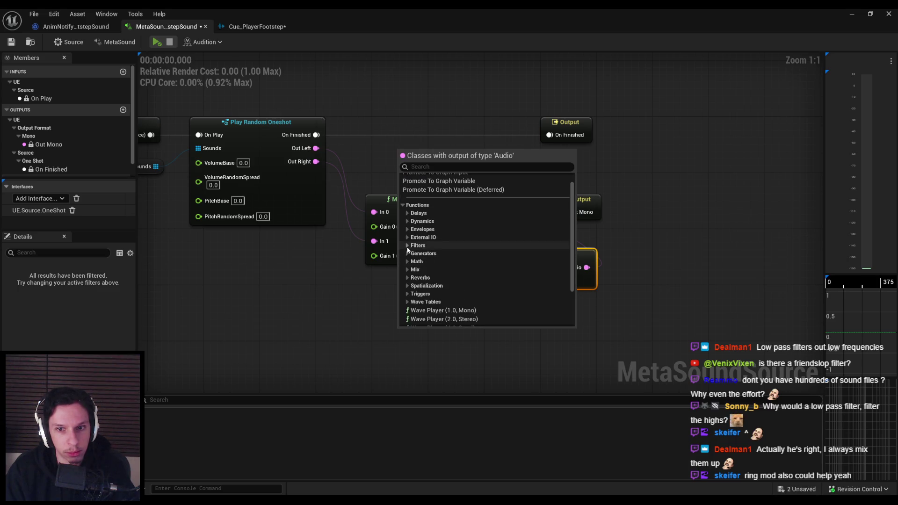
pyautogui.click(407, 246)
pyautogui.click(406, 246)
# Delete the Ring Modulator and drag a new connection from the Mono Mixer Out
pyautogui.click(566, 277)
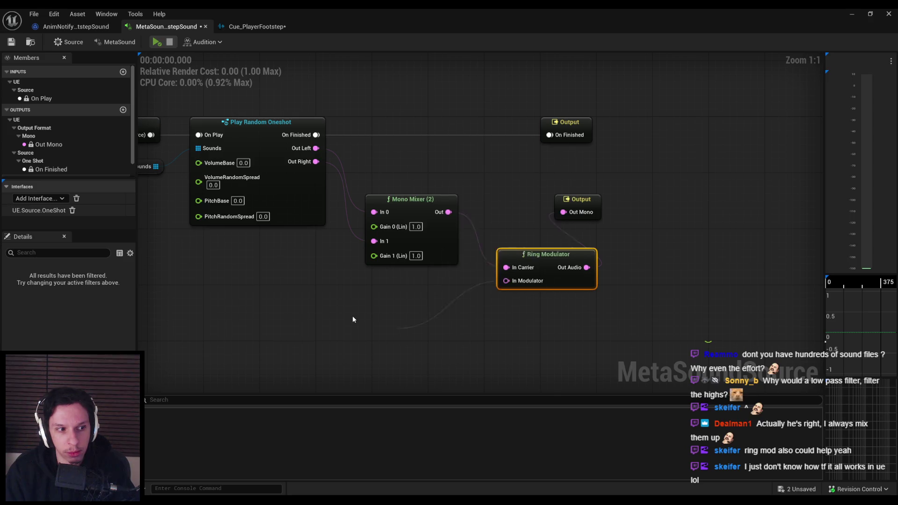
pyautogui.press('Delete')
pyautogui.moveTo(448, 212); pyautogui.dragTo(473, 214)
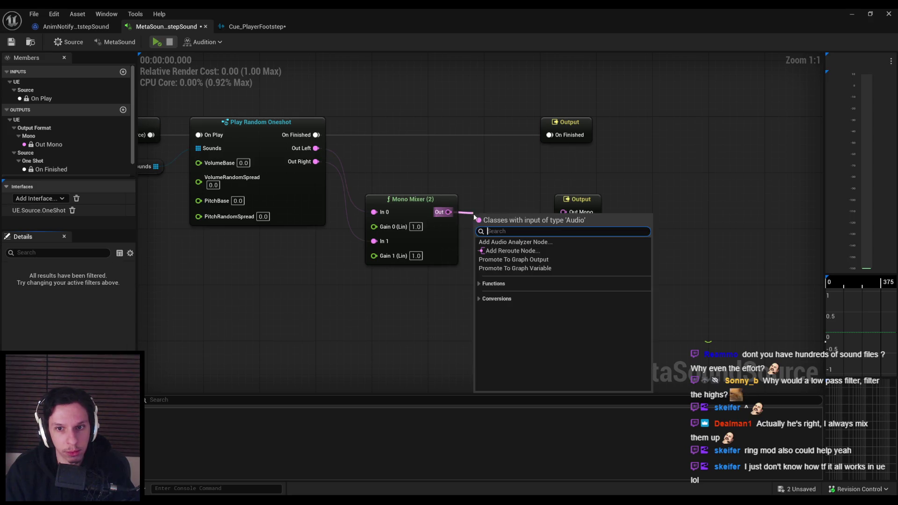
# Add a Biquad Filter from Functions > Filters, wire its Out to Out Mono, and audition
pyautogui.click(479, 283)
pyautogui.click(483, 324)
pyautogui.scroll(-2, 505, 309)
pyautogui.click(506, 304)
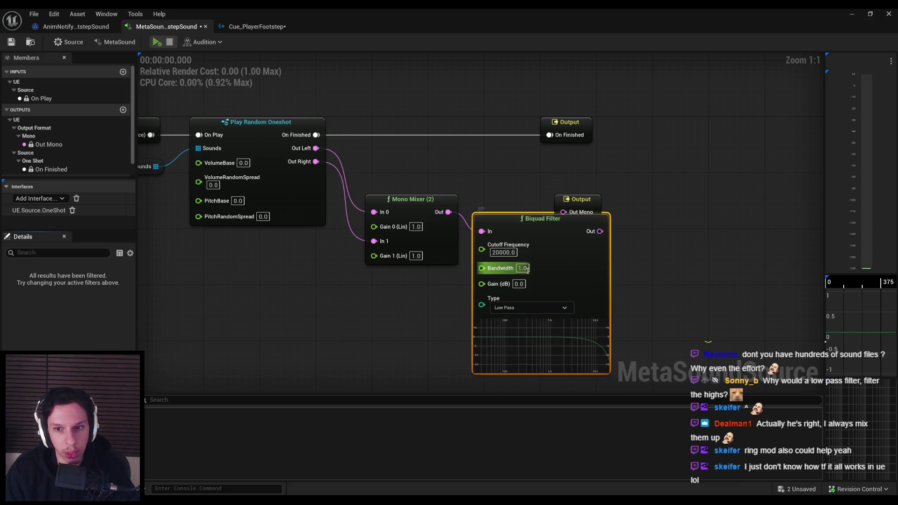
pyautogui.moveTo(549, 225); pyautogui.dragTo(508, 176)
pyautogui.press('space')
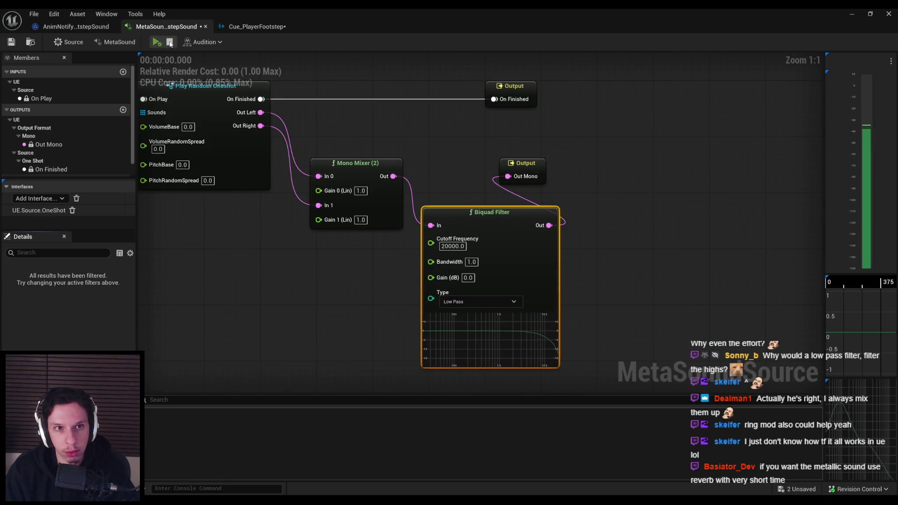
# Set the Biquad cutoff to 10000.0, then 5000.0, playing the preview after each
pyautogui.click(445, 246)
pyautogui.write('10000')
pyautogui.press('Return')
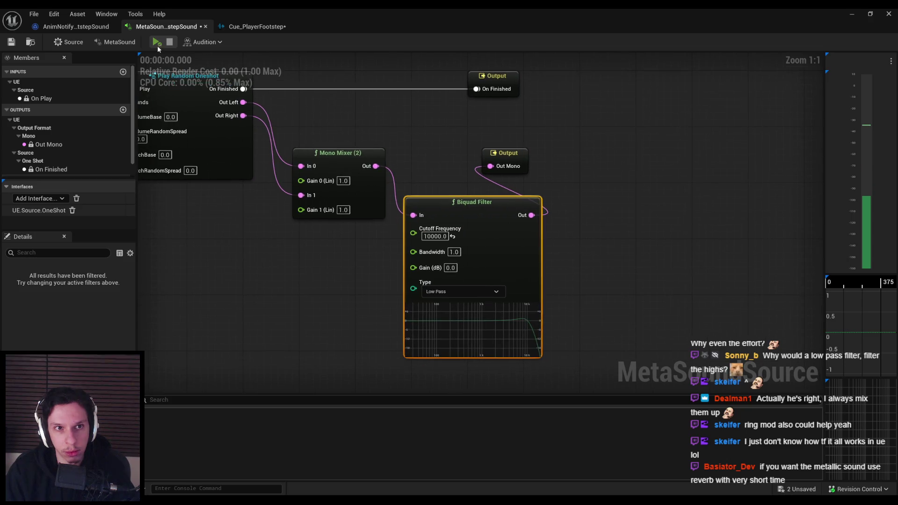
pyautogui.click(157, 41)
pyautogui.click(435, 236)
pyautogui.write('5000')
pyautogui.press('Return')
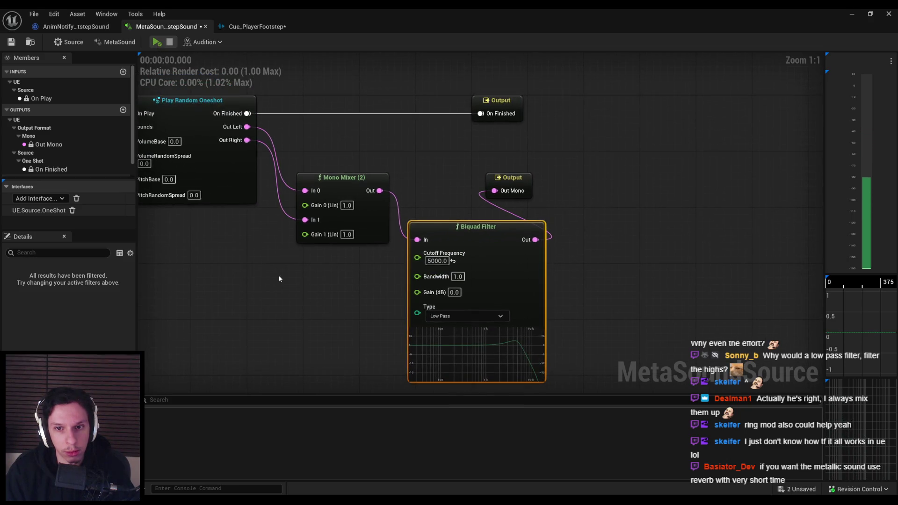
pyautogui.click(156, 42)
# Lower the Biquad cutoff to 1000.0 and audition the result
pyautogui.click(429, 261)
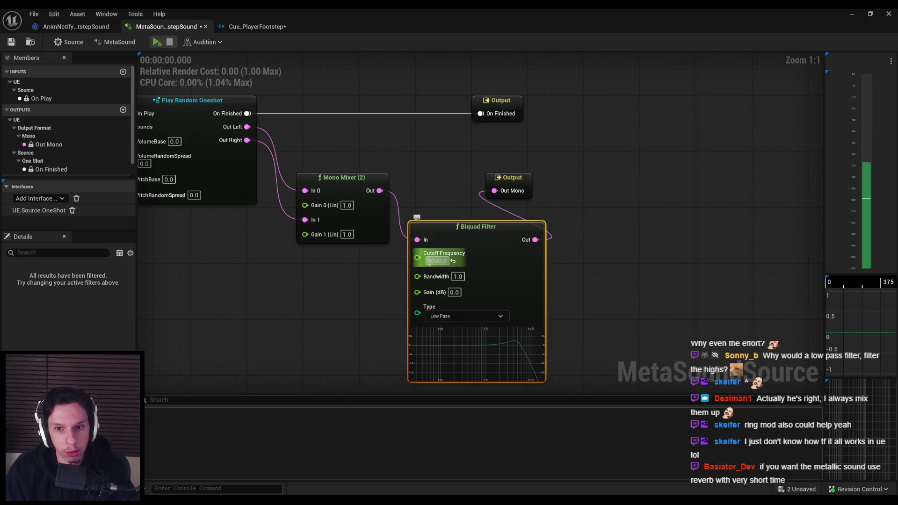
pyautogui.write('1000')
pyautogui.press('Return')
pyautogui.click(158, 42)
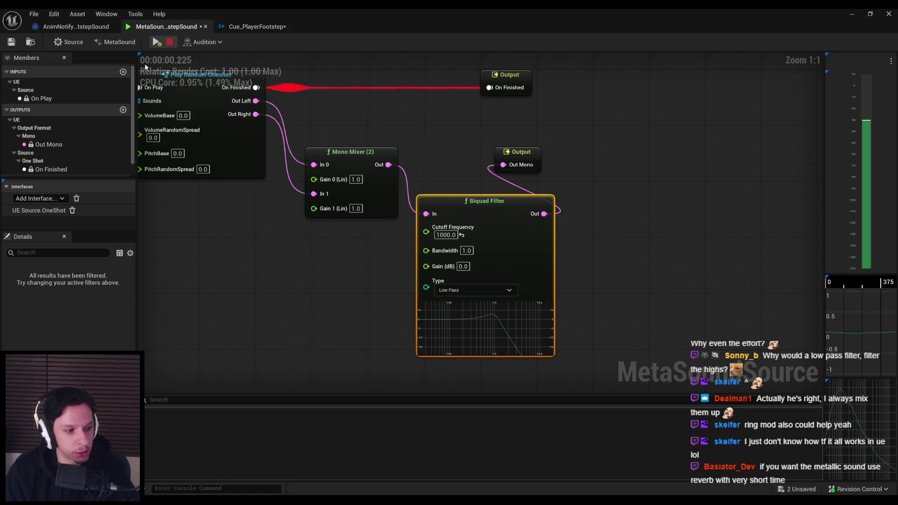
# Switch the Biquad Filter type to High Pass and audition the footstep
pyautogui.click(448, 290)
pyautogui.click(449, 308)
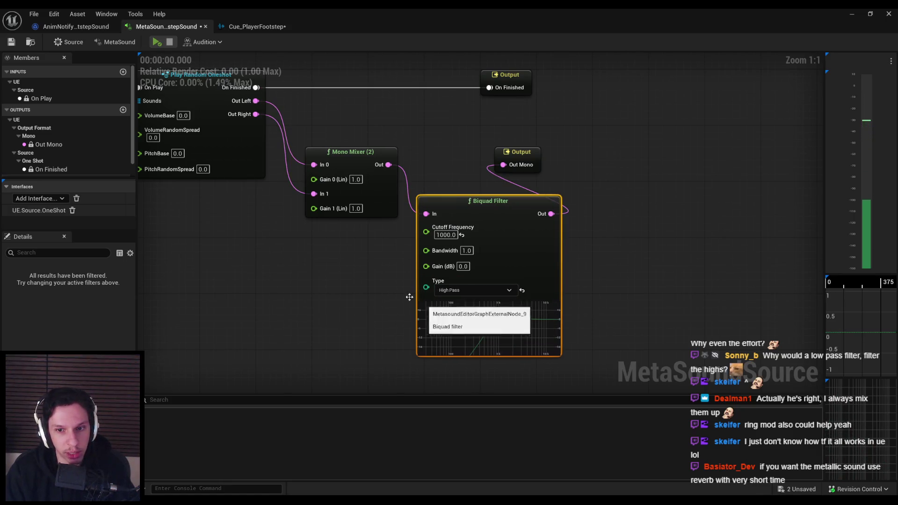
pyautogui.click(158, 45)
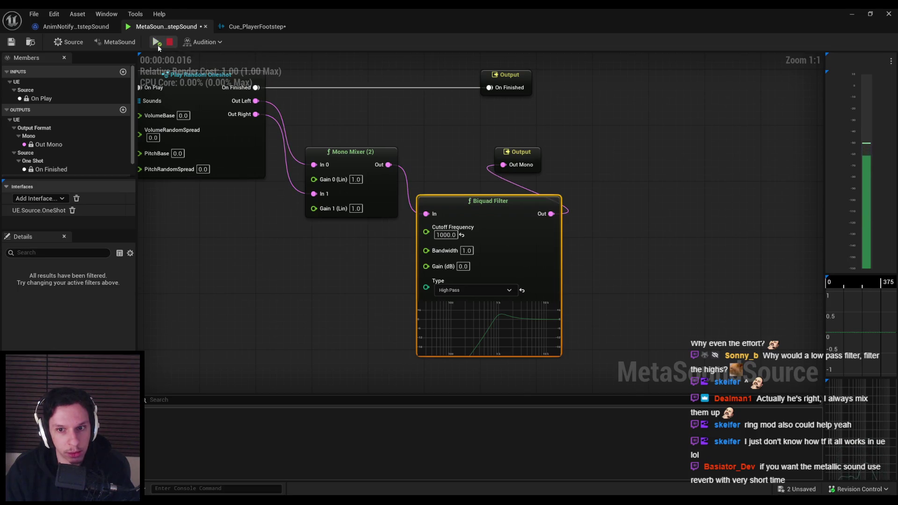
# Audition filter Gain at 1 dB and 2 dB, then undo back to 1 dB
pyautogui.click(463, 266)
pyautogui.write('1')
pyautogui.press('Return')
pyautogui.click(354, 301)
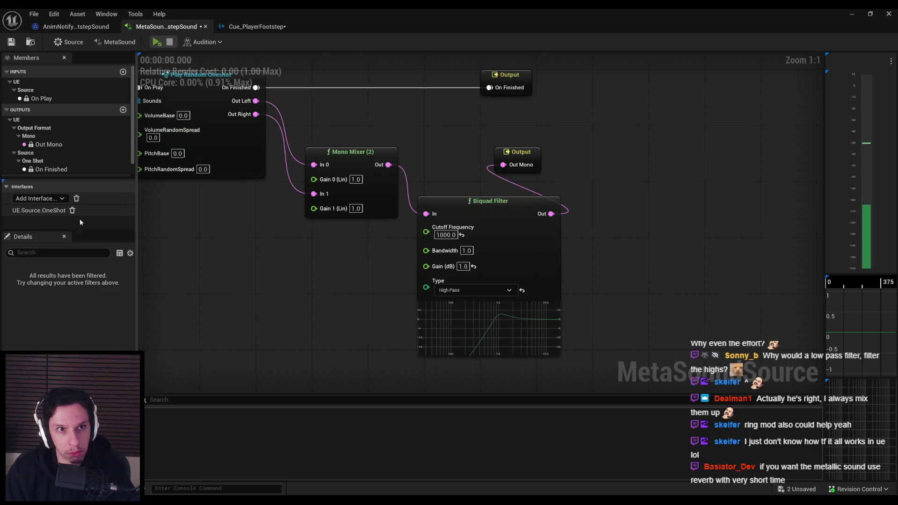
pyautogui.click(153, 44)
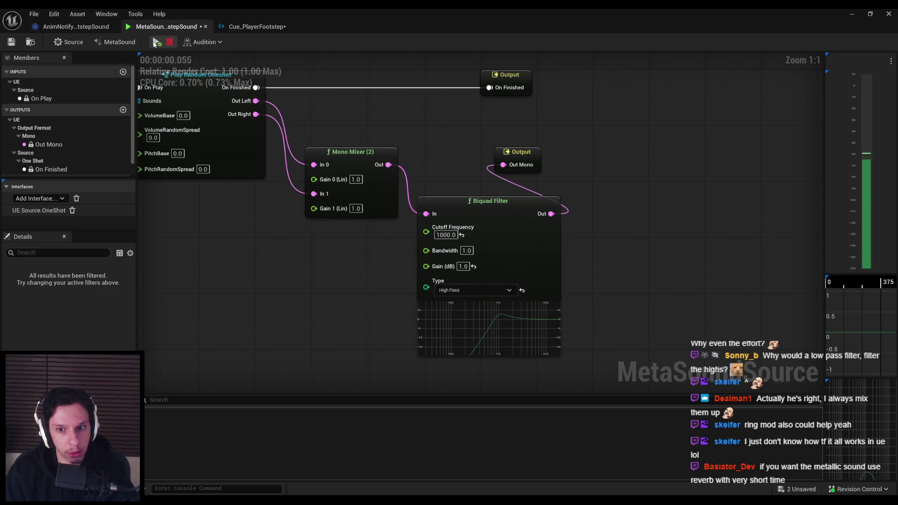
pyautogui.click(462, 266)
pyautogui.write('2')
pyautogui.press('Return')
pyautogui.click(157, 43)
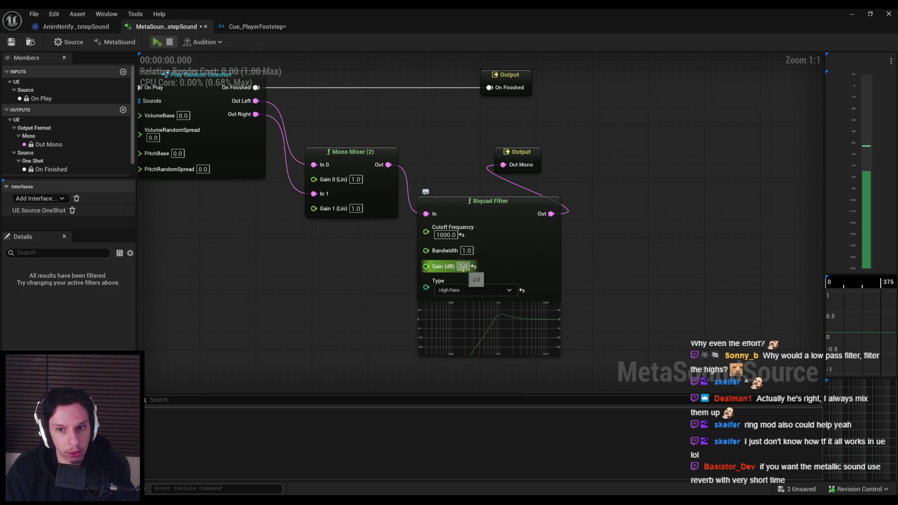
pyautogui.hotkey('ctrl', 'z')
# Set the filter type to Band Pass with Gain 0 dB and Bandwidth 2.0
pyautogui.click(448, 291)
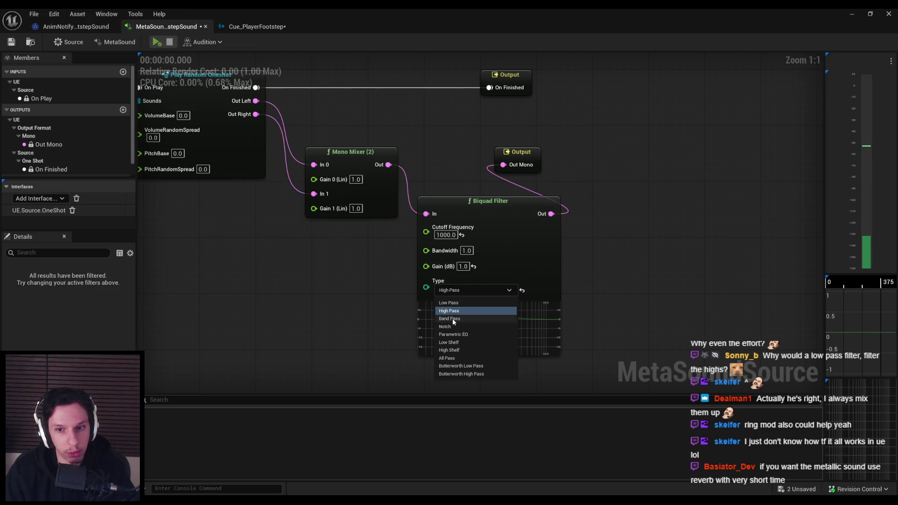
pyautogui.click(453, 318)
pyautogui.click(461, 266)
pyautogui.write('0')
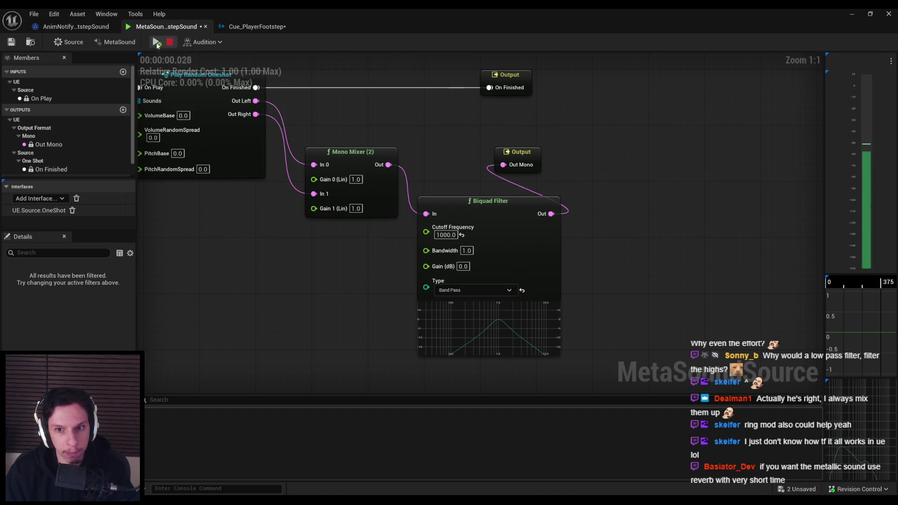
pyautogui.click(464, 250)
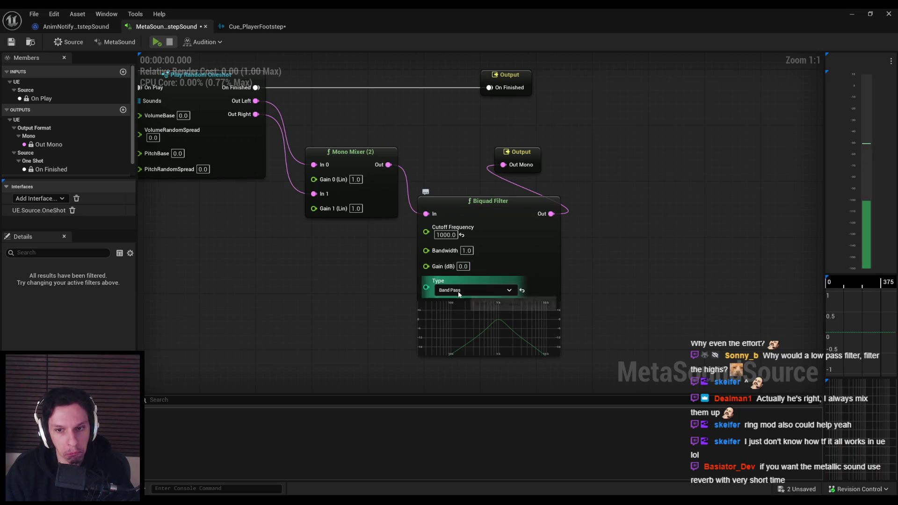
pyautogui.write('2')
pyautogui.press('Return')
# Play the band-pass sound, then switch to Notch with Bandwidth reset to 1.0 and play
pyautogui.click(503, 333)
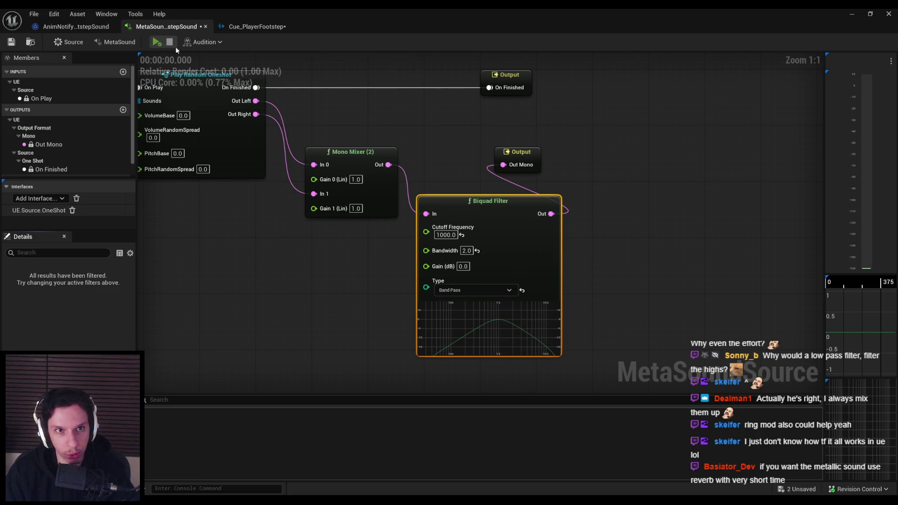
pyautogui.click(157, 42)
pyautogui.click(465, 290)
pyautogui.click(457, 327)
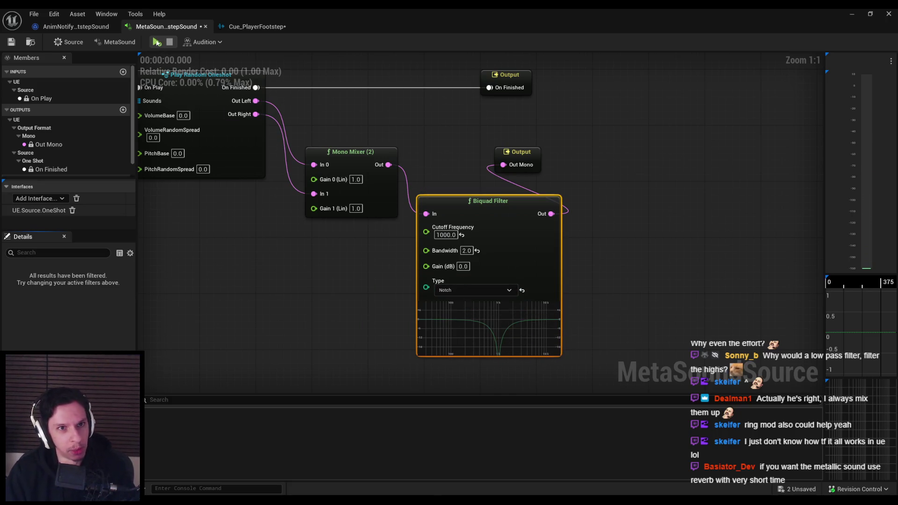
pyautogui.click(477, 250)
pyautogui.click(397, 226)
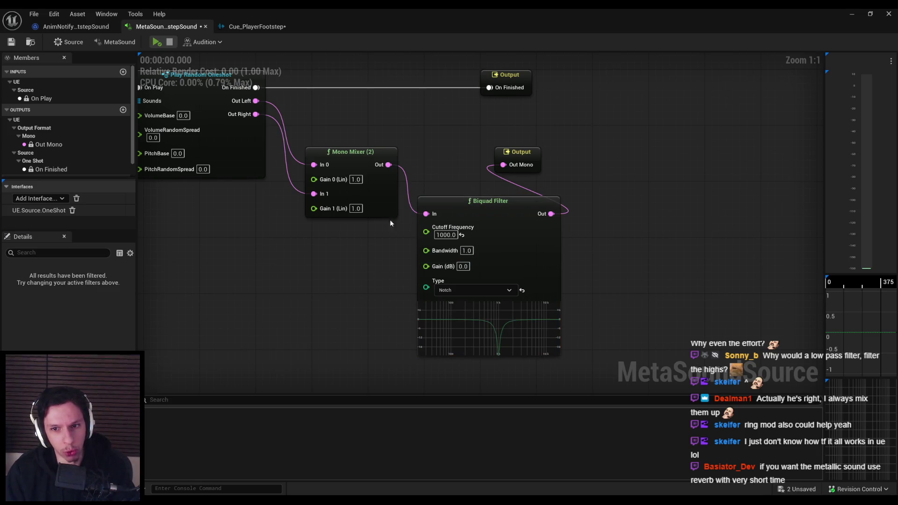
pyautogui.click(156, 43)
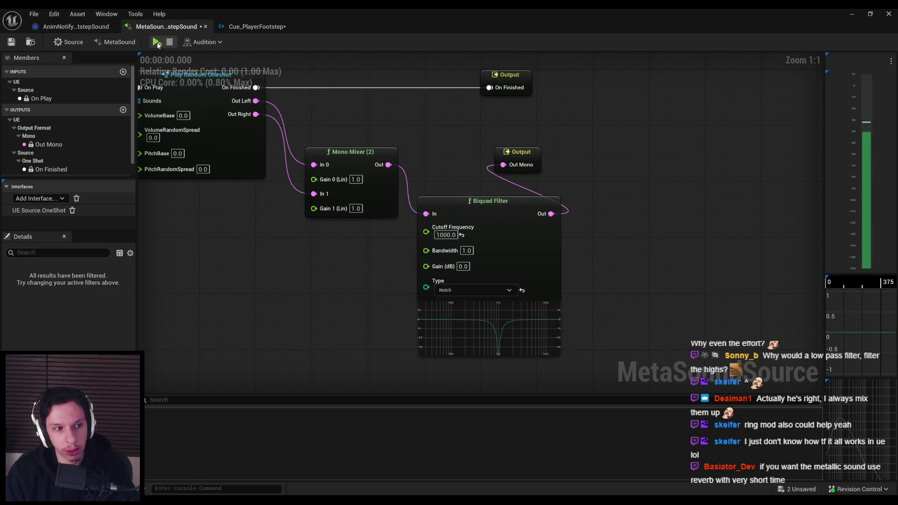
# Raise the Notch Bandwidth to 2.0, then 3.0, and preview the sound
pyautogui.click(466, 251)
pyautogui.write('2')
pyautogui.press('Return')
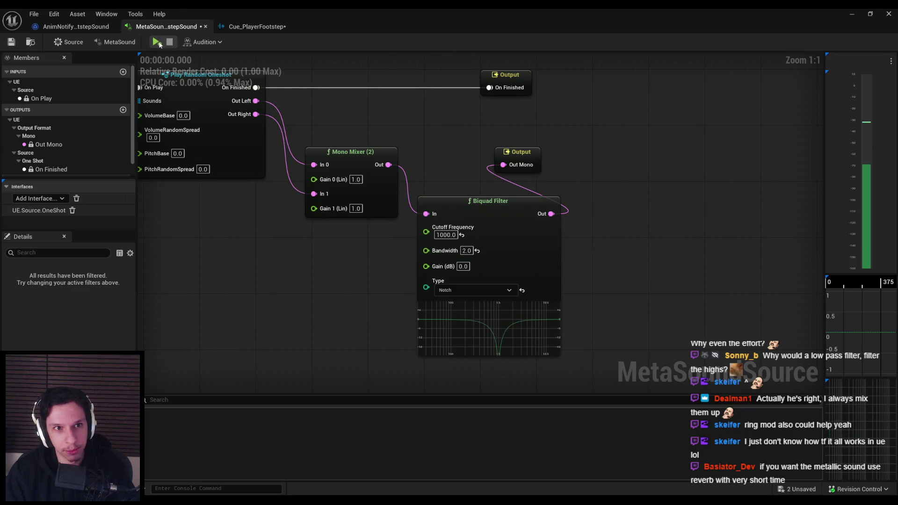
pyautogui.click(466, 251)
pyautogui.write('3')
pyautogui.write('3')
pyautogui.press('Return')
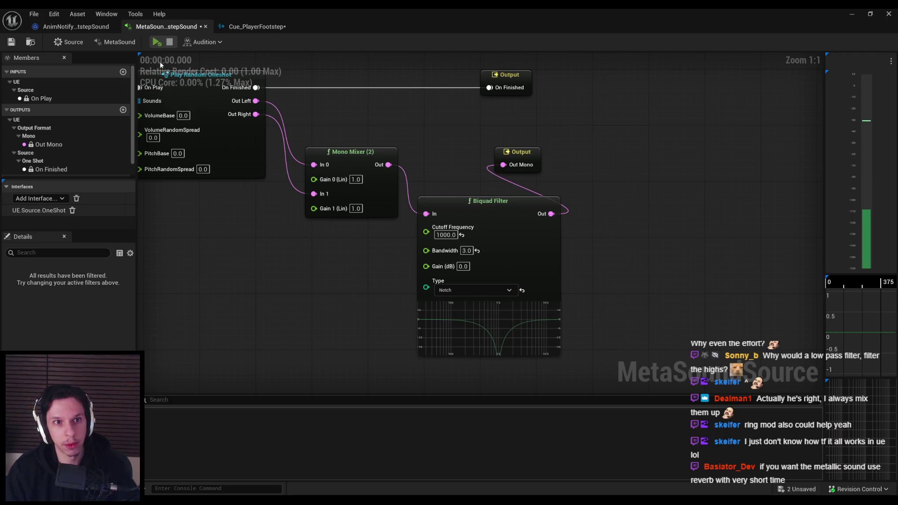
pyautogui.press('space')
pyautogui.moveTo(396, 201)
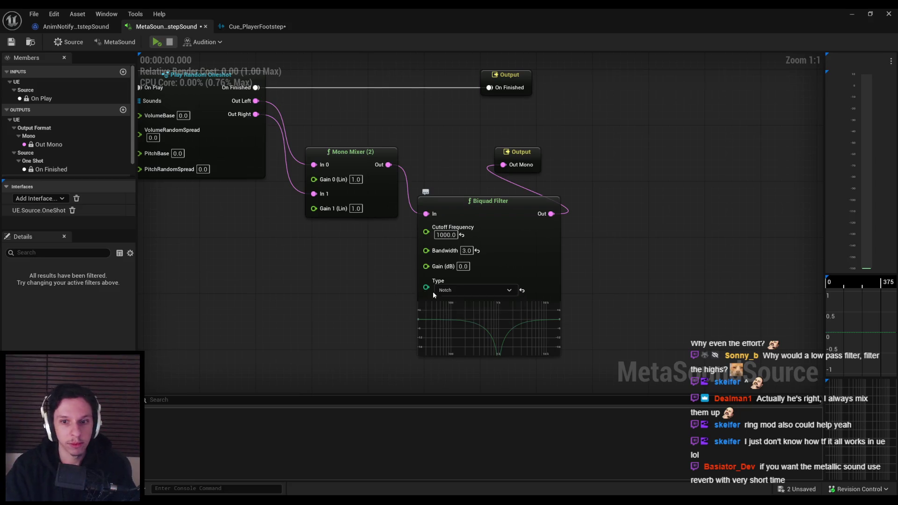
# Try the Parametric EQ, Low Shelf and High Shelf filter types
pyautogui.click(448, 290)
pyautogui.click(464, 334)
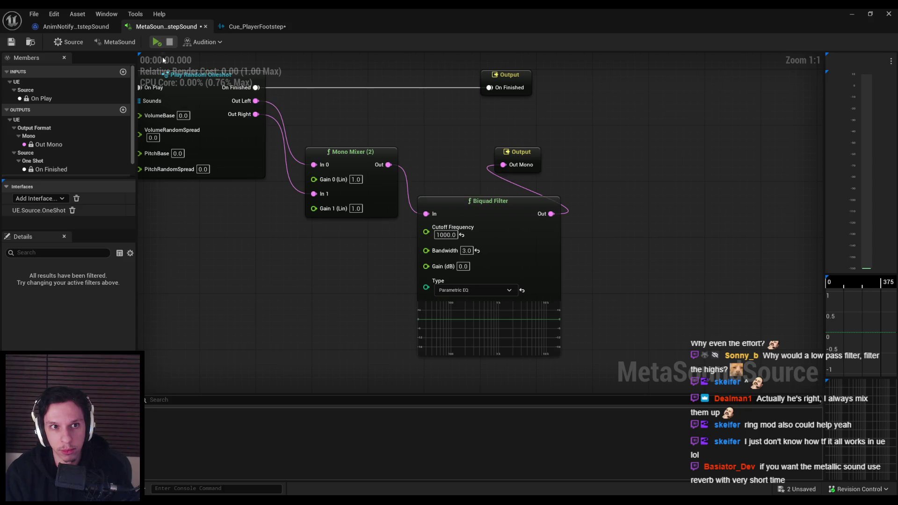
pyautogui.click(157, 42)
pyautogui.click(448, 290)
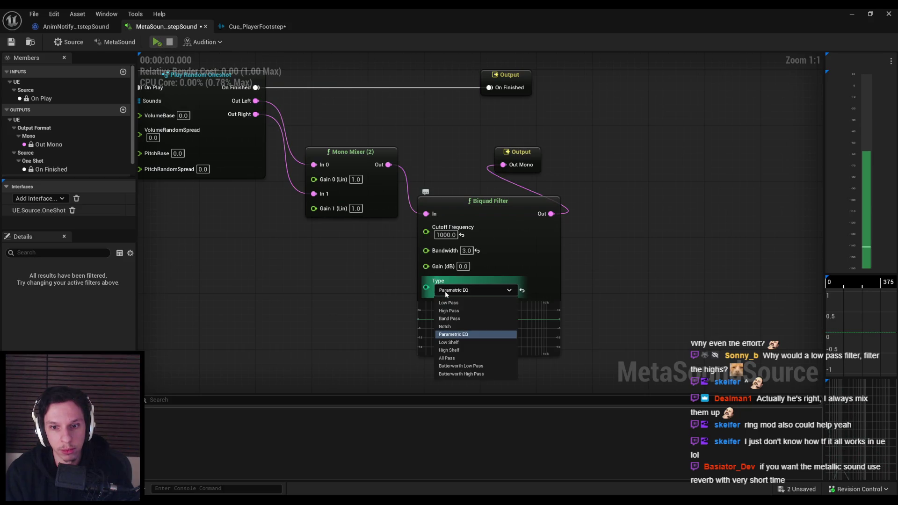
pyautogui.click(461, 343)
pyautogui.click(473, 290)
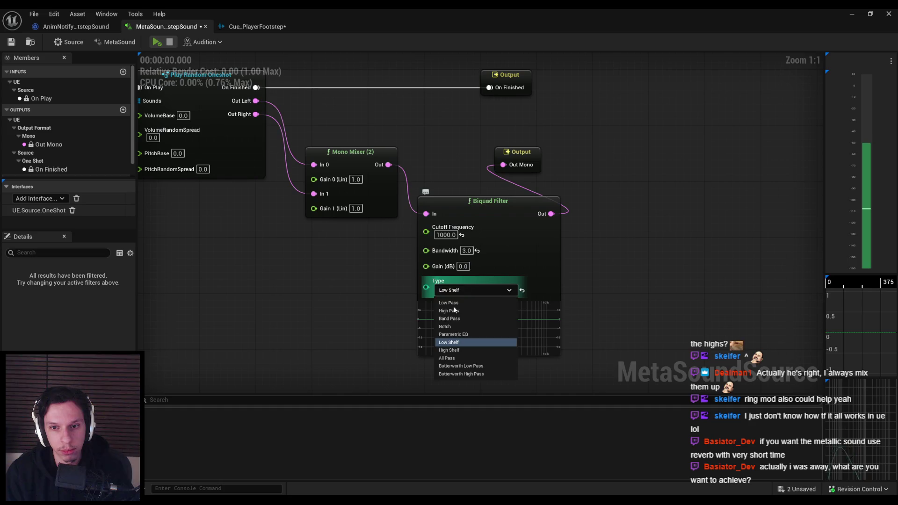
pyautogui.click(461, 348)
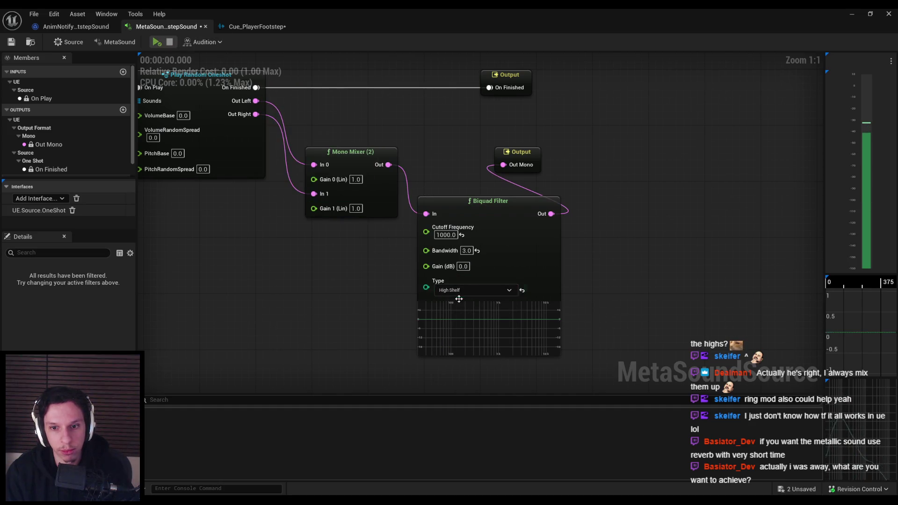
# Audition All Pass, Butterworth Low Pass and Butterworth High Pass, then delete the Biquad Filter
pyautogui.click(472, 290)
pyautogui.click(455, 360)
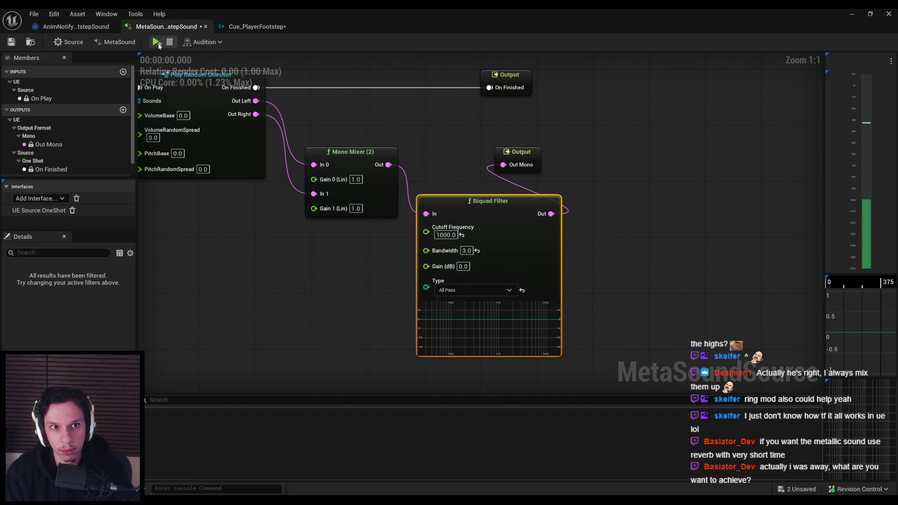
pyautogui.click(442, 292)
pyautogui.click(470, 370)
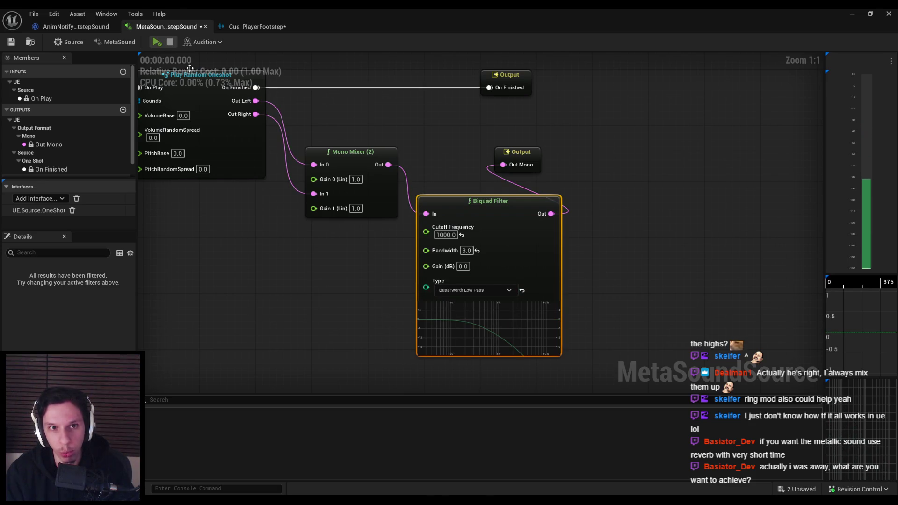
pyautogui.click(159, 45)
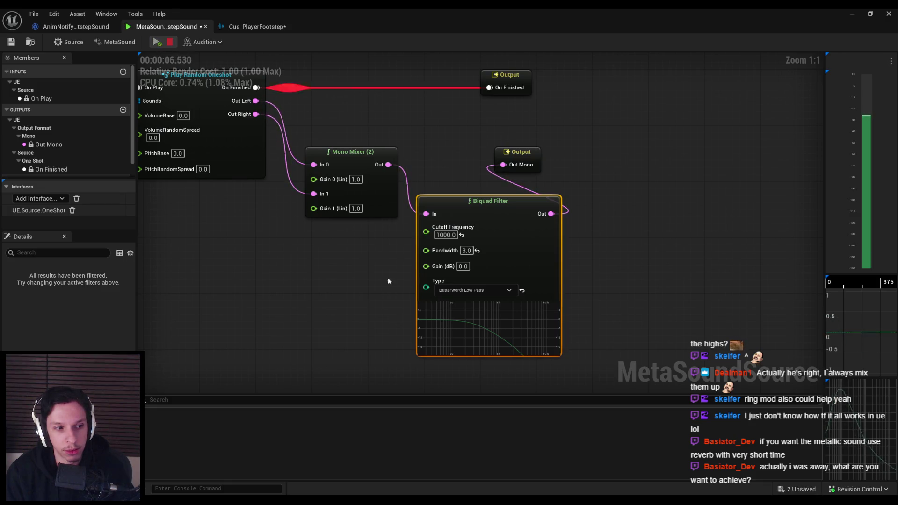
pyautogui.click(463, 291)
pyautogui.click(461, 374)
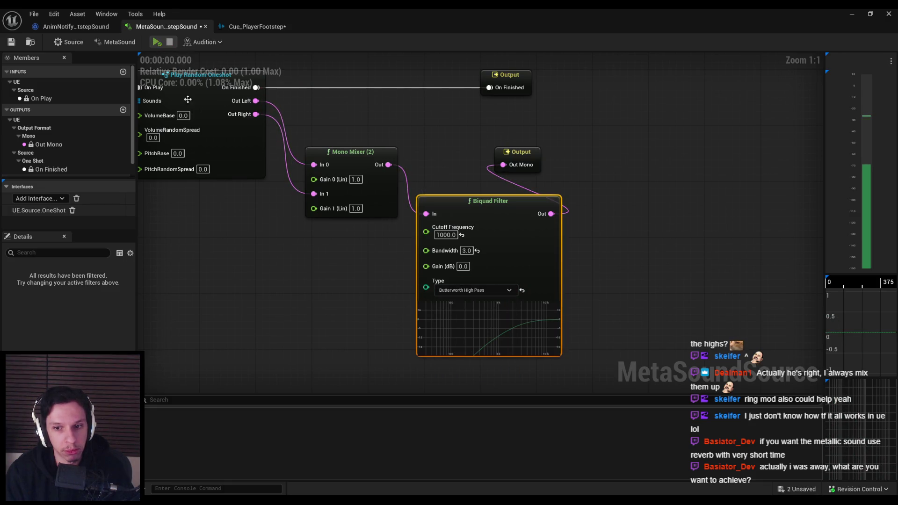
pyautogui.click(156, 45)
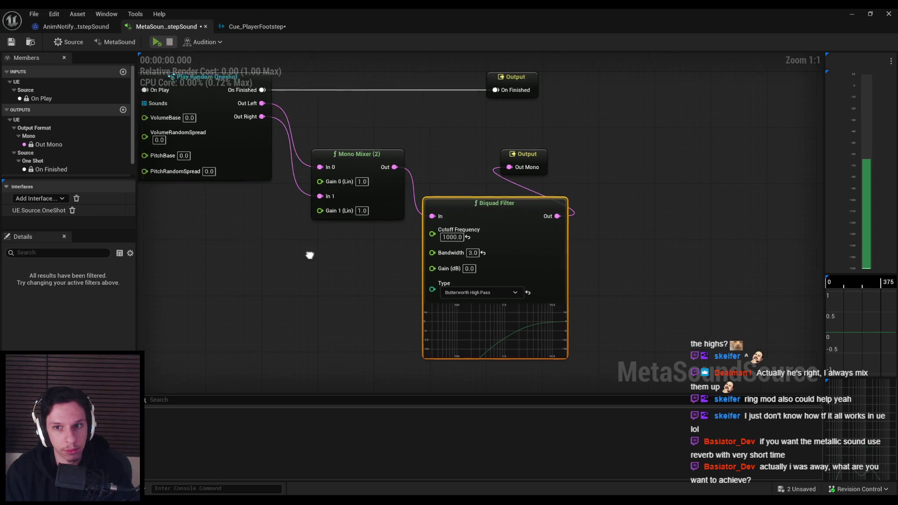
pyautogui.press('Delete')
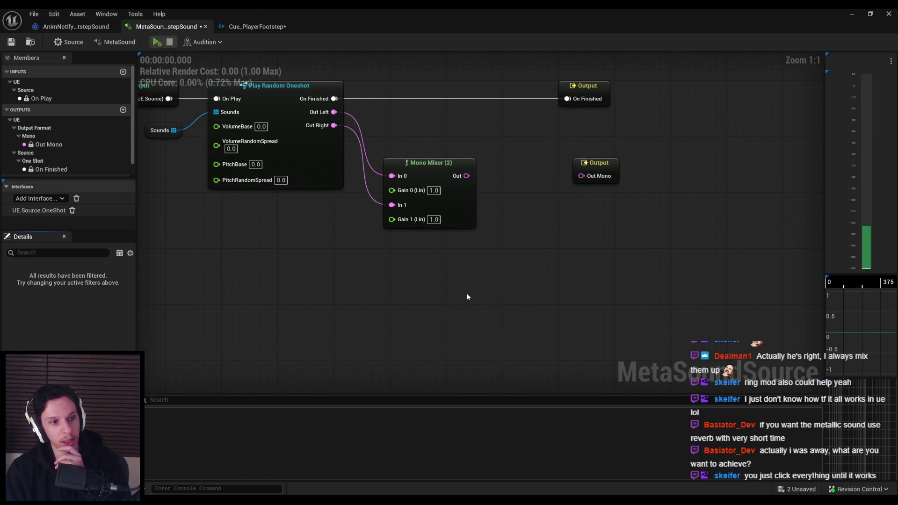
pyautogui.scroll(-2, 461, 293)
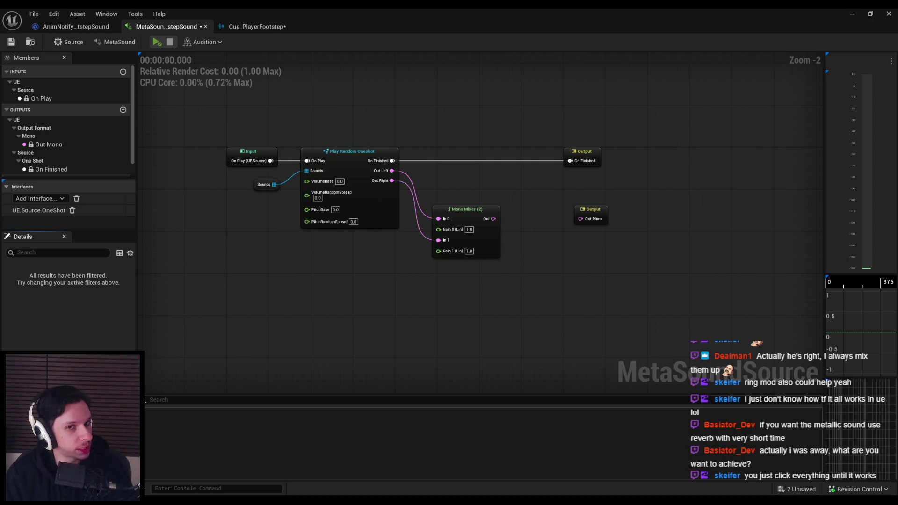
pyautogui.click(264, 184)
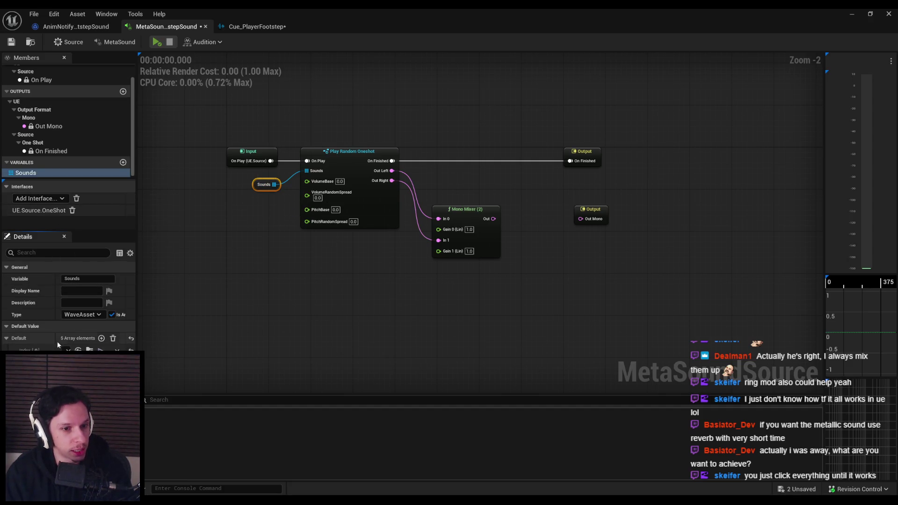
# Widen the details panel, wire Mono Mixer Out directly to Out Mono, and play the unfiltered footstep
pyautogui.moveTo(86, 340)
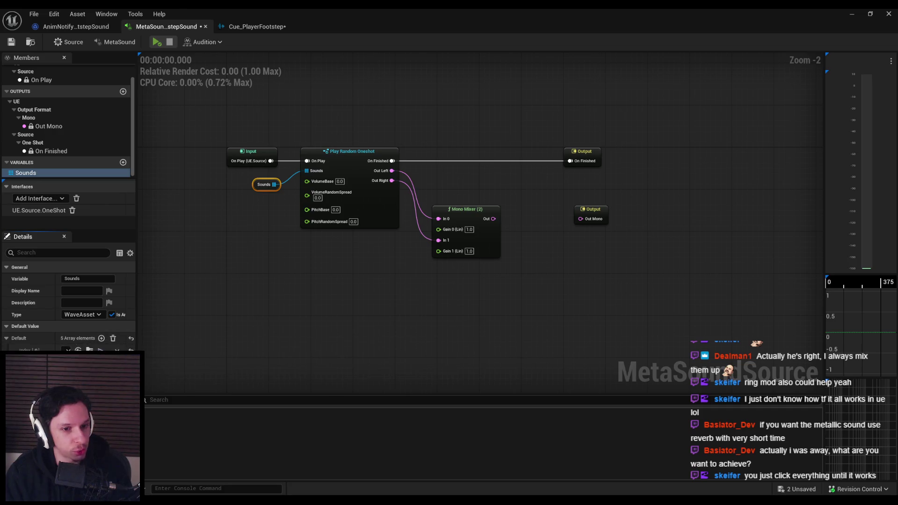
pyautogui.moveTo(136, 327); pyautogui.dragTo(214, 328)
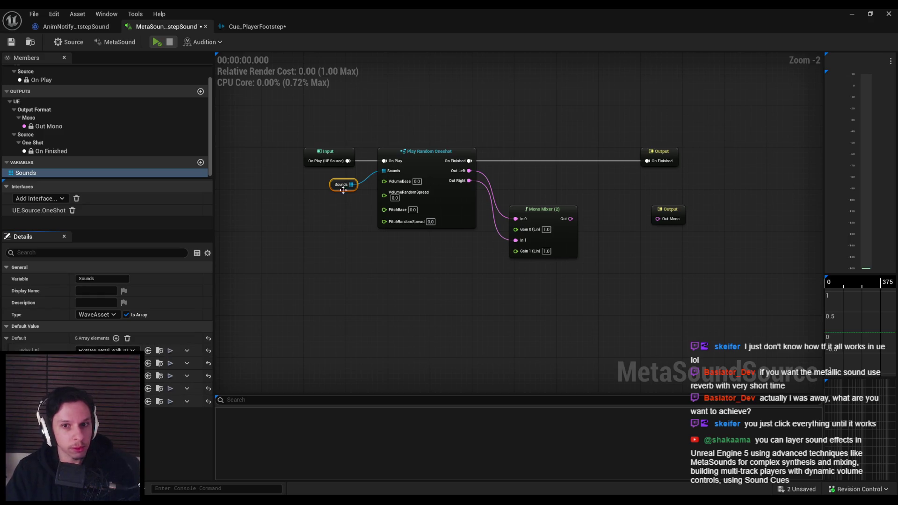
pyautogui.click(157, 43)
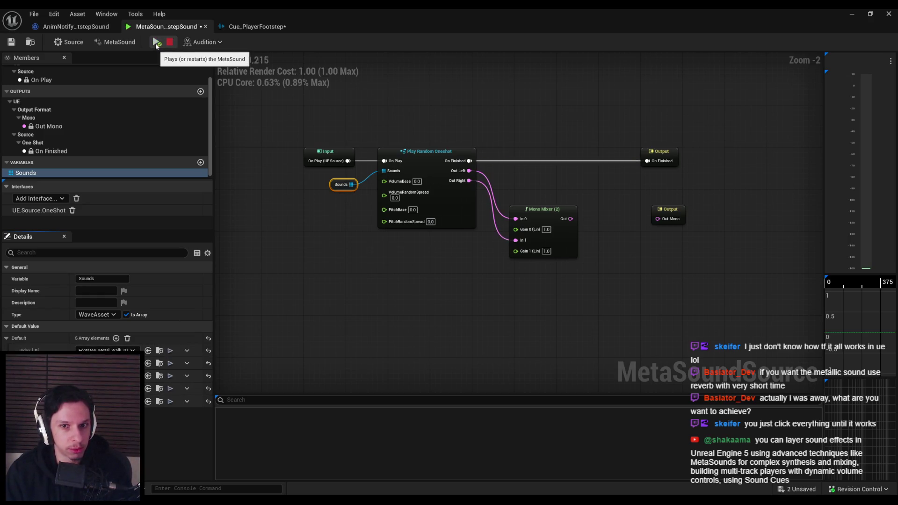
pyautogui.moveTo(570, 219); pyautogui.dragTo(657, 219)
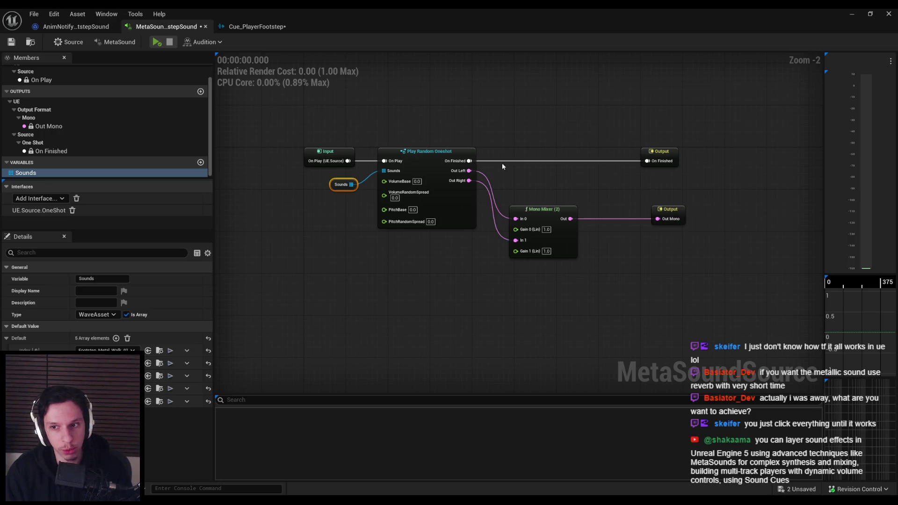
pyautogui.click(156, 43)
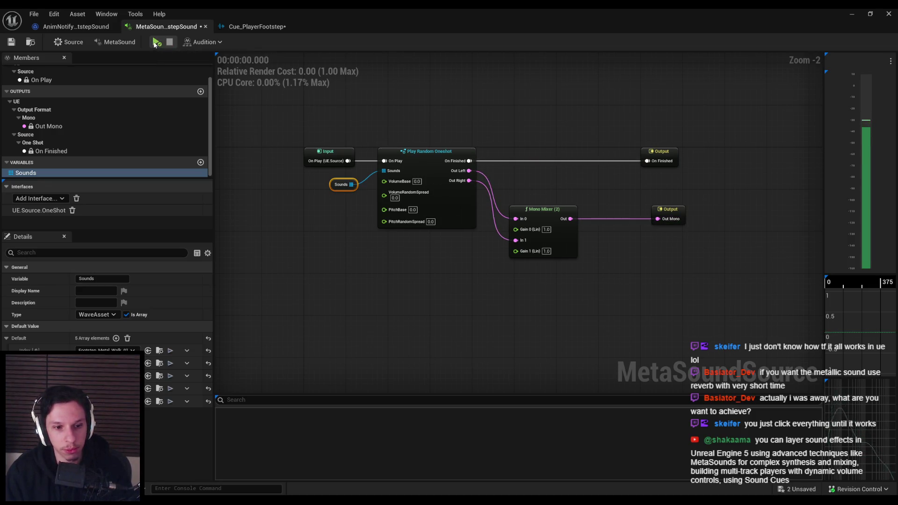
pyautogui.click(157, 43)
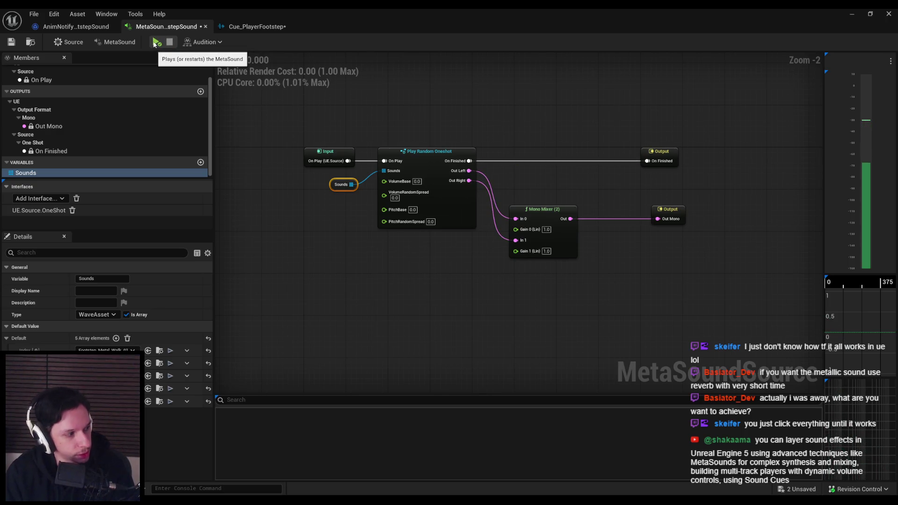
pyautogui.click(352, 226)
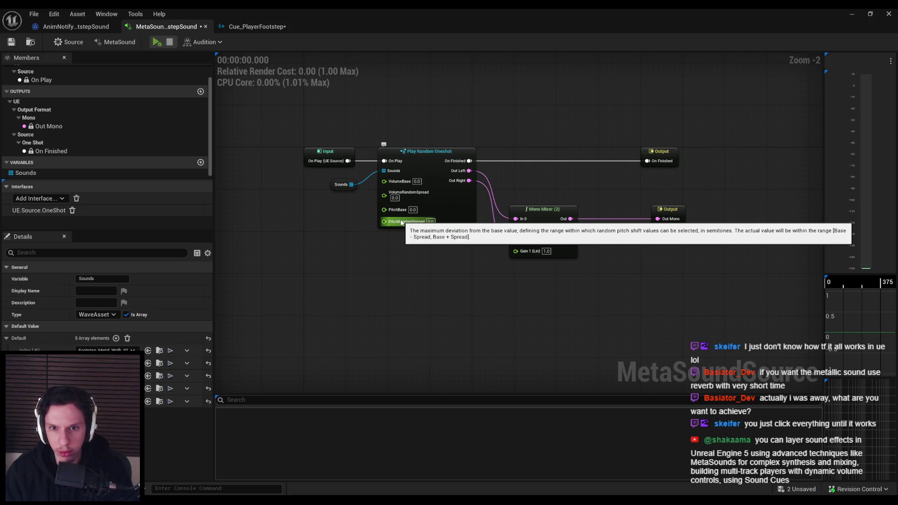
# Audition Play Random Oneshot PitchRandomSpread values of 0.1, 0.5 and 1.0
pyautogui.scroll(2, 401, 222)
pyautogui.moveTo(442, 223); pyautogui.dragTo(449, 223)
pyautogui.click(157, 41)
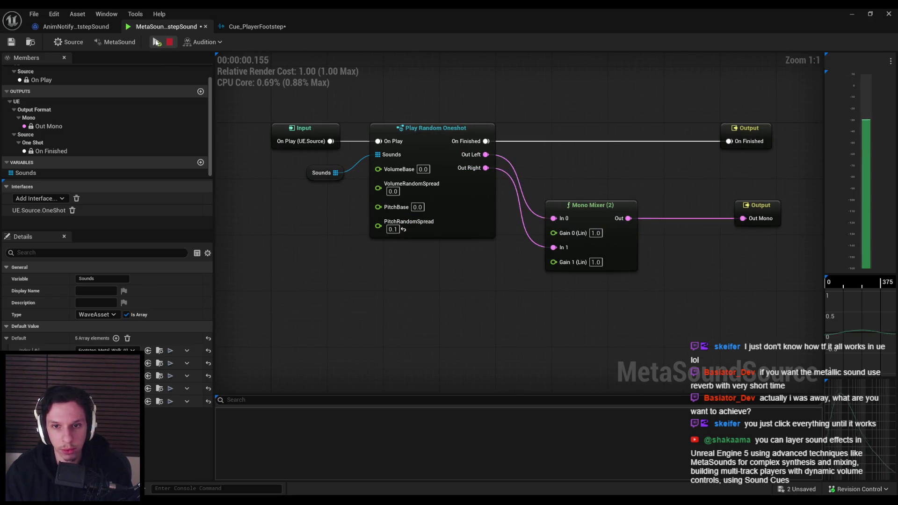
pyautogui.click(394, 229)
pyautogui.write('0.5')
pyautogui.press('Return')
pyautogui.click(155, 41)
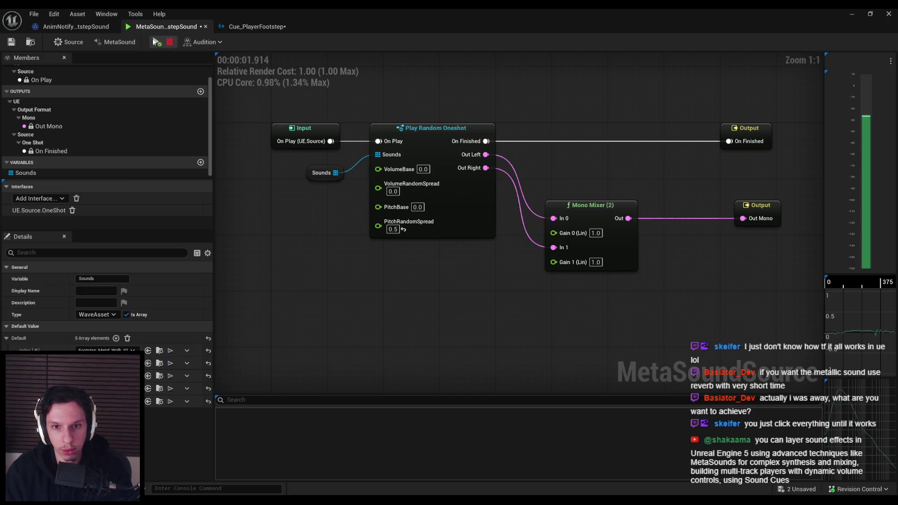
pyautogui.click(394, 229)
pyautogui.write('11')
pyautogui.press('Return')
pyautogui.click(156, 42)
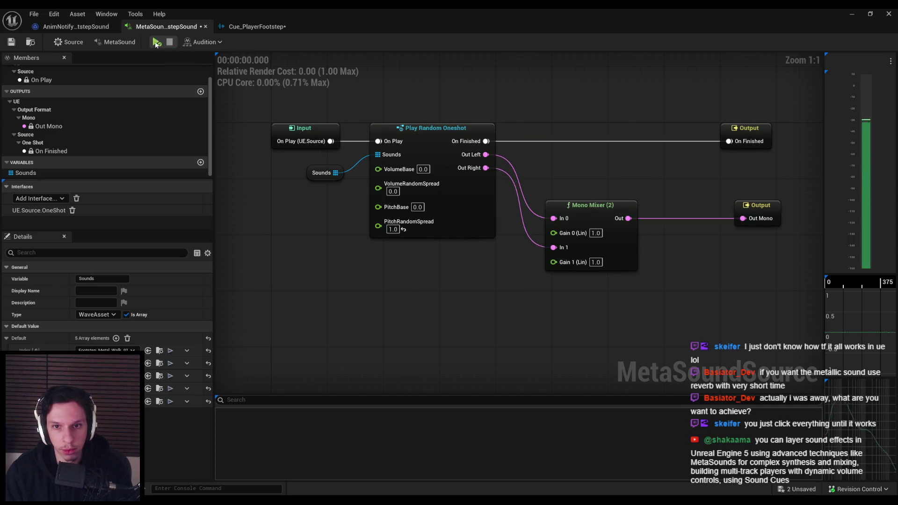
# Try larger PitchRandomSpread values of 5 and 15, replaying the footstep each time
pyautogui.click(393, 229)
pyautogui.write('5')
pyautogui.press('Return')
pyautogui.click(157, 43)
pyautogui.click(157, 42)
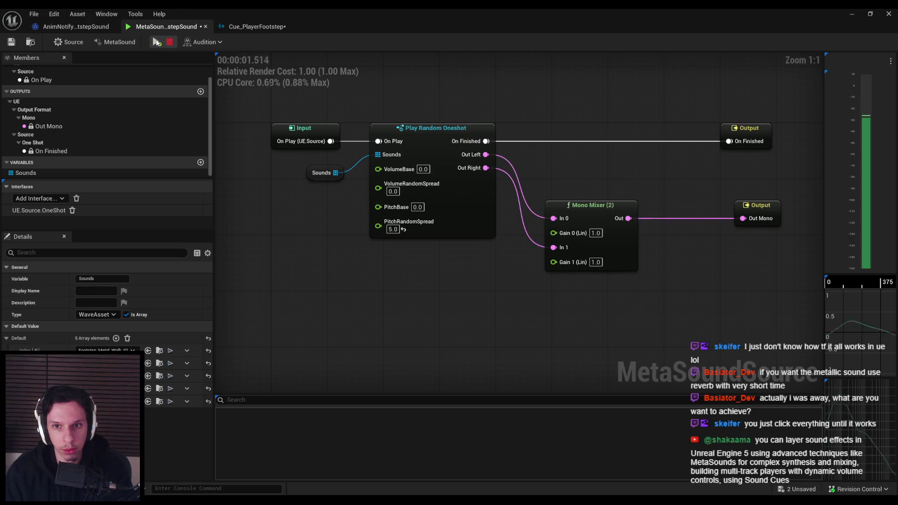
pyautogui.click(393, 229)
pyautogui.write('15')
pyautogui.press('Return')
pyautogui.click(157, 42)
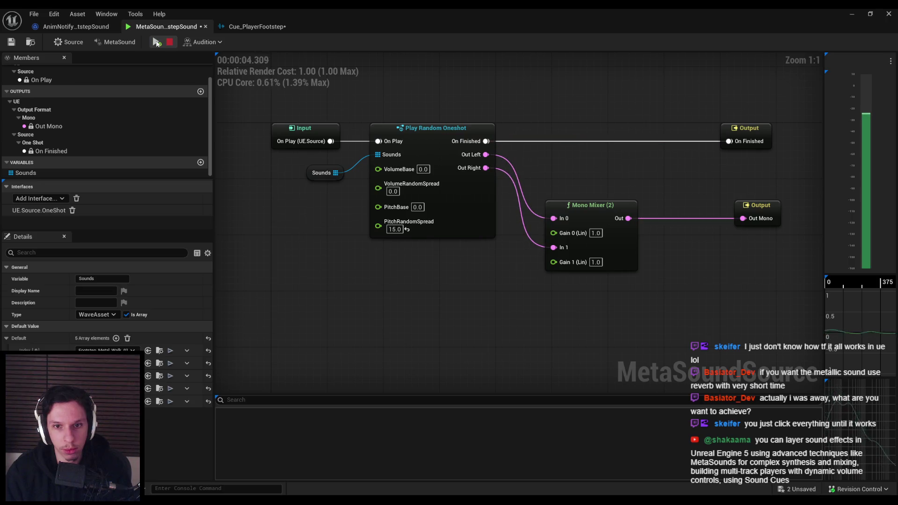
pyautogui.click(157, 42)
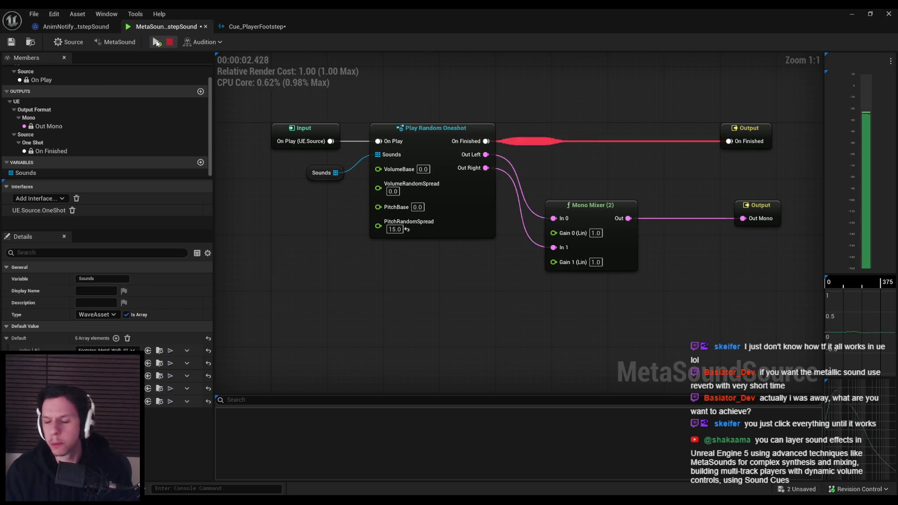
# Audition PitchRandomSpread values of 3 and 4
pyautogui.click(394, 229)
pyautogui.write('3')
pyautogui.press('Return')
pyautogui.click(156, 42)
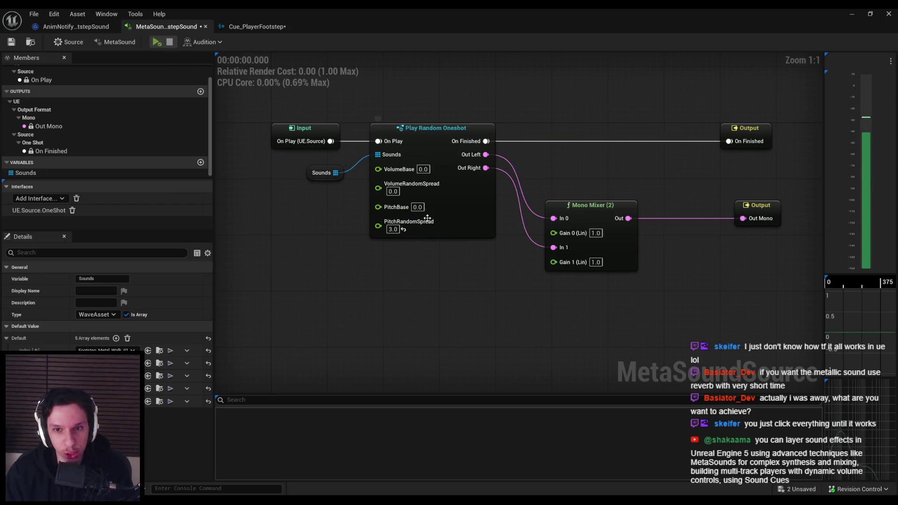
pyautogui.click(393, 229)
pyautogui.write('4')
pyautogui.press('Return')
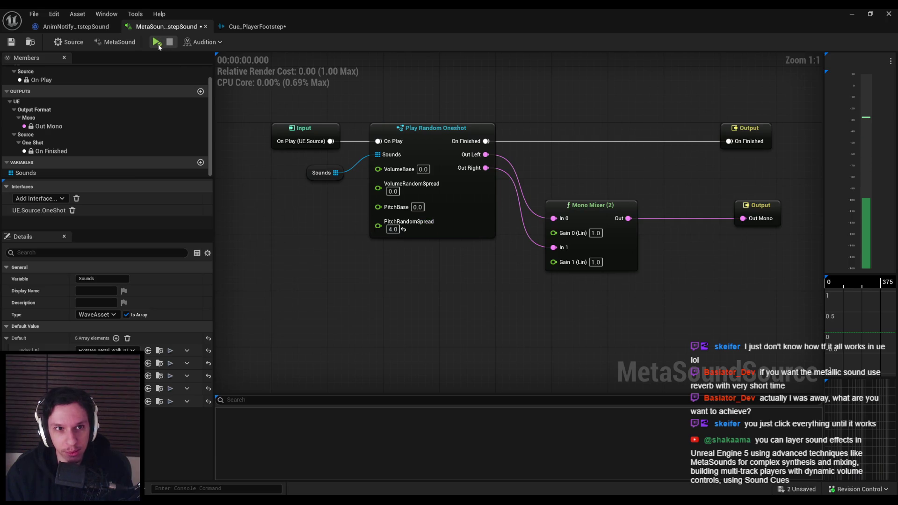
pyautogui.click(157, 42)
# Settle PitchRandomSpread at 2.0, then save, checking out the footstep asset
pyautogui.click(392, 230)
pyautogui.write('2')
pyautogui.press('Return')
pyautogui.click(158, 42)
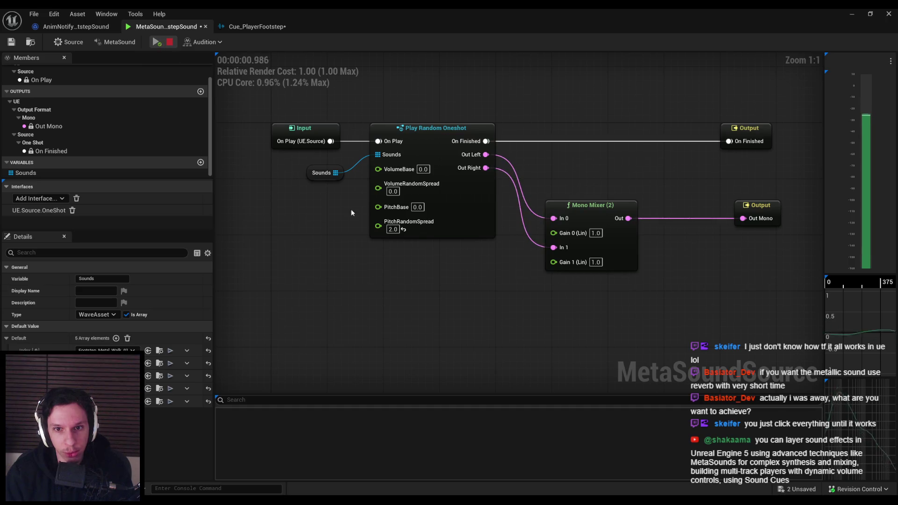
pyautogui.hotkey('ctrl', 's')
pyautogui.click(456, 355)
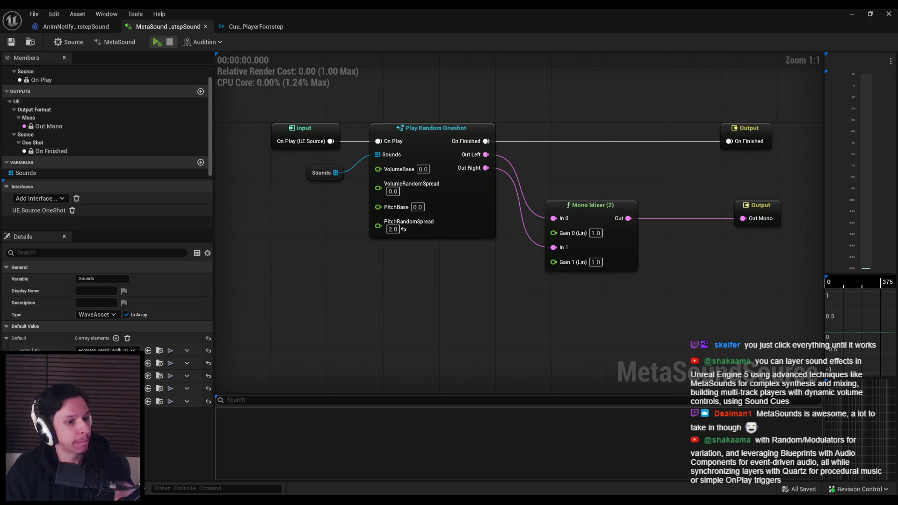
# Audition the footstep, reframe the graph, and pull a wire from the Mono Mixer's Out pin
pyautogui.click(424, 133)
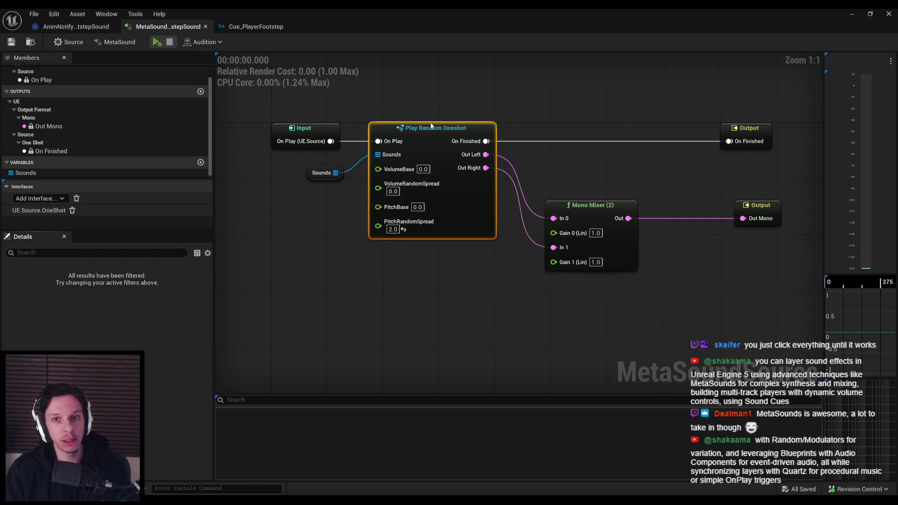
pyautogui.click(376, 118)
pyautogui.click(156, 43)
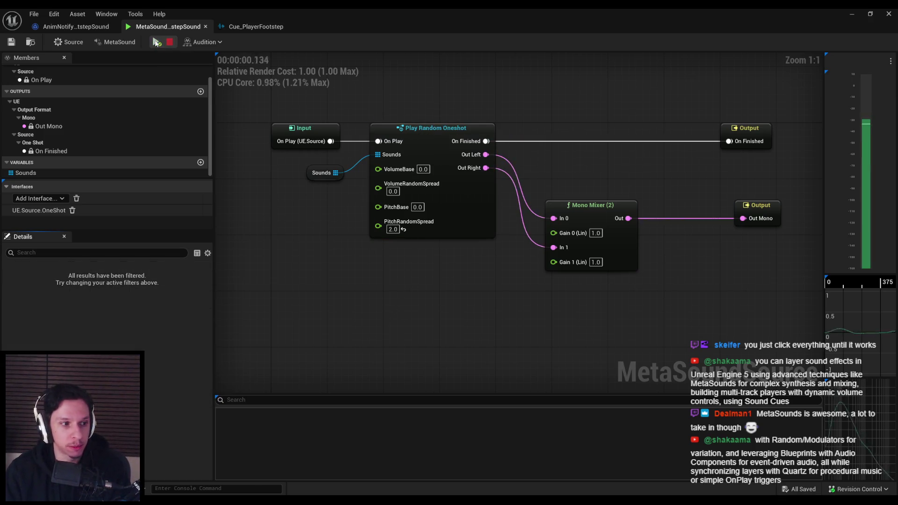
pyautogui.moveTo(427, 321); pyautogui.dragTo(380, 315)
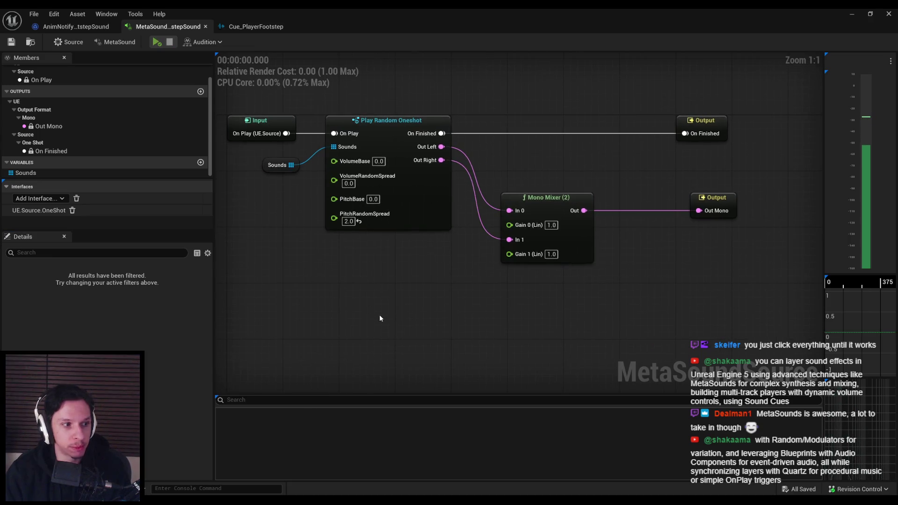
pyautogui.scroll(-1, 448, 320)
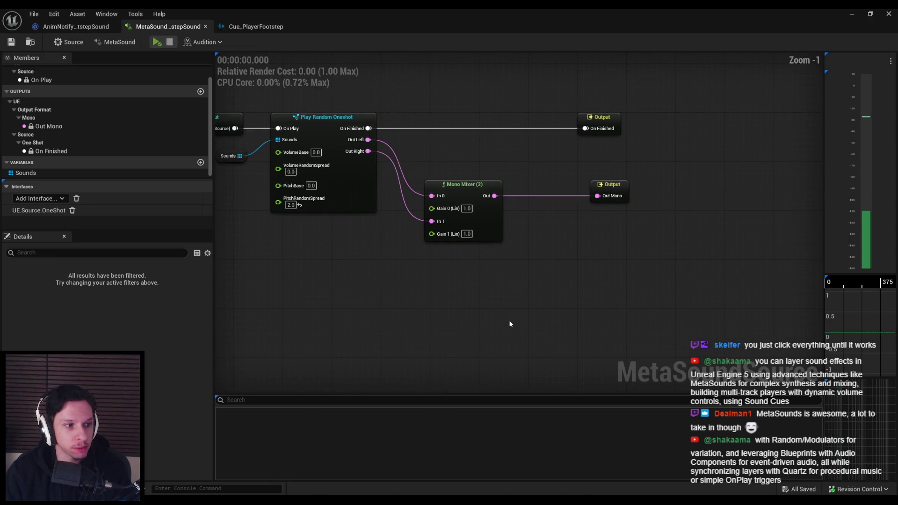
pyautogui.moveTo(495, 196); pyautogui.dragTo(534, 211)
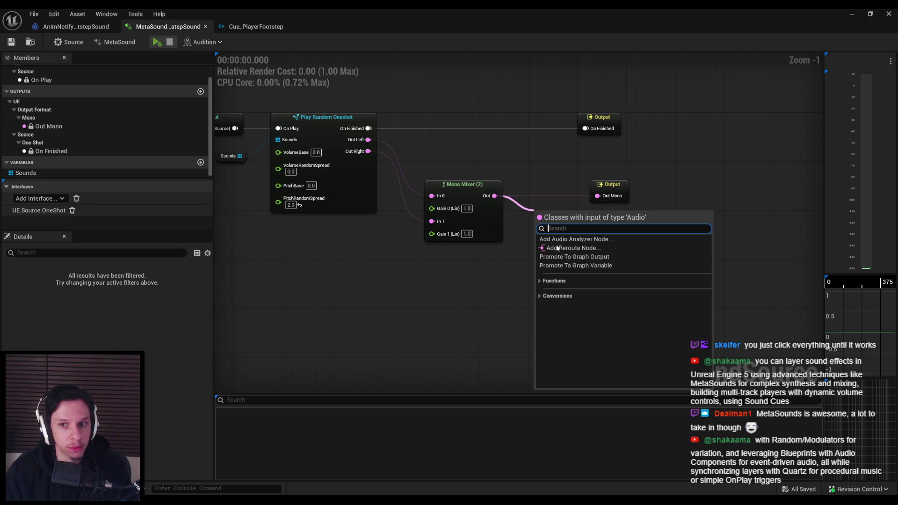
# Browse the Functions node categories Dynamics, Delays and Filters
pyautogui.click(543, 281)
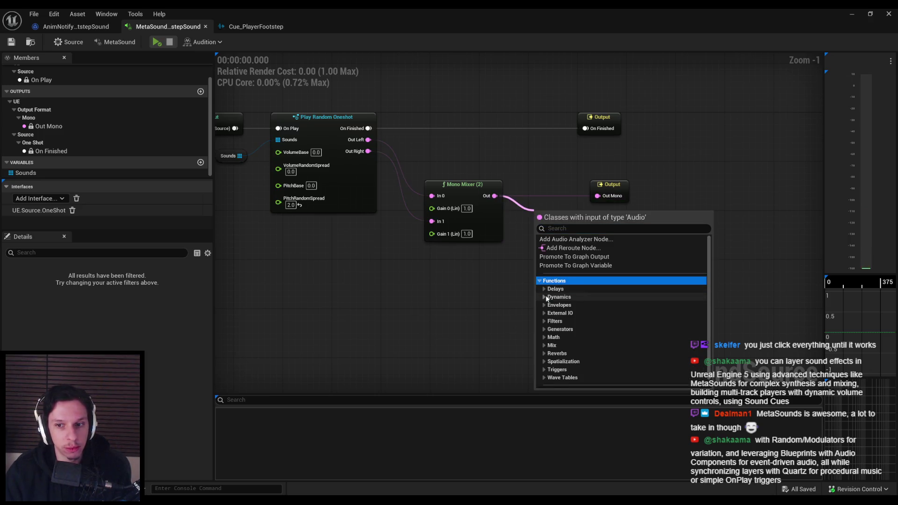
pyautogui.click(545, 297)
pyautogui.click(544, 289)
pyautogui.click(544, 289)
pyautogui.click(545, 297)
pyautogui.click(543, 290)
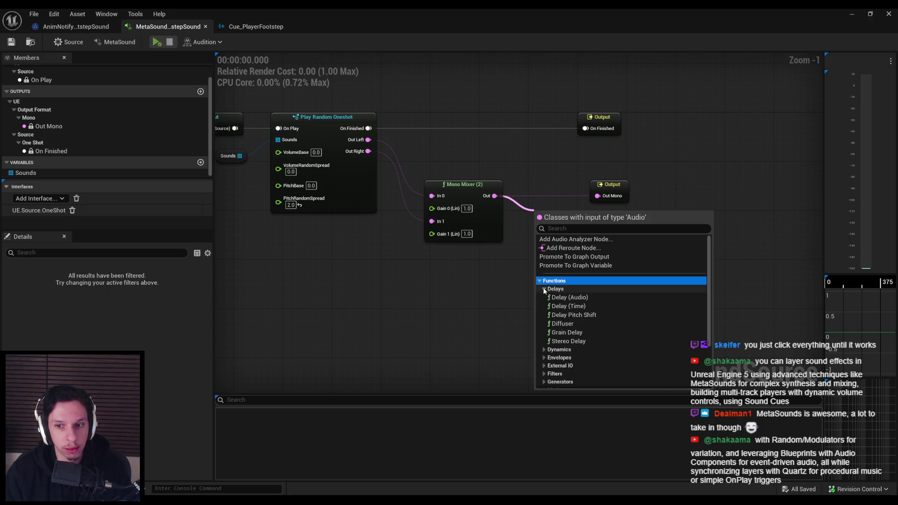
pyautogui.click(545, 290)
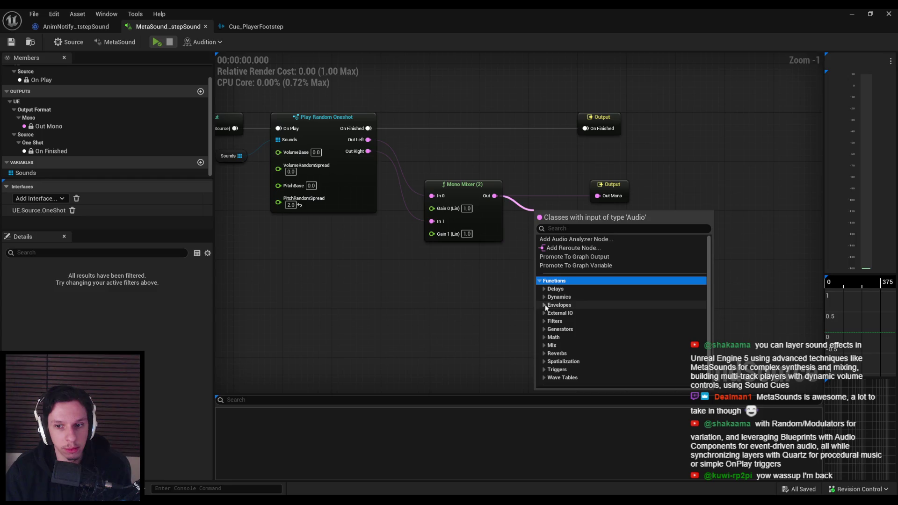
pyautogui.scroll(-1, 545, 306)
pyautogui.click(543, 312)
pyautogui.scroll(-3, 543, 312)
pyautogui.scroll(1, 544, 311)
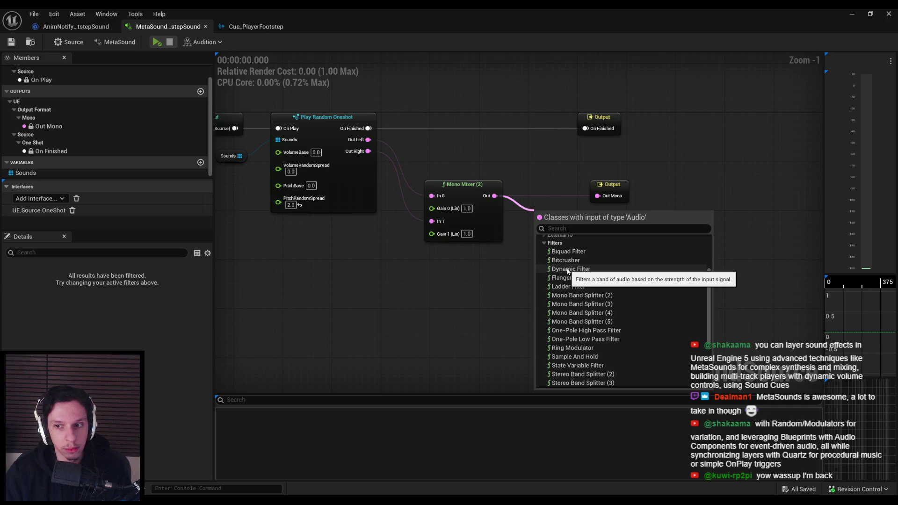
pyautogui.scroll(-4, 573, 304)
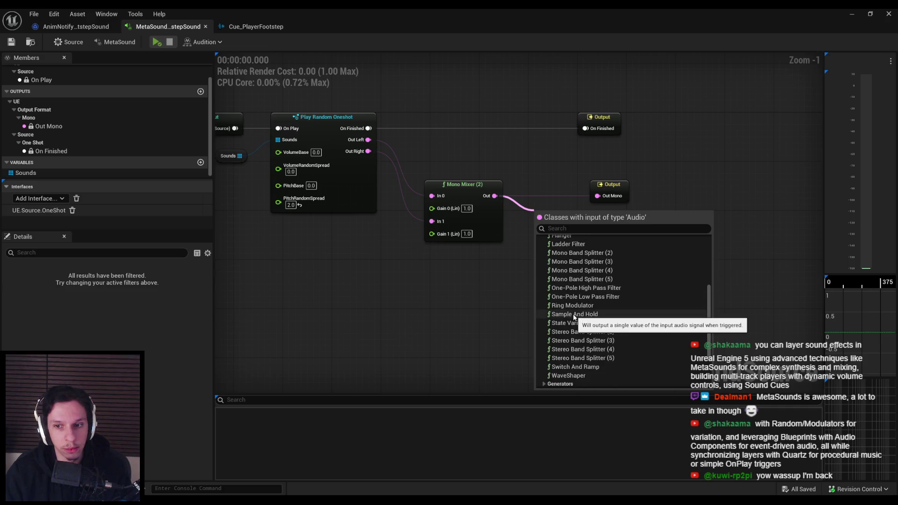
pyautogui.scroll(-2, 577, 318)
pyautogui.scroll(-1, 574, 335)
# Browse the Generators, Random, Math and Reverbs node categories
pyautogui.click(543, 321)
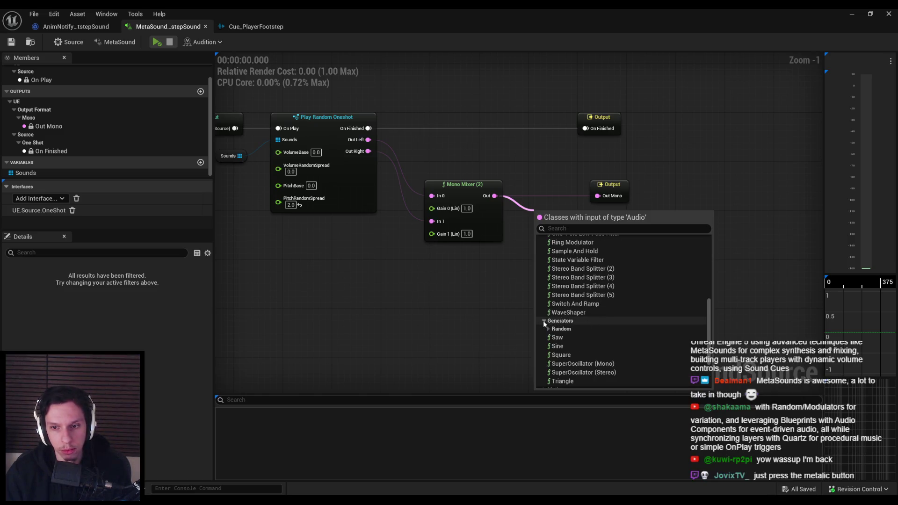
pyautogui.scroll(-4, 543, 321)
pyautogui.click(548, 273)
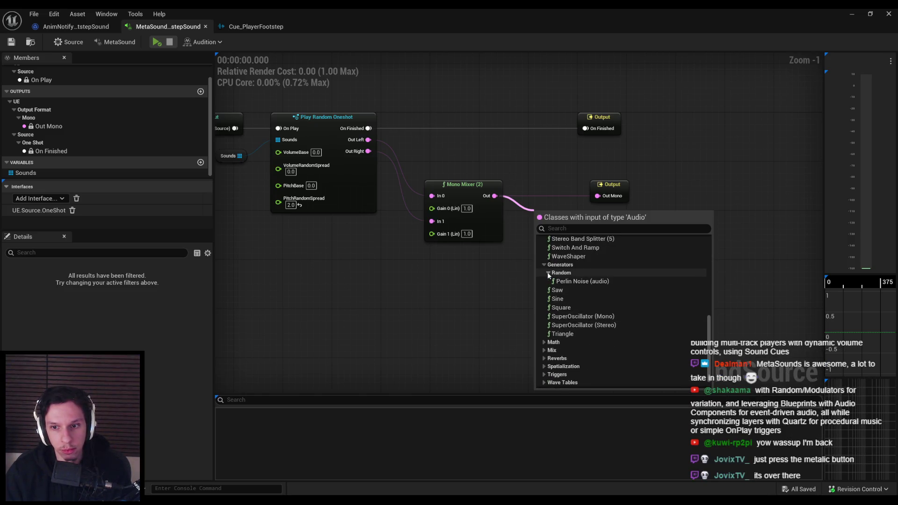
pyautogui.click(549, 274)
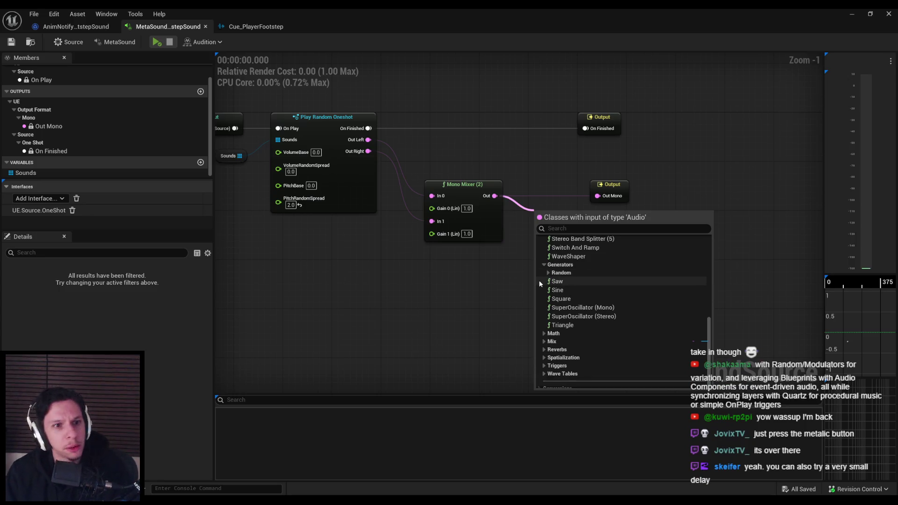
pyautogui.click(545, 335)
pyautogui.click(545, 335)
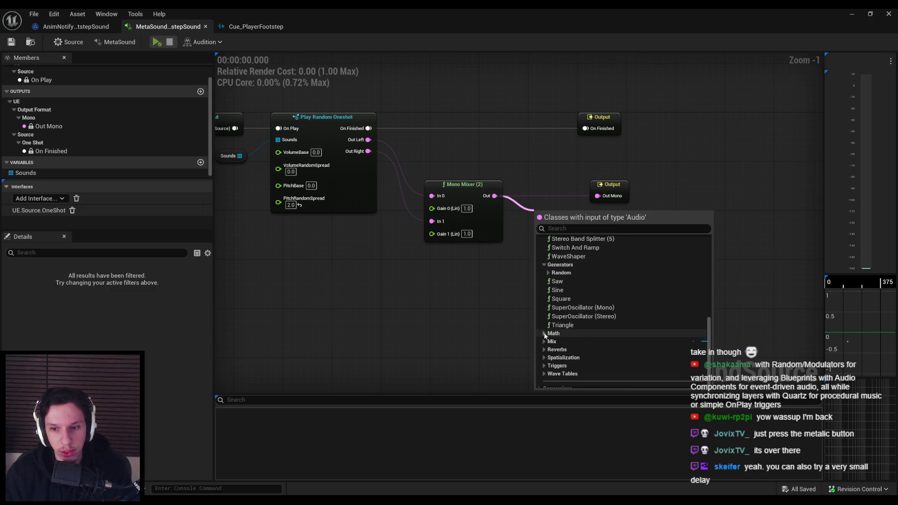
pyautogui.click(545, 345)
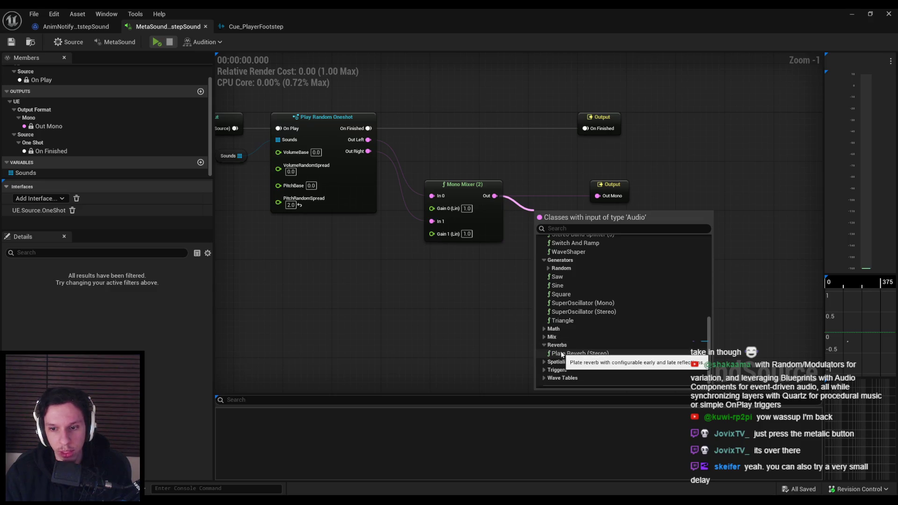
pyautogui.scroll(10, 555, 347)
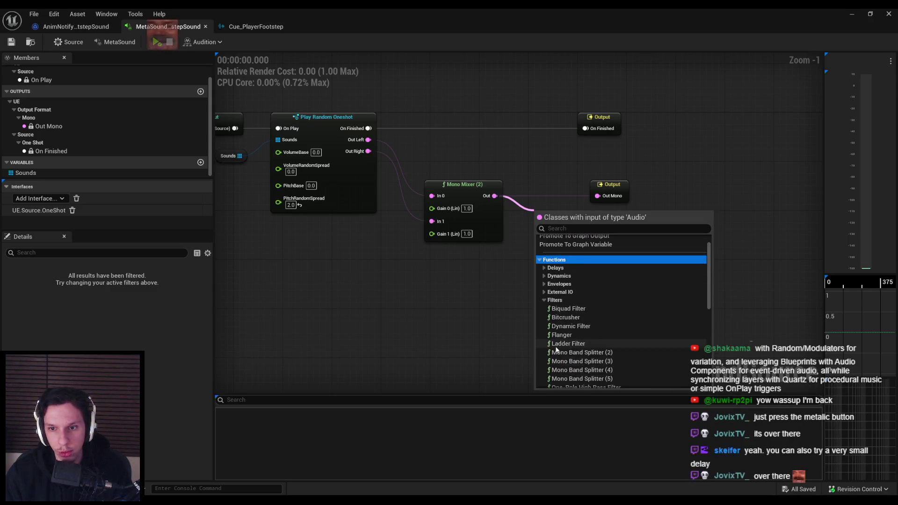
# Add a Diffuser node from the Delays category after the Mono Mixer
pyautogui.click(544, 267)
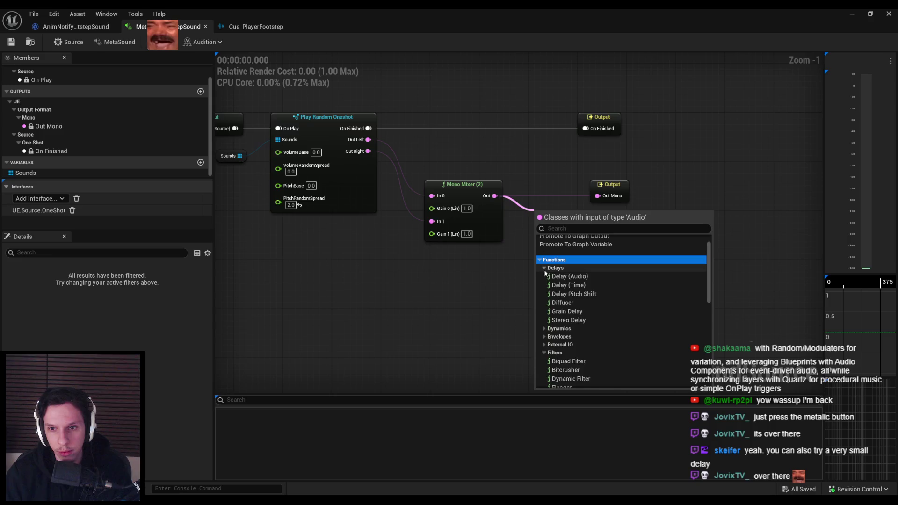
pyautogui.click(568, 305)
pyautogui.scroll(1, 597, 241)
# Wire the Diffuser's Output Audio into Out Mono and audition the result
pyautogui.moveTo(635, 224); pyautogui.dragTo(598, 190)
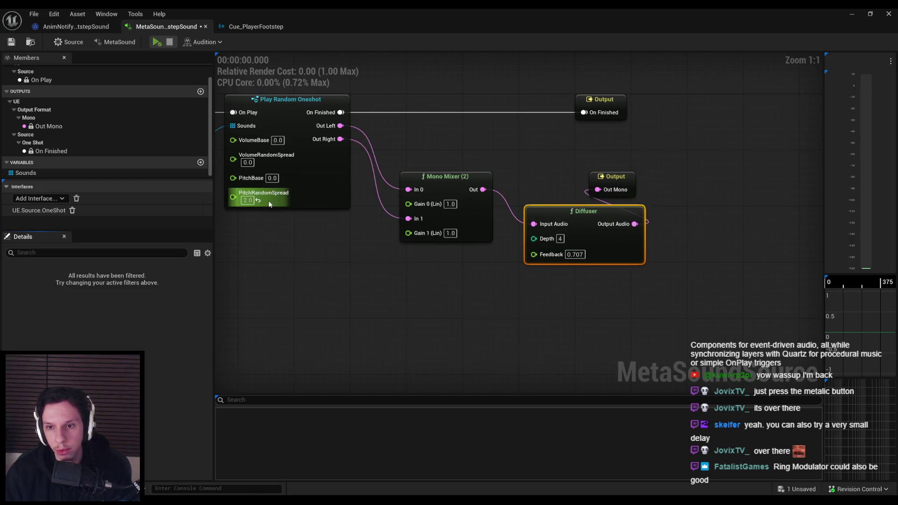
pyautogui.click(157, 41)
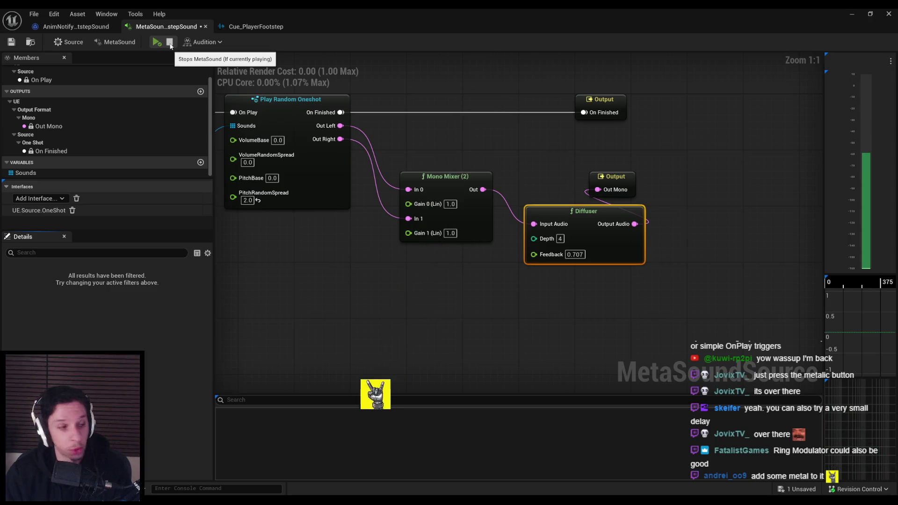
pyautogui.click(157, 43)
pyautogui.click(157, 45)
pyautogui.click(157, 45)
pyautogui.click(157, 45)
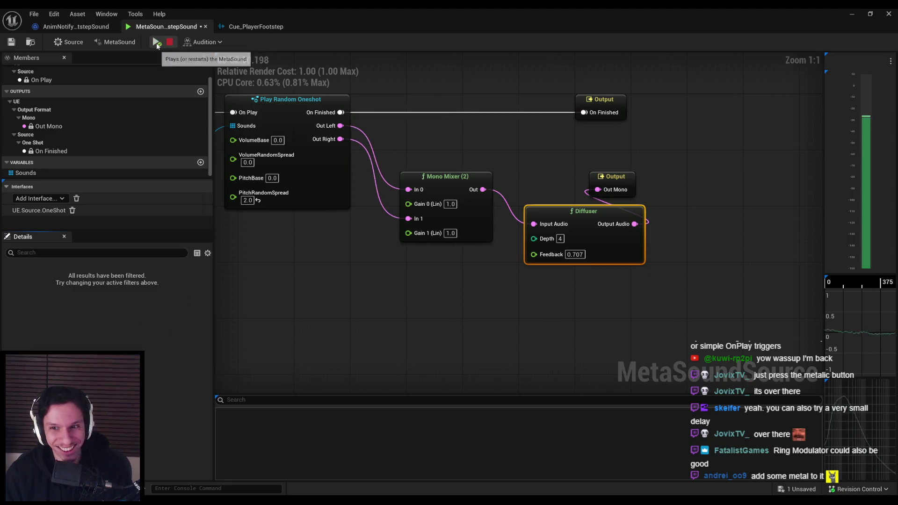
# Set the Diffuser Depth to 2 and replay the preview several times
pyautogui.click(559, 239)
pyautogui.write('2')
pyautogui.click(537, 297)
pyautogui.click(157, 43)
pyautogui.click(157, 43)
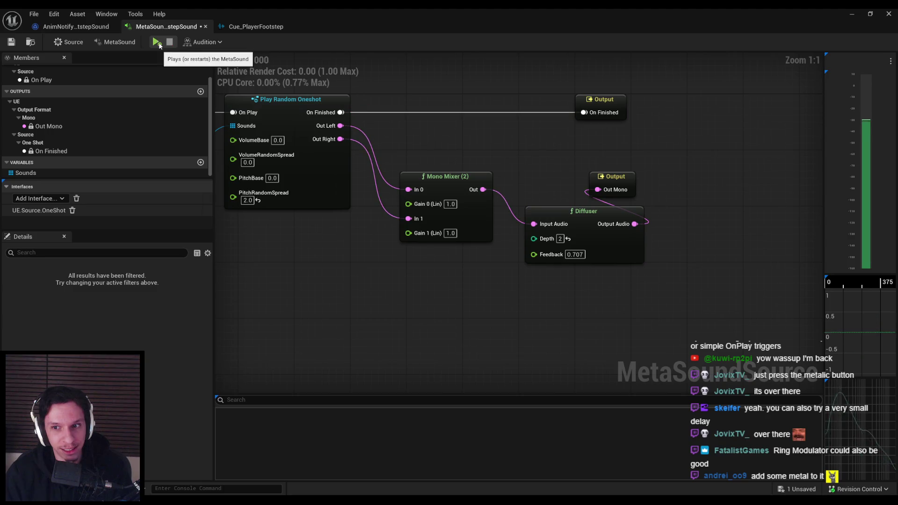
pyautogui.click(158, 43)
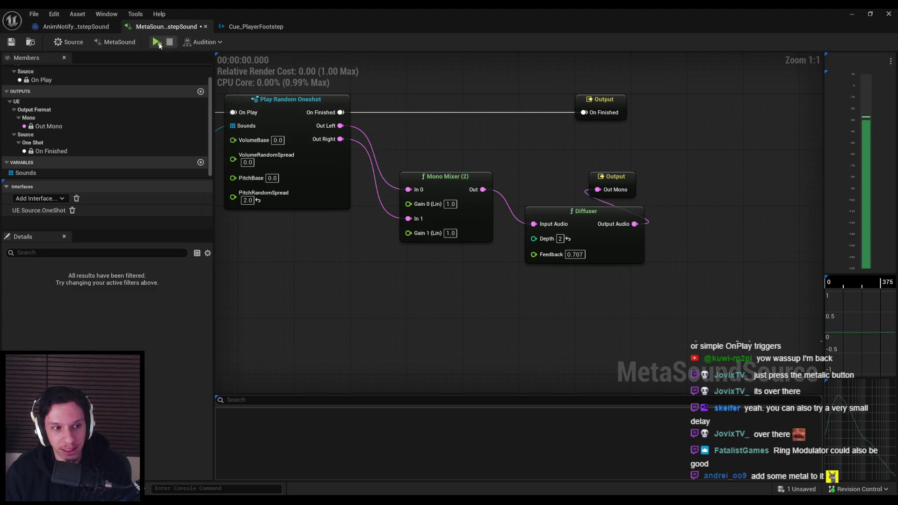
pyautogui.click(158, 43)
pyautogui.click(158, 43)
pyautogui.click(158, 43)
# Add a Plate Reverb (Stereo) after the Diffuser and wire its Out Left to Out Mono
pyautogui.click(159, 43)
pyautogui.moveTo(634, 224); pyautogui.dragTo(657, 228)
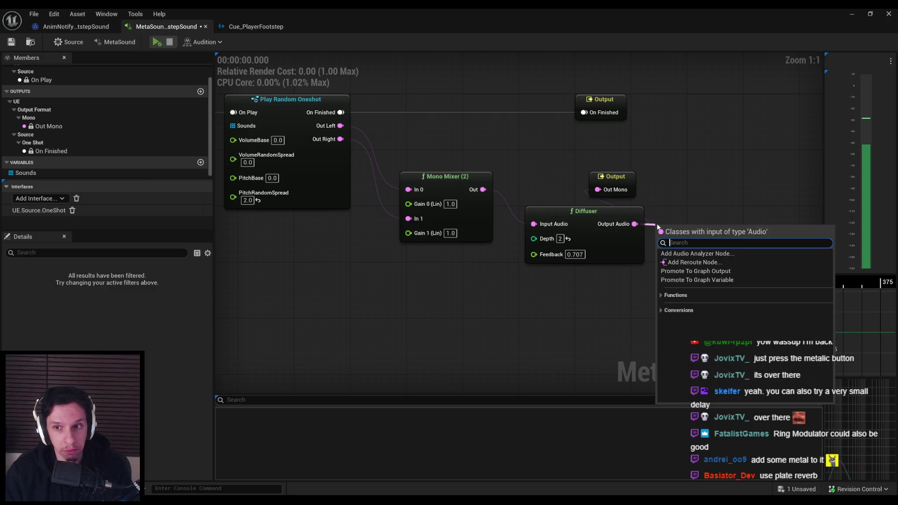
pyautogui.write('plate')
pyautogui.press('Return')
pyautogui.moveTo(730, 294)
pyautogui.mouseDown()
pyautogui.moveTo(642, 309)
pyautogui.moveTo(661, 276)
pyautogui.mouseUp()
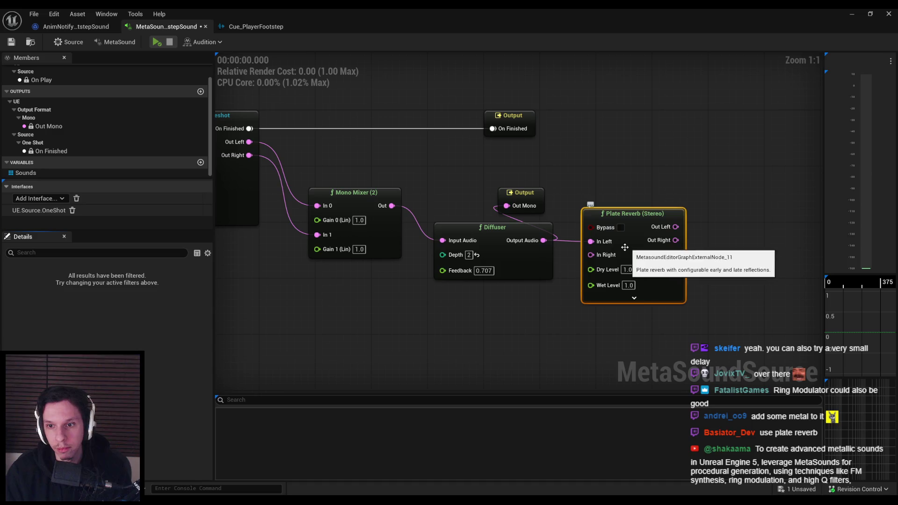
pyautogui.moveTo(675, 227)
pyautogui.mouseDown()
pyautogui.moveTo(519, 206)
pyautogui.moveTo(731, 215)
pyautogui.mouseUp()
# Search for 'reverb mono' without adding a node, then audition the reverb
pyautogui.rightClick(552, 319)
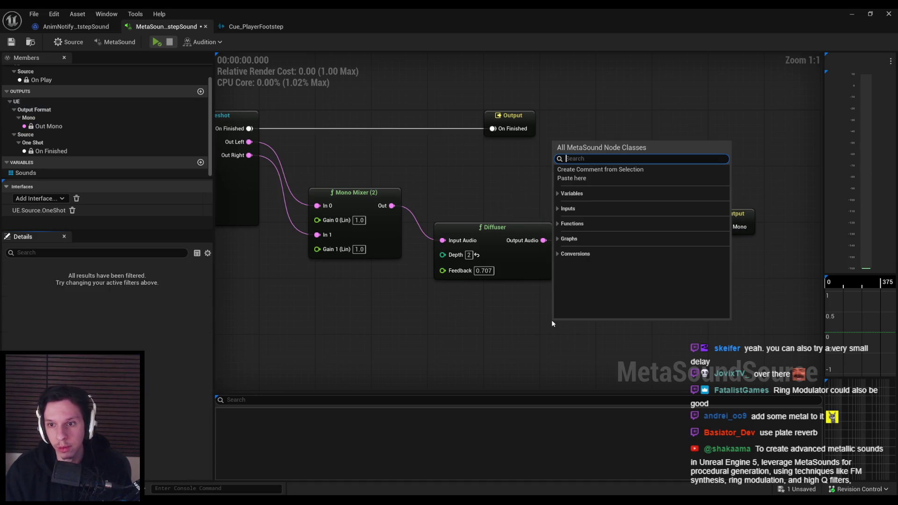
pyautogui.write('reverb mono')
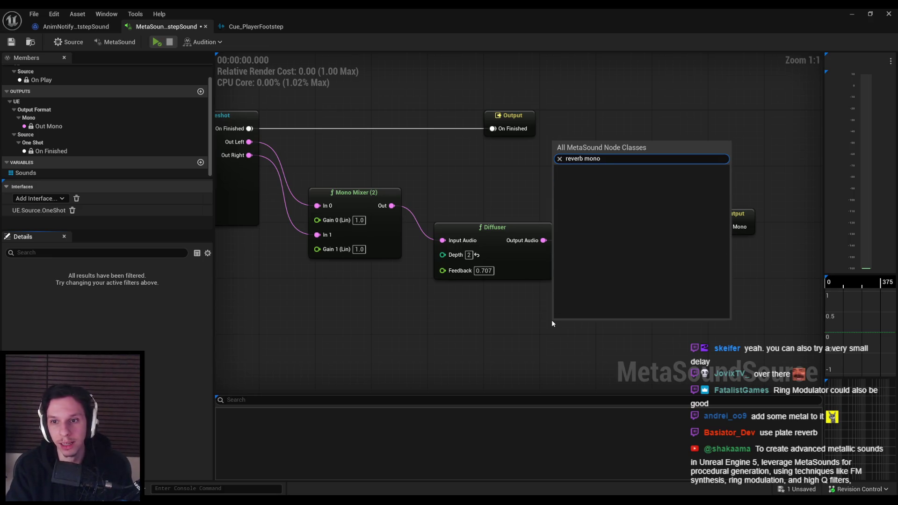
pyautogui.press('Return')
pyautogui.click(157, 41)
pyautogui.click(168, 44)
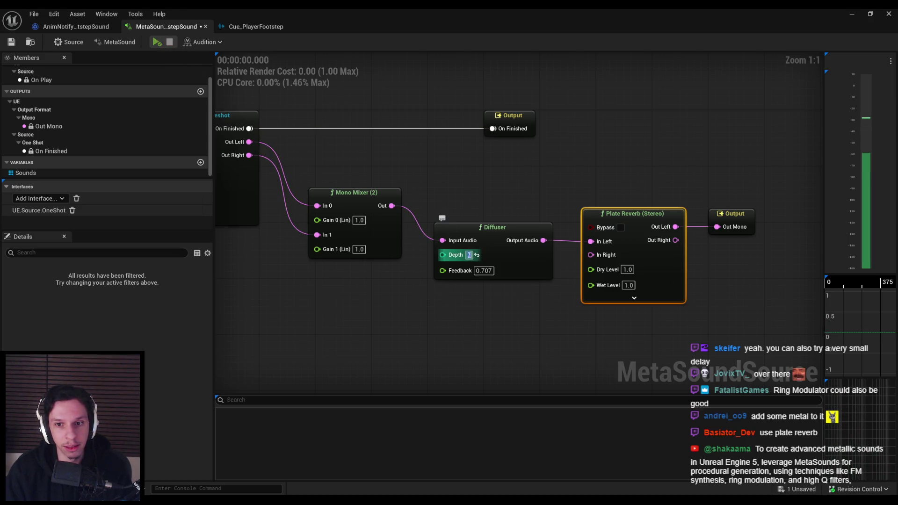
pyautogui.write('5')
pyautogui.click(157, 42)
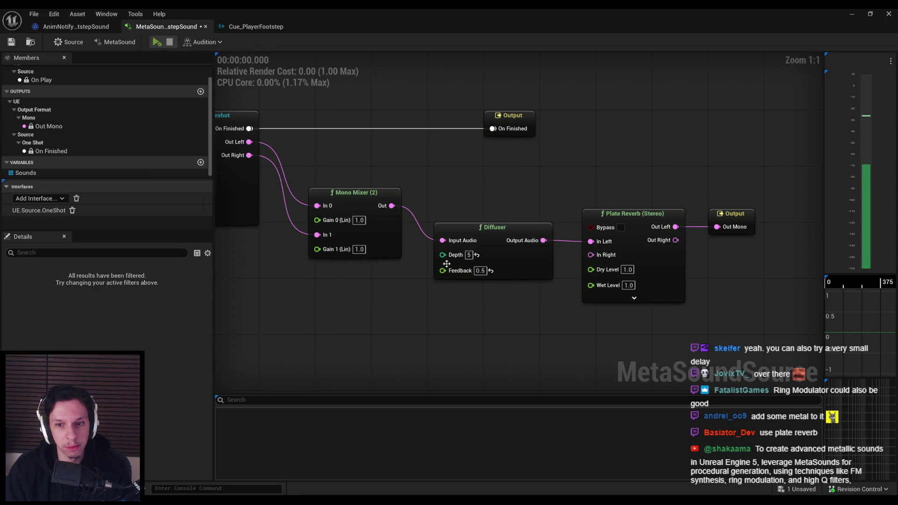
# Scrub the Diffuser Feedback to 0.2, then up to 0.8, auditioning each setting
pyautogui.moveTo(480, 270); pyautogui.dragTo(494, 314)
pyautogui.click(161, 42)
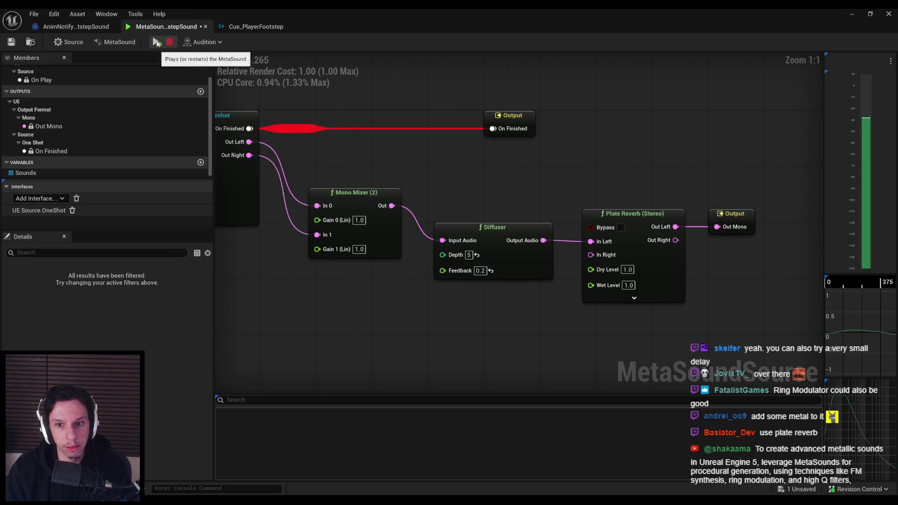
pyautogui.moveTo(482, 273); pyautogui.dragTo(248, 92)
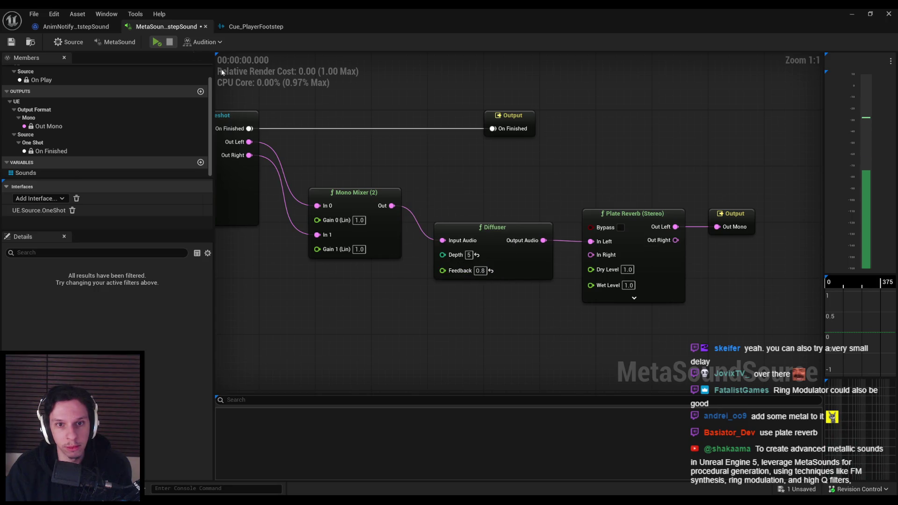
pyautogui.click(160, 43)
pyautogui.write('3')
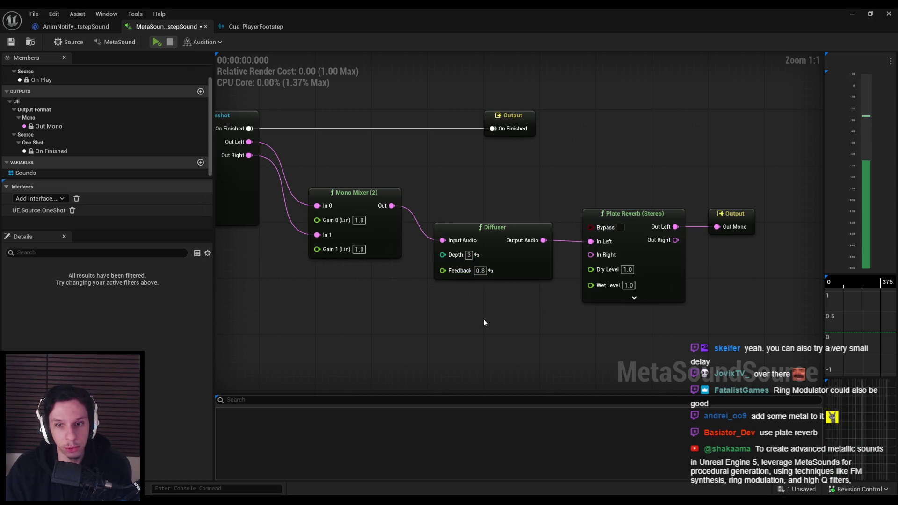
pyautogui.click(160, 46)
pyautogui.click(159, 47)
pyautogui.click(159, 46)
pyautogui.click(160, 44)
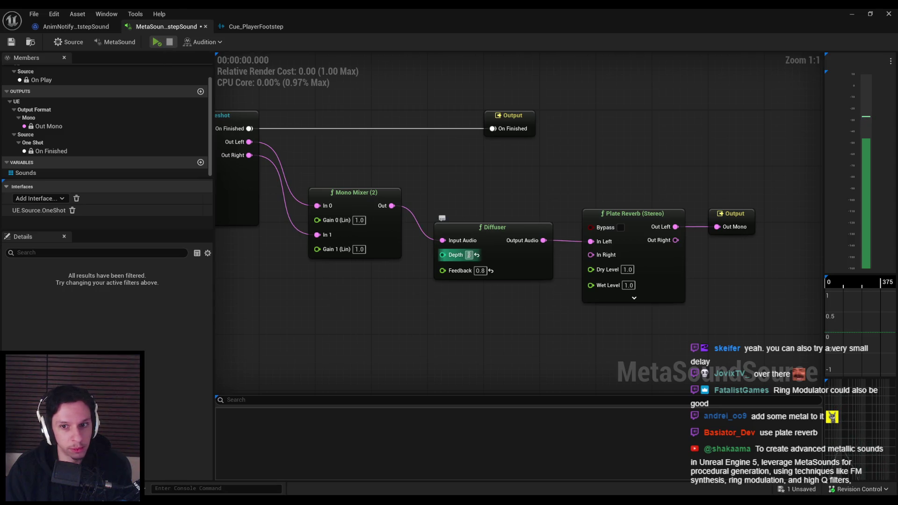
pyautogui.click(157, 45)
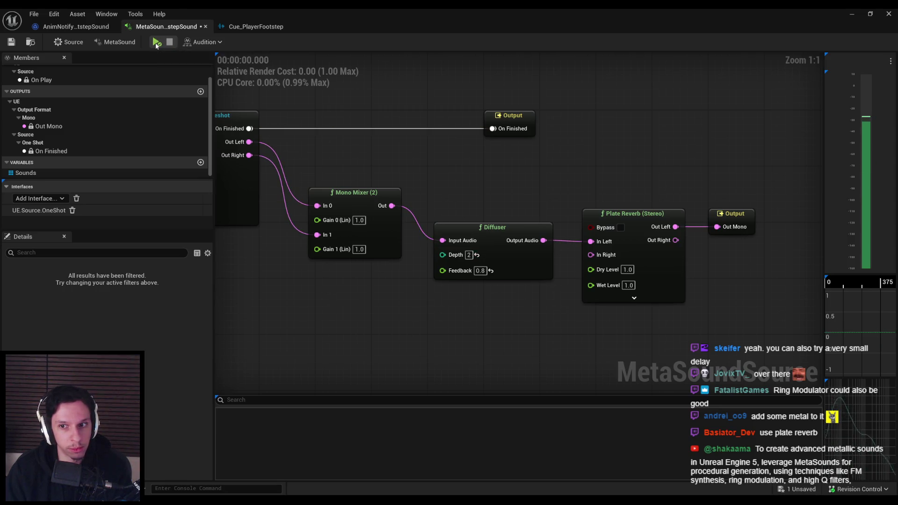
# Feed the Diffuser output into the Plate Reverb's In Right, audition, and expand the reverb
pyautogui.moveTo(544, 240); pyautogui.dragTo(591, 255)
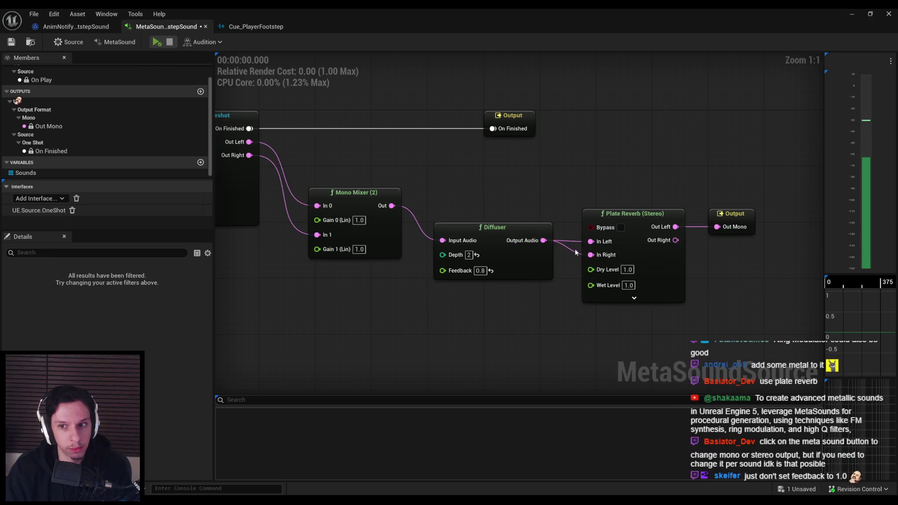
pyautogui.click(156, 42)
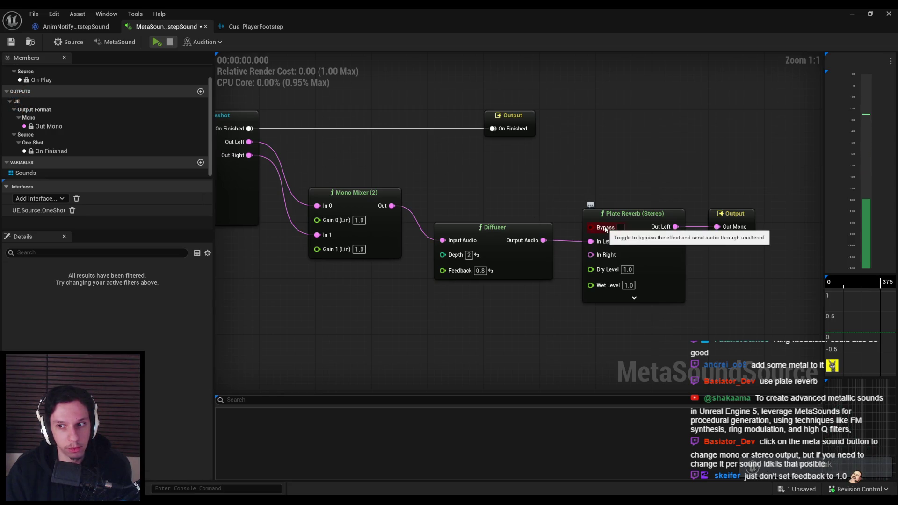
pyautogui.click(619, 298)
# Audition the expanded Plate Reverb and undo the stray Mono Mixer link
pyautogui.moveTo(552, 330); pyautogui.dragTo(497, 287)
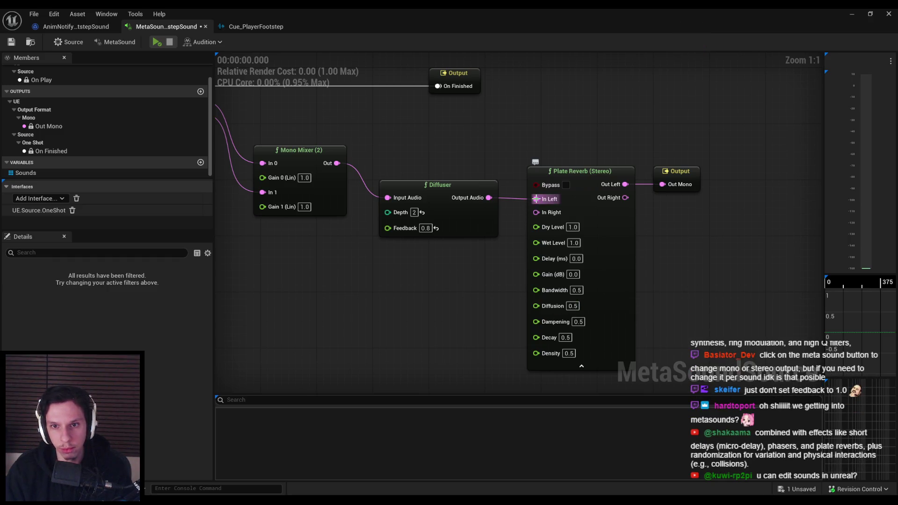
pyautogui.click(153, 43)
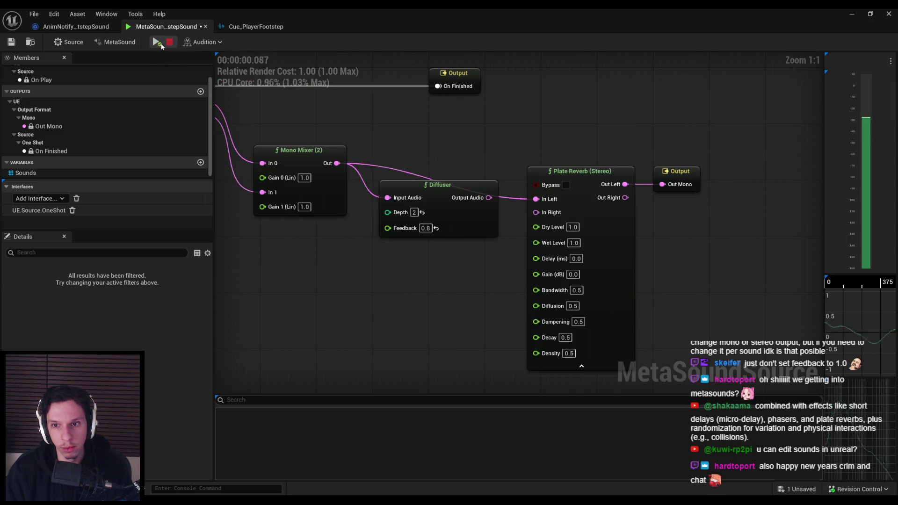
pyautogui.moveTo(455, 152); pyautogui.dragTo(444, 157)
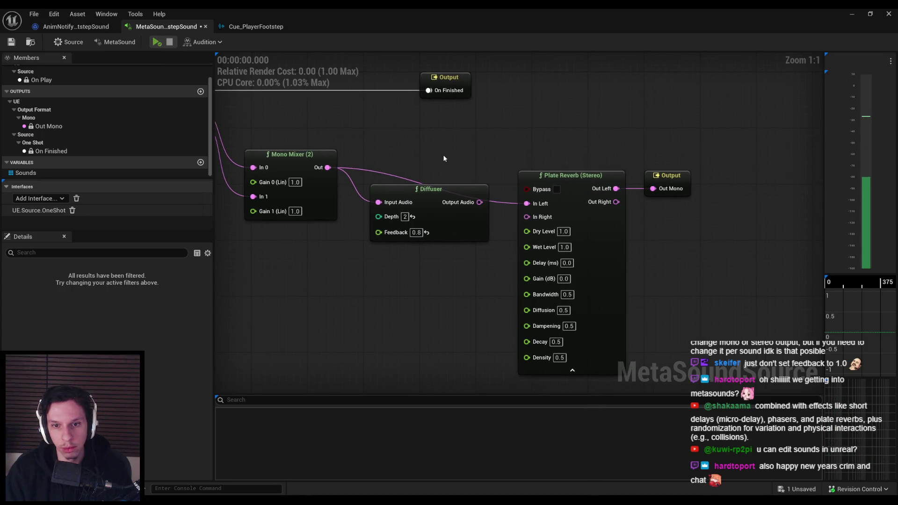
pyautogui.hotkey('ctrl', 'z')
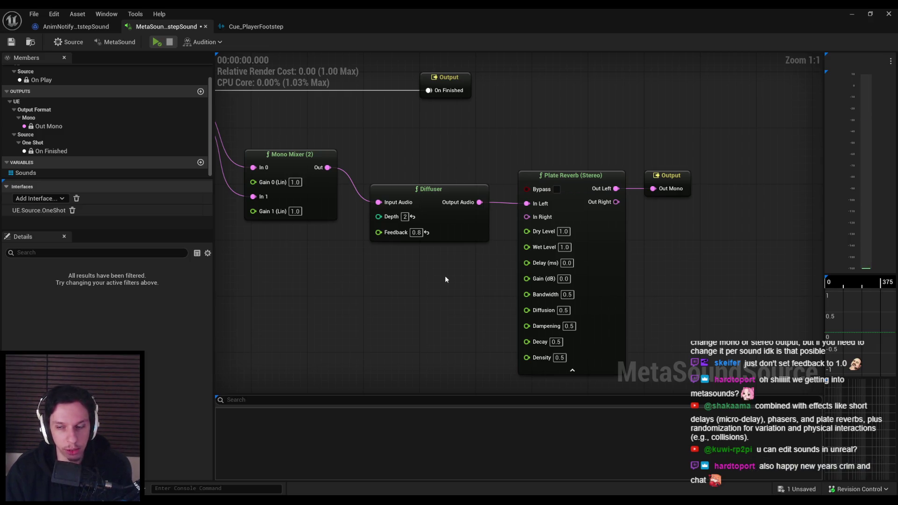
pyautogui.moveTo(425, 277); pyautogui.dragTo(551, 279)
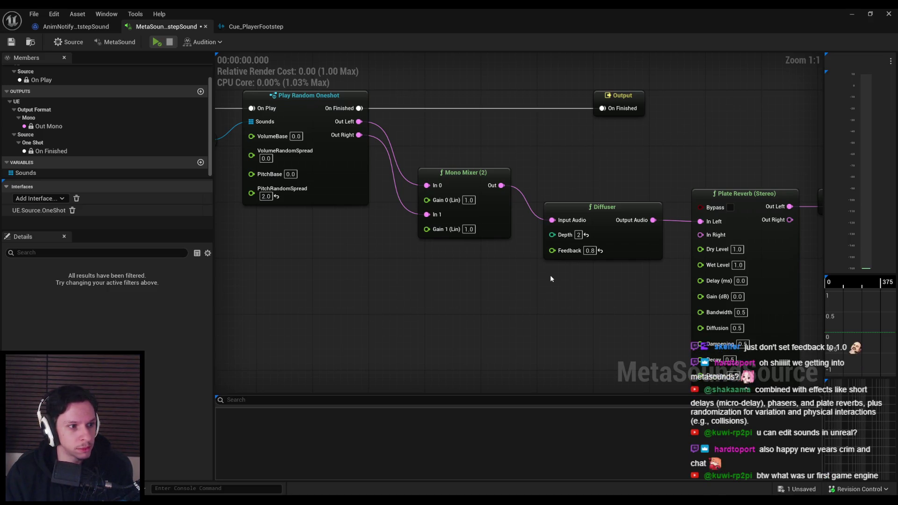
# Search for an 'fm syn' node but close the search without adding one
pyautogui.moveTo(549, 275); pyautogui.dragTo(439, 261)
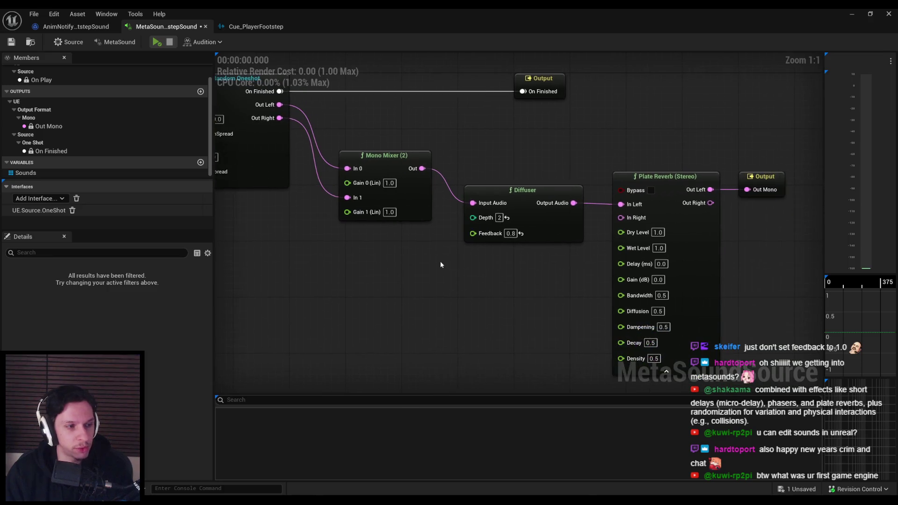
pyautogui.rightClick(440, 262)
pyautogui.write('fm syn')
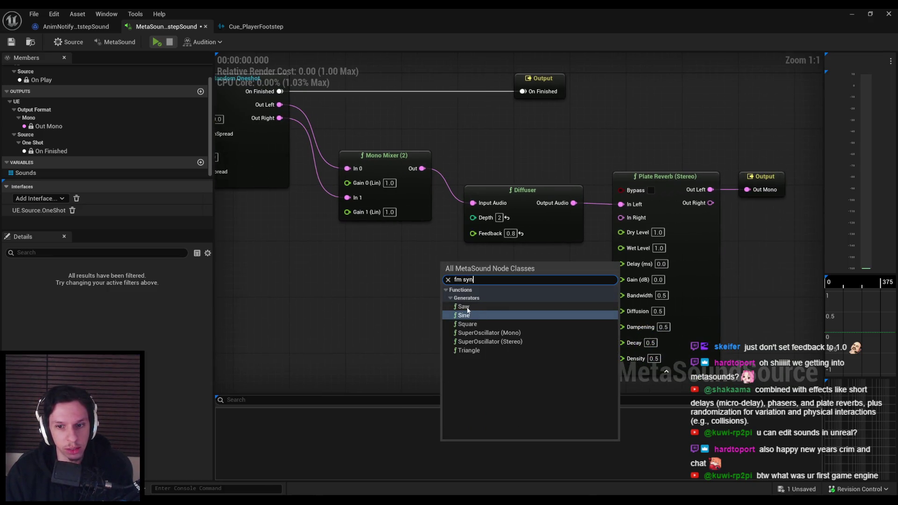
pyautogui.click(395, 271)
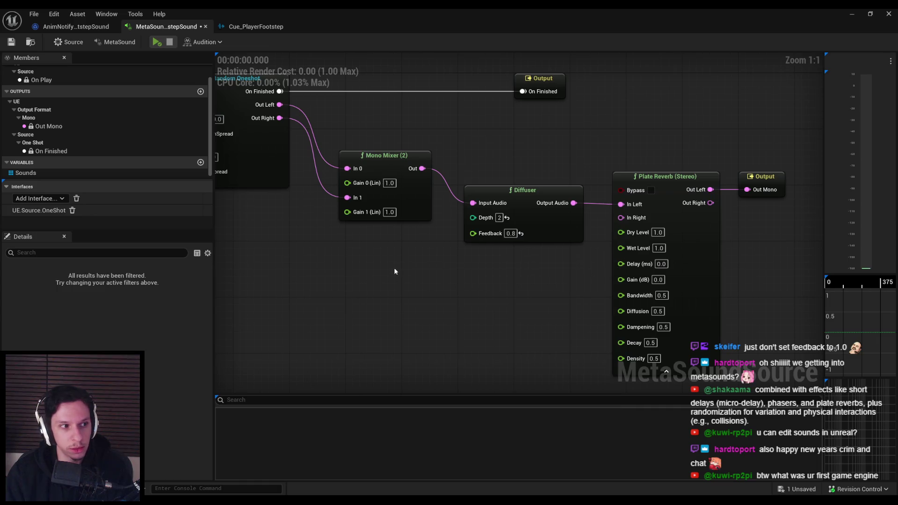
# Add a Biquad Filter found by searching 'high', then delete it
pyautogui.rightClick(427, 261)
pyautogui.write('high')
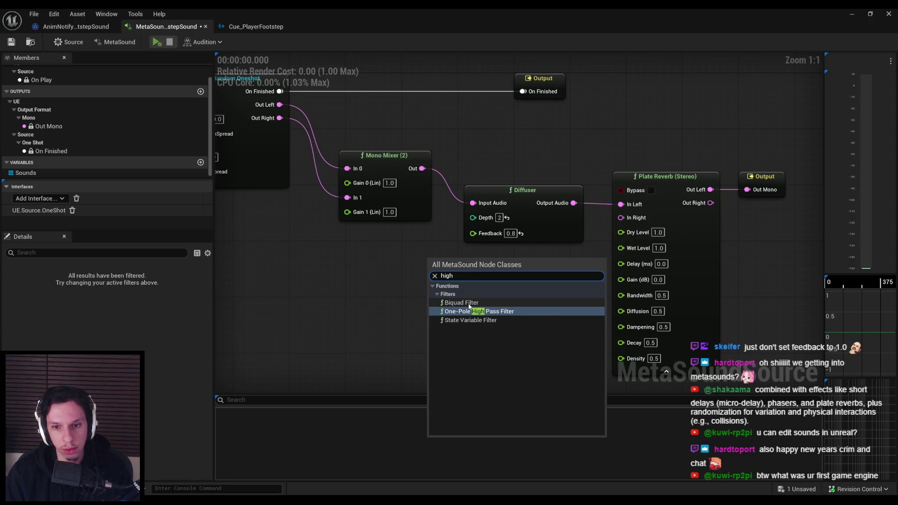
pyautogui.click(461, 302)
pyautogui.moveTo(509, 297)
pyautogui.mouseDown()
pyautogui.moveTo(409, 243)
pyautogui.moveTo(354, 298)
pyautogui.mouseUp()
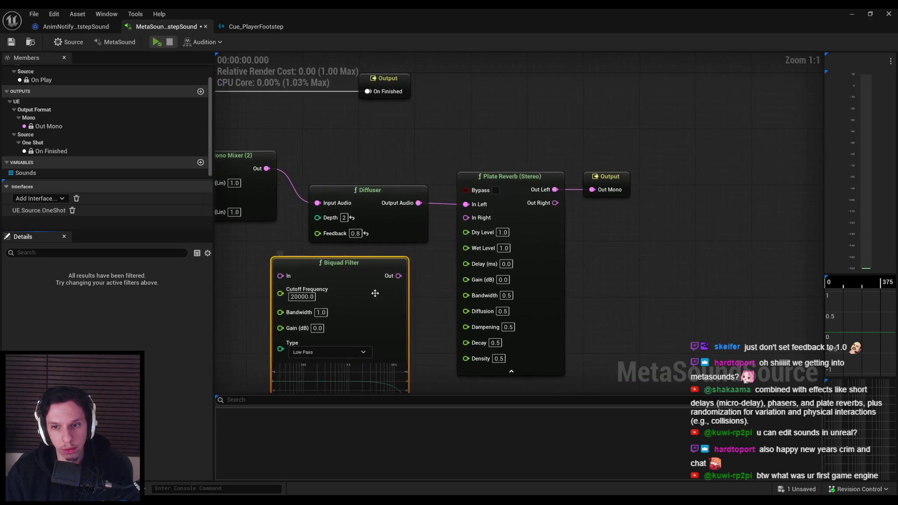
pyautogui.press('Delete')
# Delete the Plate Reverb and search 'delay' from the Diffuser's audio output
pyautogui.moveTo(643, 245); pyautogui.dragTo(500, 162)
pyautogui.press('Delete')
pyautogui.moveTo(419, 202); pyautogui.dragTo(463, 204)
pyautogui.write('delay')
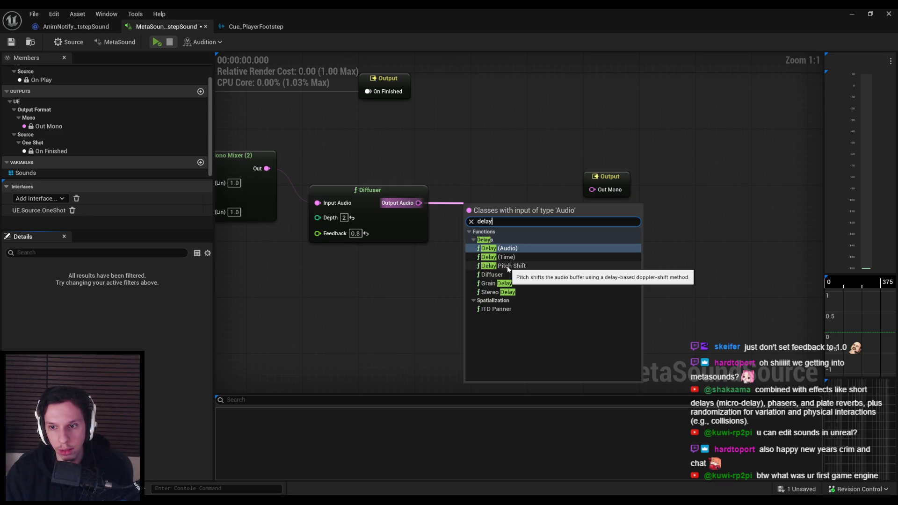
# Insert a Delay Pitch Shift between the Diffuser and Out Mono with Pitch Shift 1.0, and audition it
pyautogui.click(509, 269)
pyautogui.moveTo(542, 203); pyautogui.dragTo(590, 190)
pyautogui.click(157, 43)
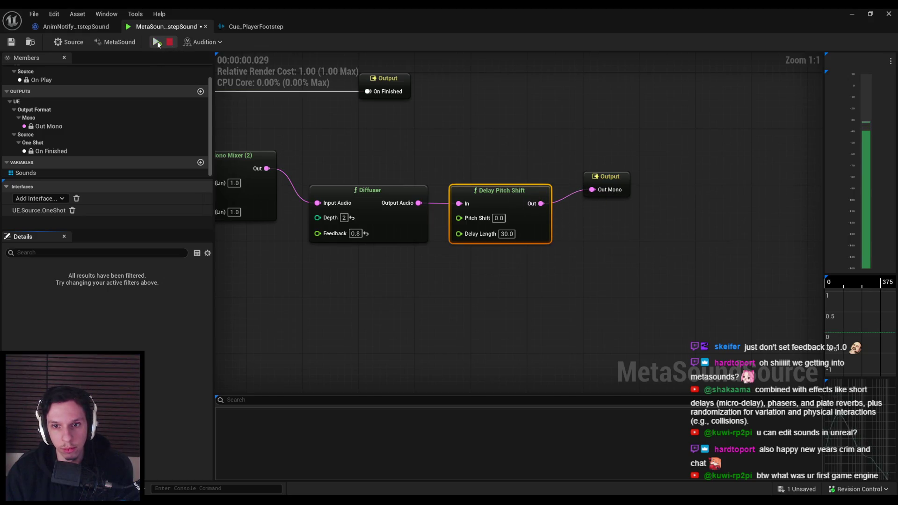
pyautogui.click(499, 218)
pyautogui.write('1')
pyautogui.click(237, 92)
pyautogui.click(155, 44)
# Try a Delay Length of 60, then 150, auditioning the preview after each
pyautogui.click(507, 233)
pyautogui.write('60')
pyautogui.click(479, 283)
pyautogui.click(157, 43)
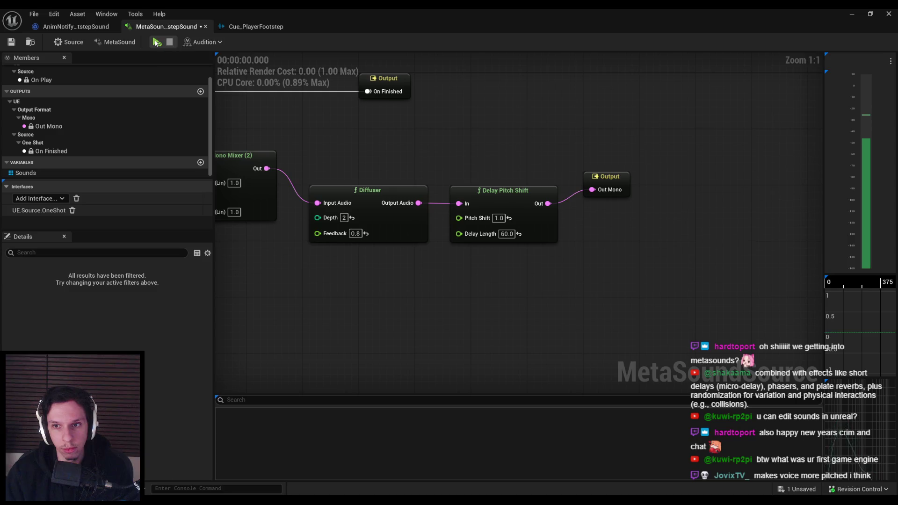
pyautogui.click(506, 234)
pyautogui.write('150')
pyautogui.click(159, 41)
pyautogui.click(158, 41)
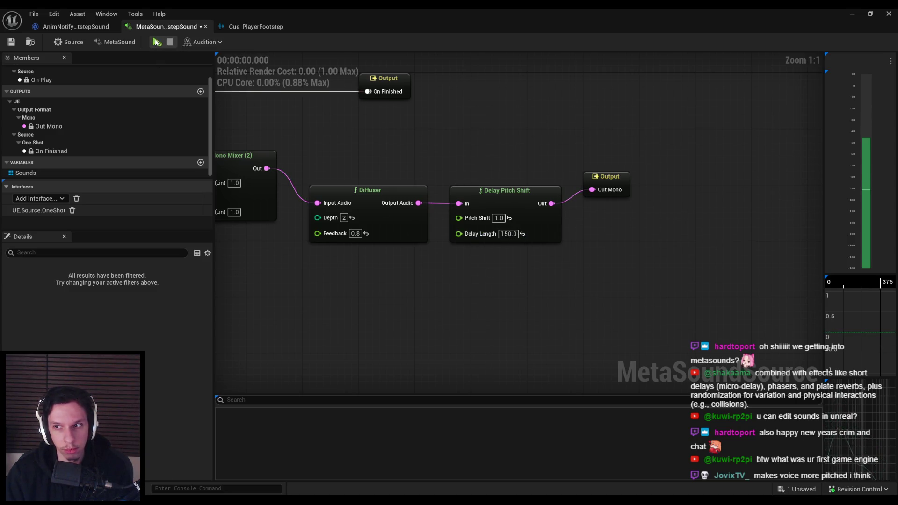
pyautogui.click(156, 42)
pyautogui.click(156, 42)
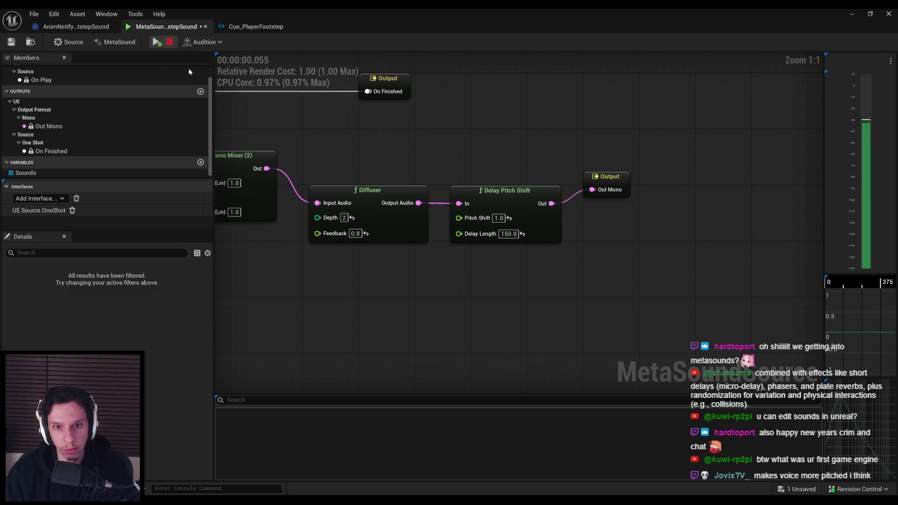
# Set the Diffuser Depth to 4 and replay the MetaSound with the whole Mono Mixer in view
pyautogui.click(344, 218)
pyautogui.click(157, 42)
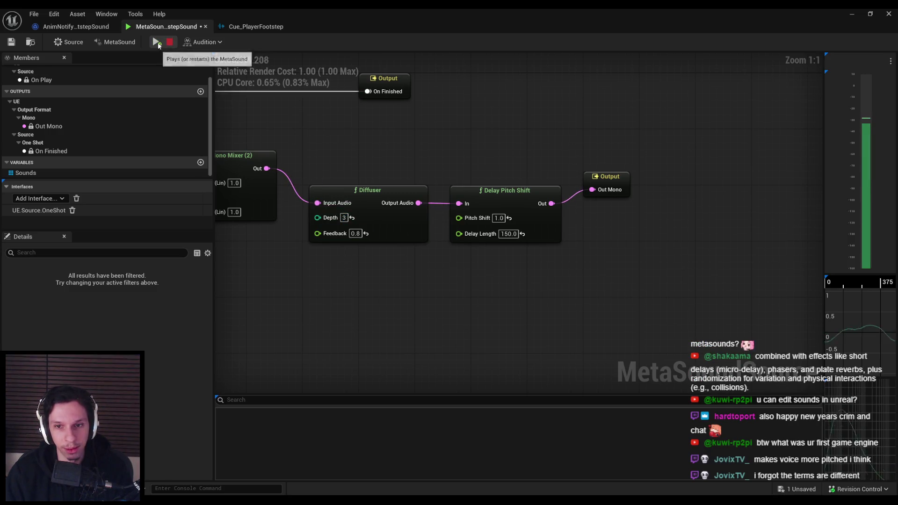
pyautogui.click(158, 43)
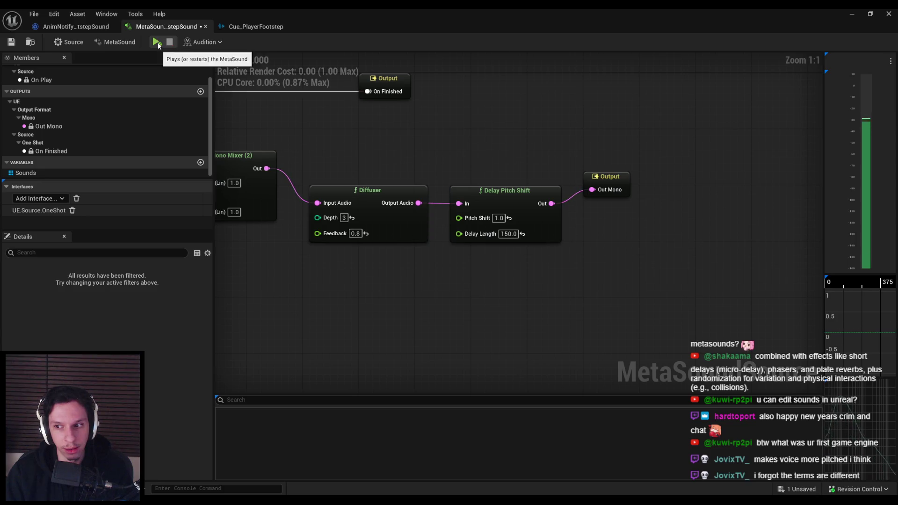
pyautogui.write('4')
pyautogui.press('Return')
pyautogui.click(157, 42)
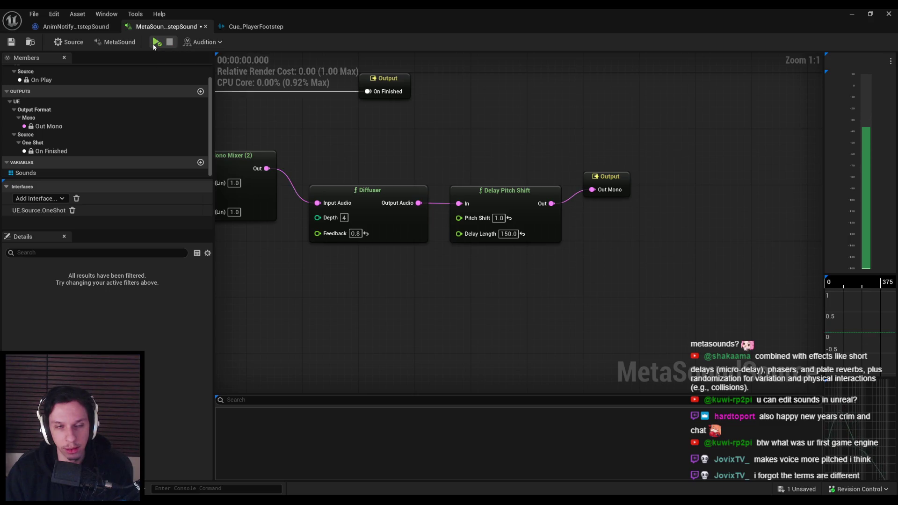
pyautogui.click(154, 46)
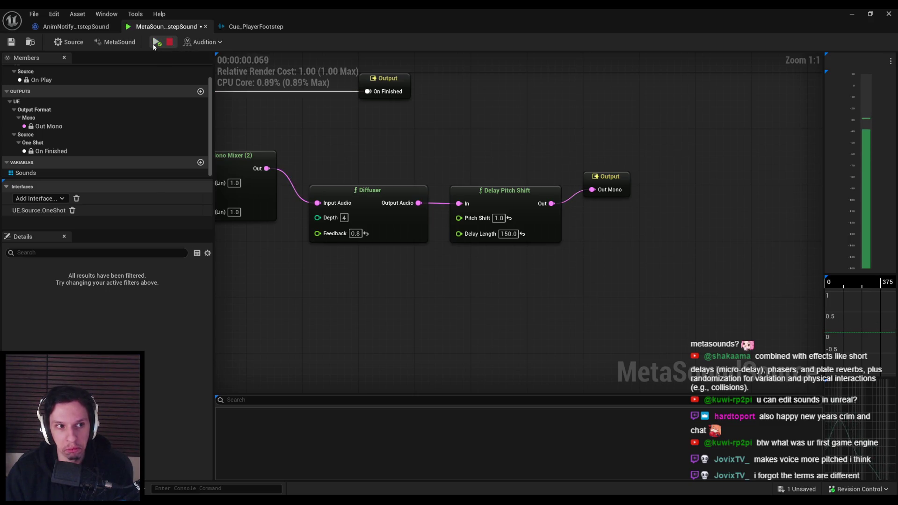
pyautogui.moveTo(337, 142); pyautogui.dragTo(396, 140)
pyautogui.click(158, 43)
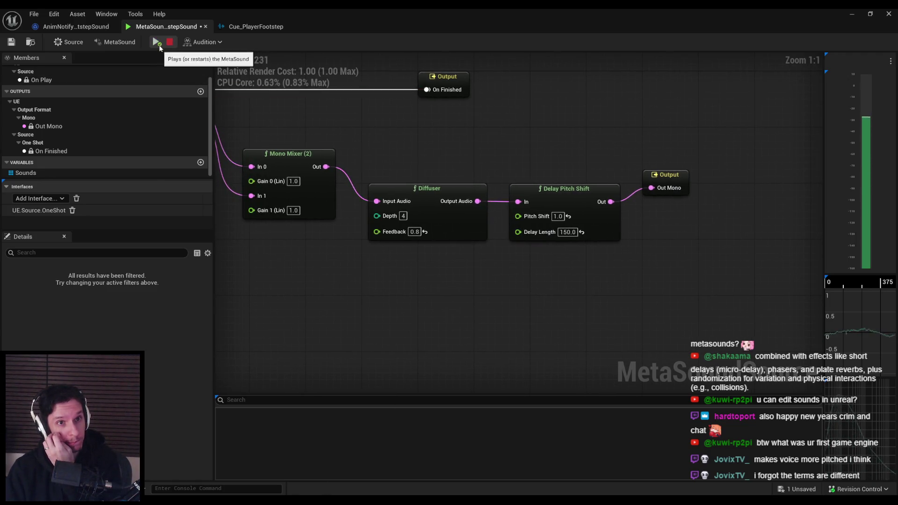
# Audition the footstep sound and move the Output node down into line
pyautogui.click(204, 42)
pyautogui.click(207, 43)
pyautogui.click(158, 43)
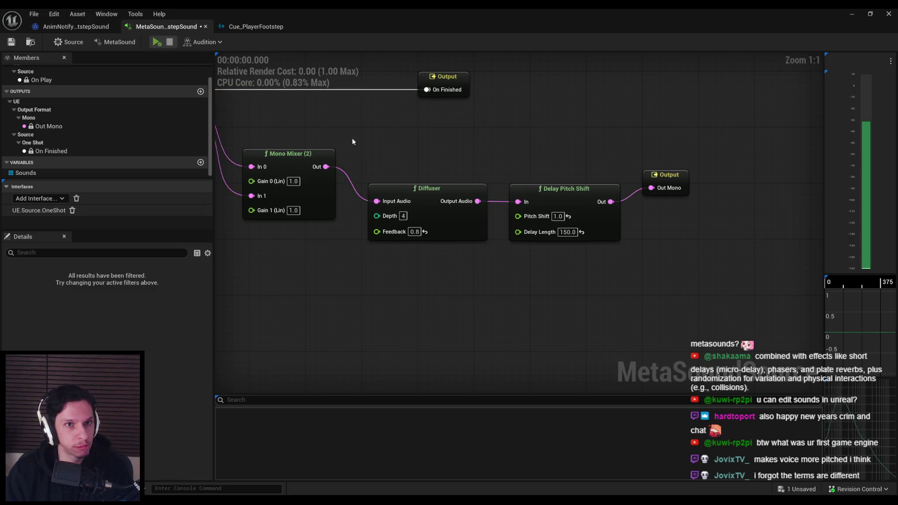
pyautogui.moveTo(352, 138); pyautogui.dragTo(328, 168)
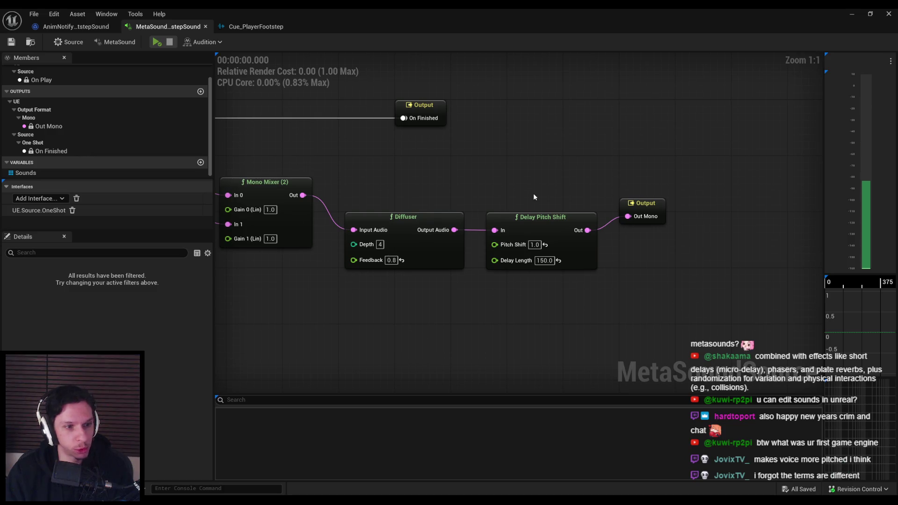
pyautogui.moveTo(650, 203); pyautogui.dragTo(650, 217)
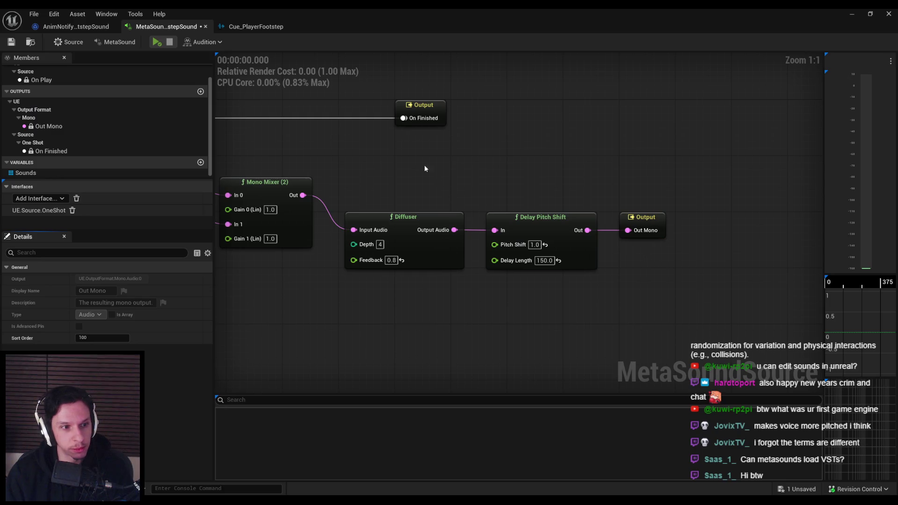
pyautogui.click(158, 43)
# Pan back to the effect nodes and nudge the Diffuser node slightly left
pyautogui.moveTo(326, 167); pyautogui.dragTo(440, 142)
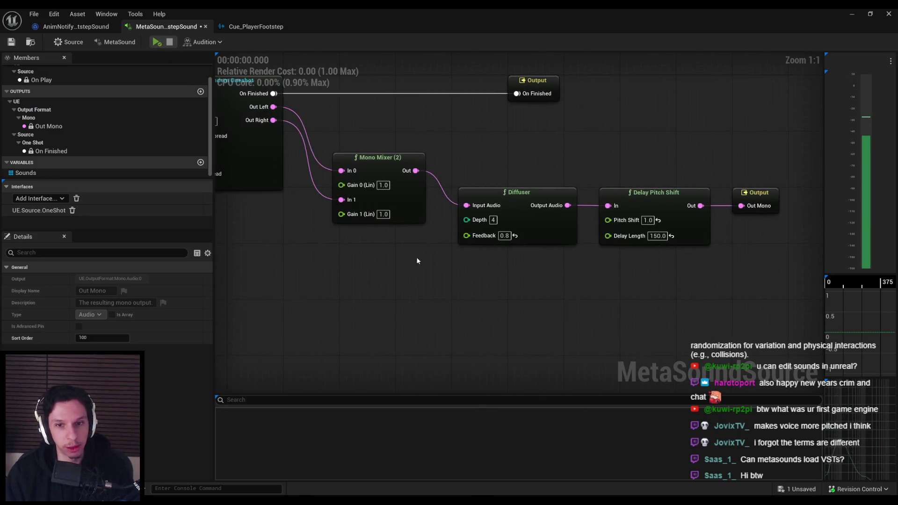
pyautogui.rightClick(405, 273)
pyautogui.click(374, 293)
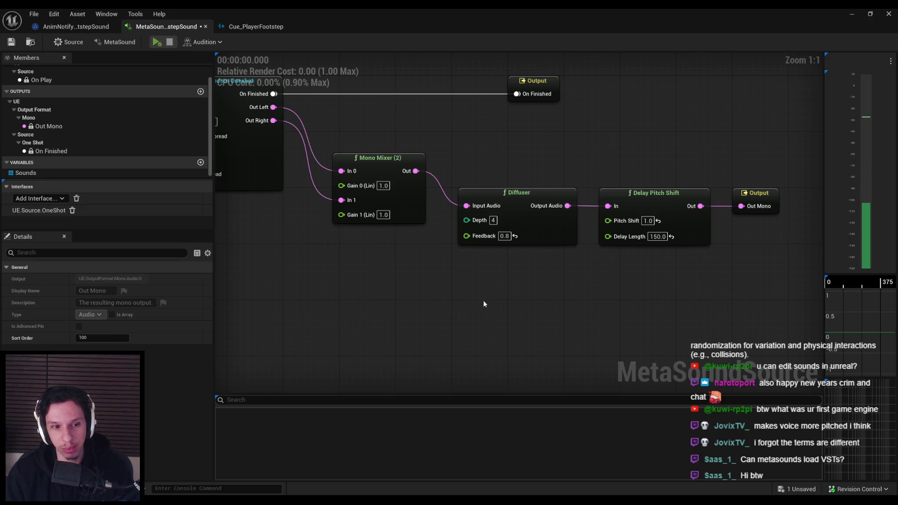
pyautogui.moveTo(479, 299); pyautogui.dragTo(339, 304)
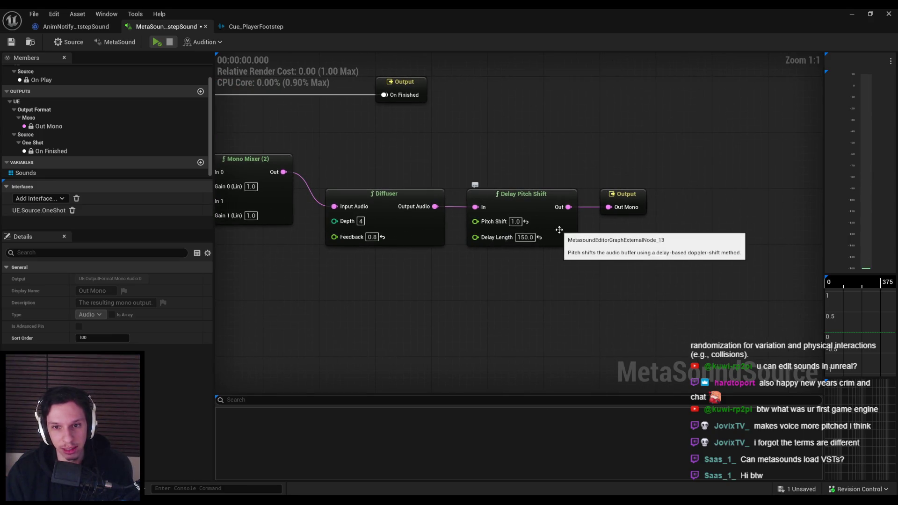
pyautogui.moveTo(425, 230); pyautogui.dragTo(419, 230)
pyautogui.click(541, 251)
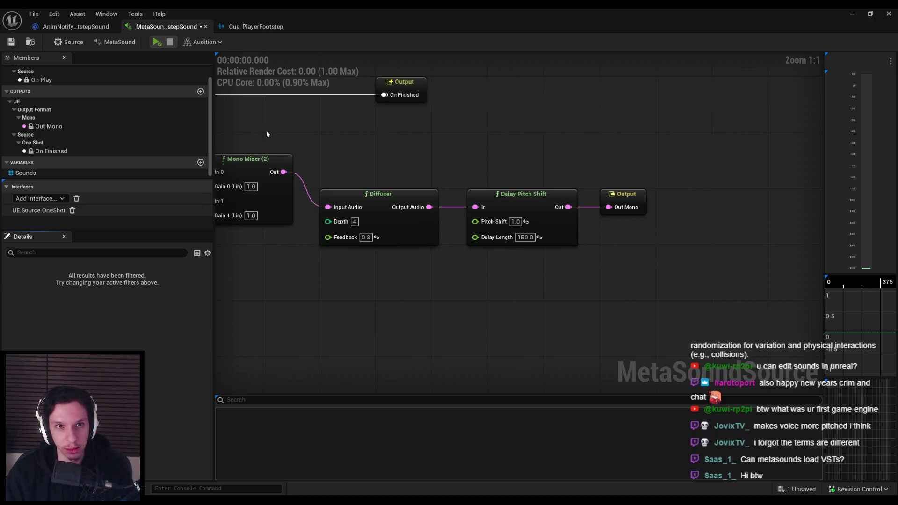
pyautogui.scroll(-1, 436, 265)
# Raise the Delay Length to 350 and Pitch Shift to 5.0, auditioning each change
pyautogui.scroll(1, 514, 222)
pyautogui.click(511, 231)
pyautogui.write('350')
pyautogui.press('Return')
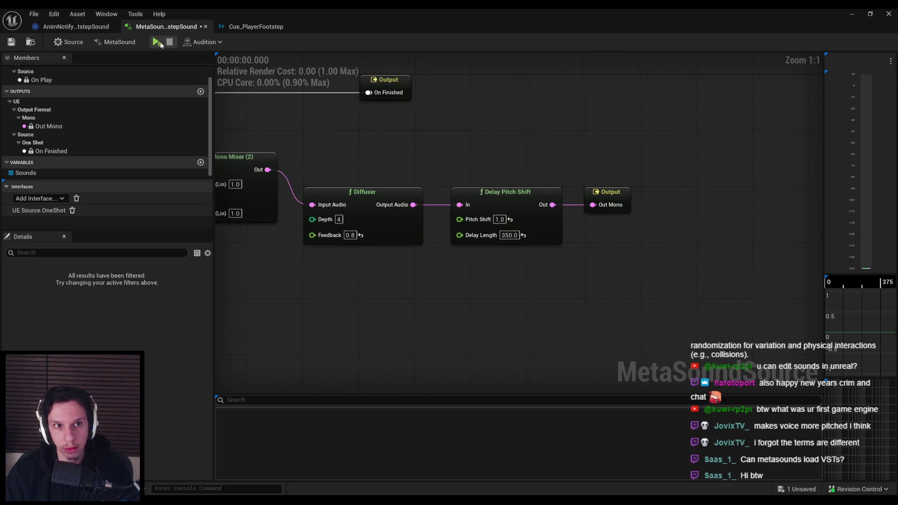
pyautogui.click(159, 43)
pyautogui.write('5')
pyautogui.press('Return')
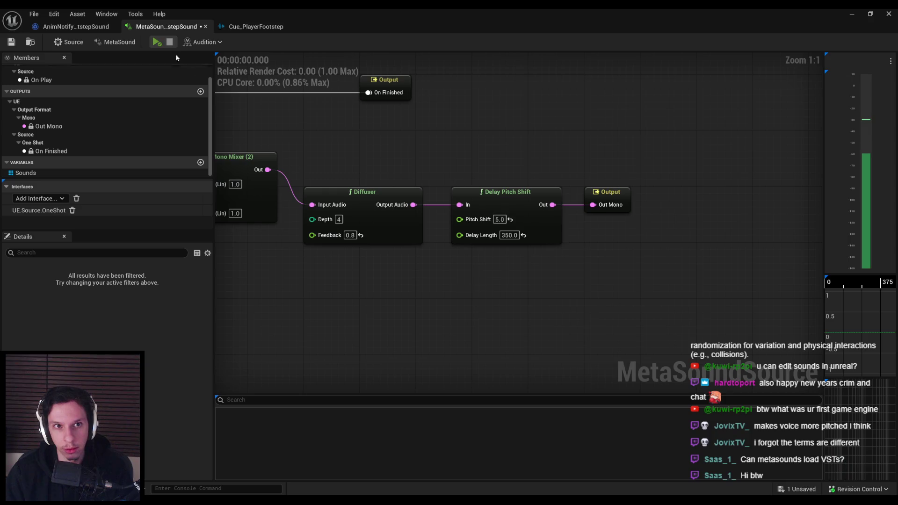
pyautogui.click(158, 43)
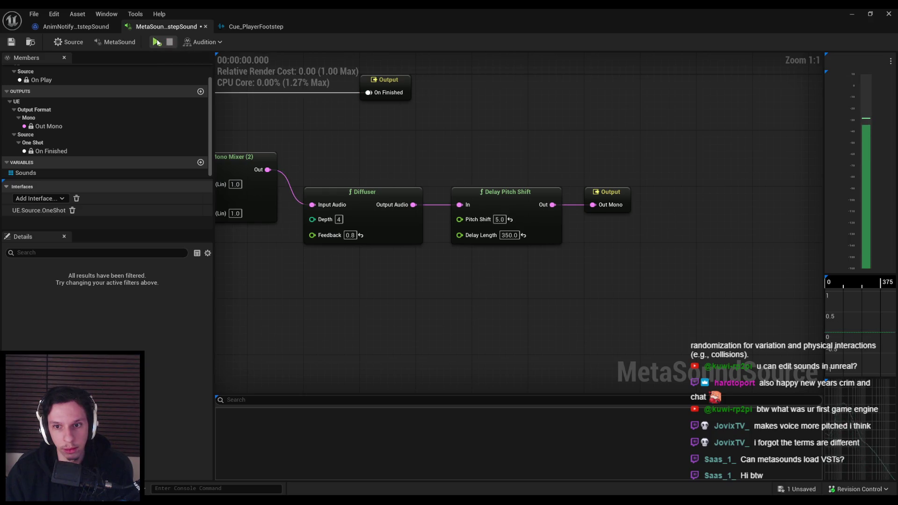
pyautogui.click(157, 42)
# Set the Diffuser Depth to 5 and Feedback to 0.9, and play the result
pyautogui.click(338, 220)
pyautogui.write('5')
pyautogui.press('Return')
pyautogui.click(158, 42)
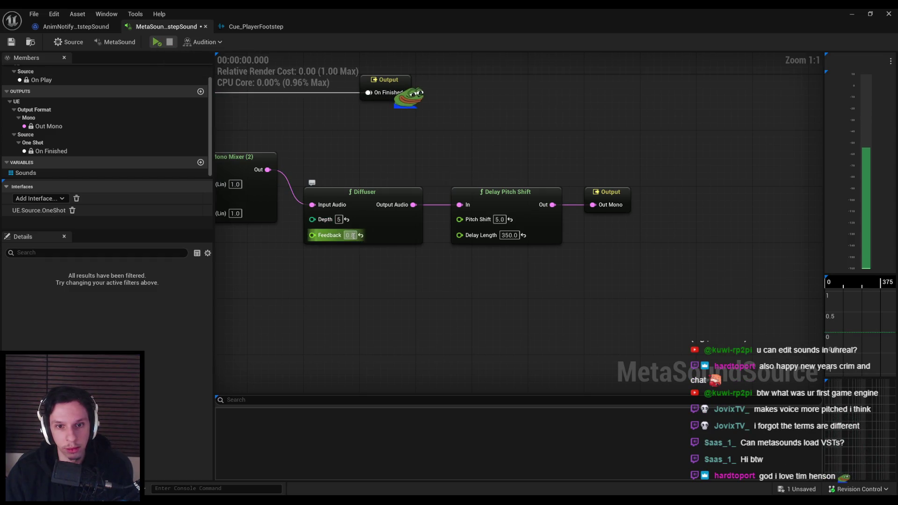
pyautogui.write('0.9')
pyautogui.press('Return')
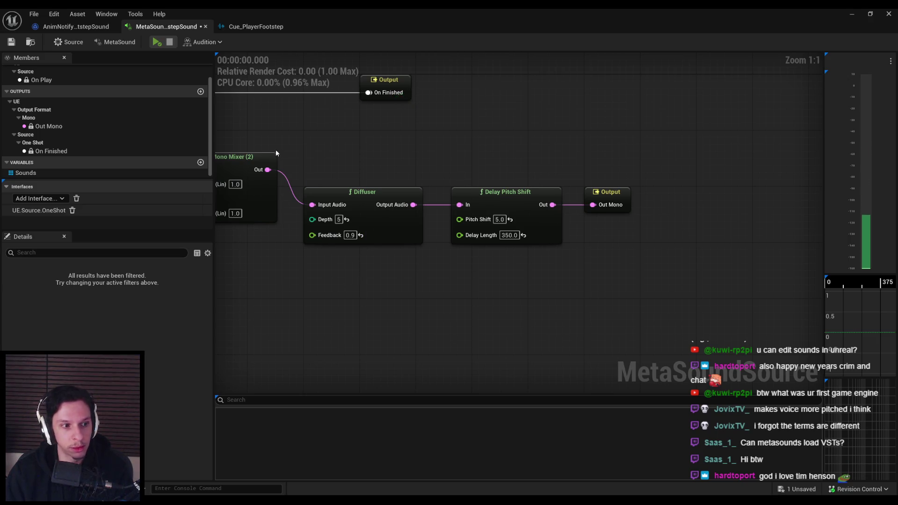
pyautogui.click(160, 43)
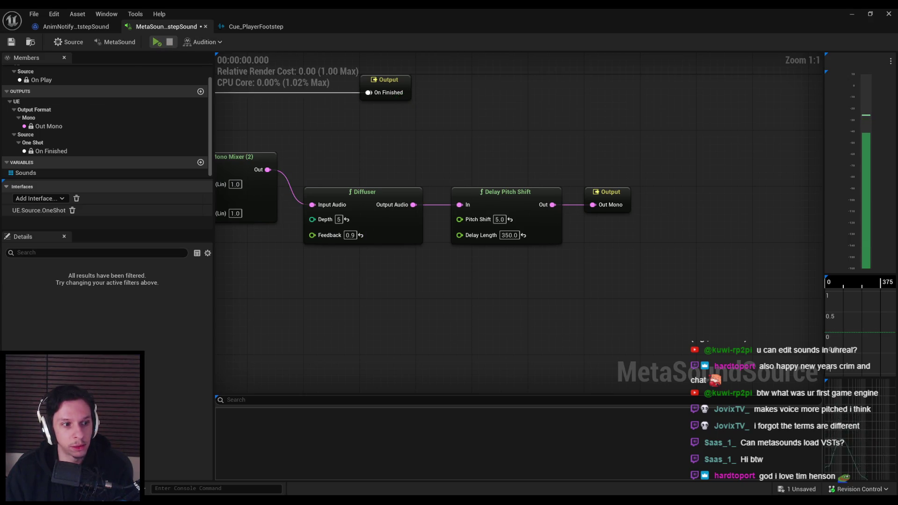
pyautogui.click(155, 45)
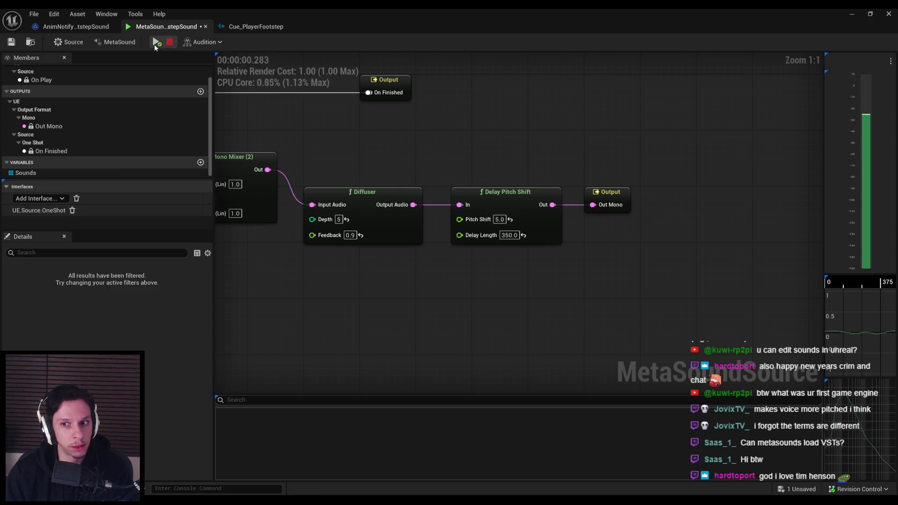
# Delete the Delay Pitch Shift and Output nodes and reset the Diffuser Depth to 4
pyautogui.moveTo(516, 168); pyautogui.dragTo(630, 232)
pyautogui.press('Delete')
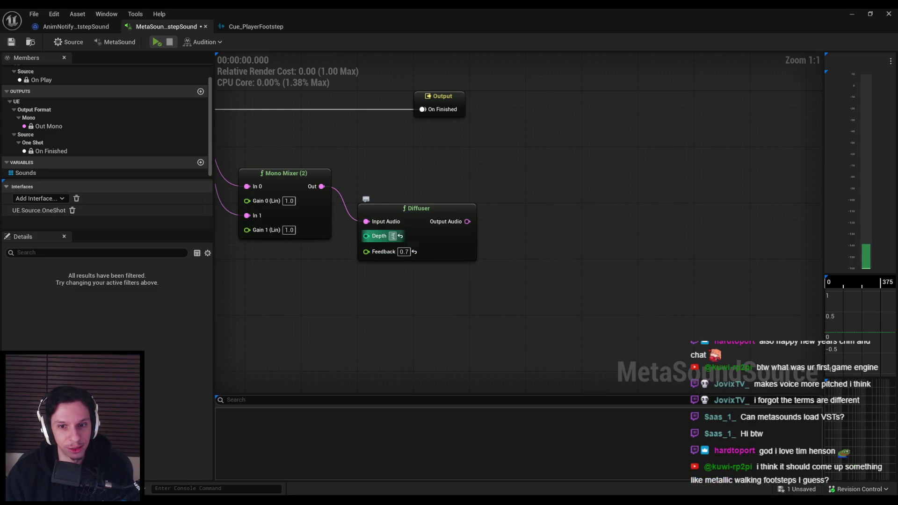
pyautogui.click(400, 236)
pyautogui.moveTo(470, 221); pyautogui.dragTo(533, 230)
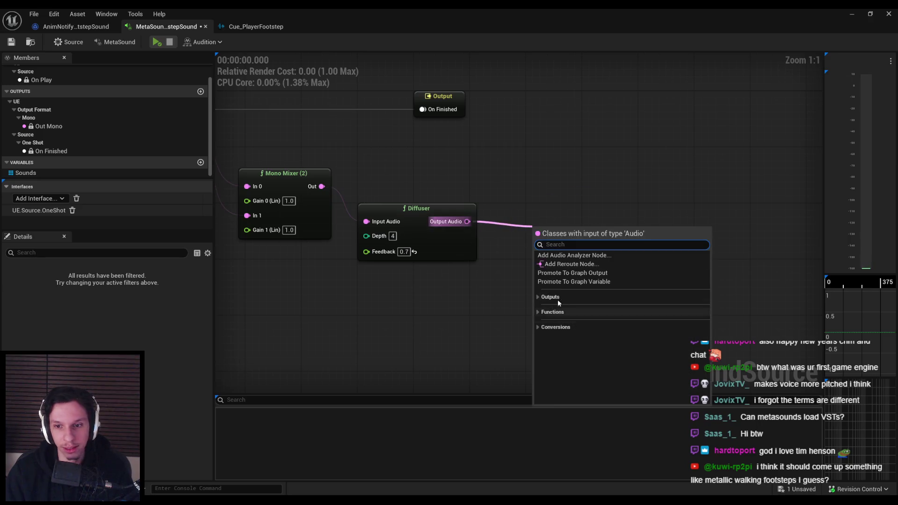
# Undo to bring back the deleted Output node, removing the restored delay node again
pyautogui.click(576, 221)
pyautogui.hotkey('ctrl', 'z')
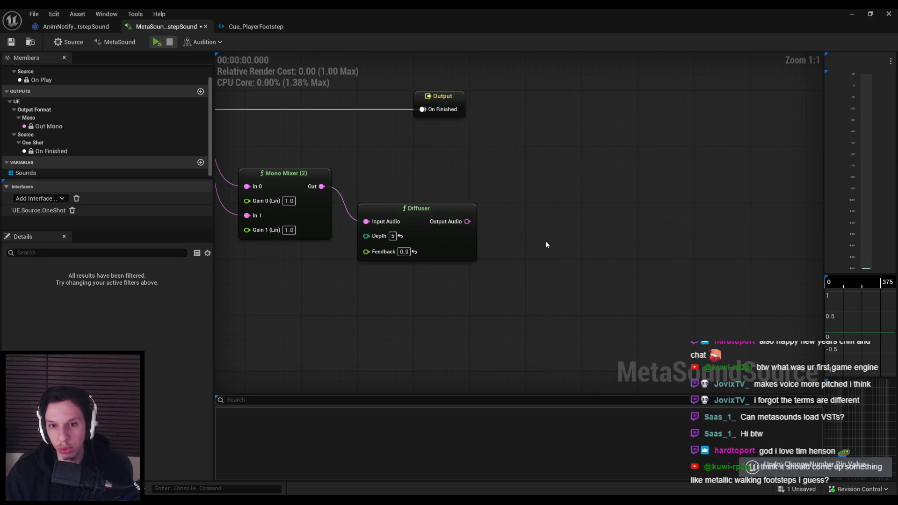
pyautogui.hotkey('ctrl', 'z')
pyautogui.press('Delete')
pyautogui.moveTo(467, 221); pyautogui.dragTo(496, 225)
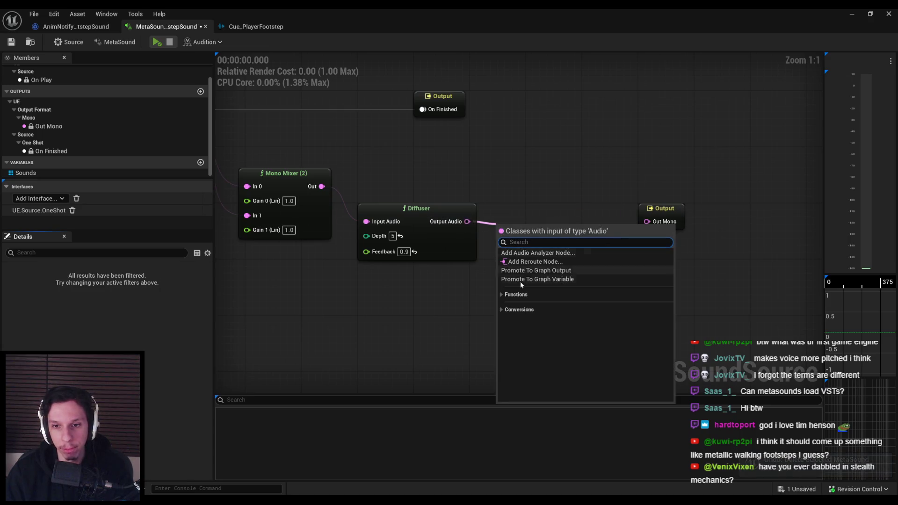
pyautogui.click(394, 241)
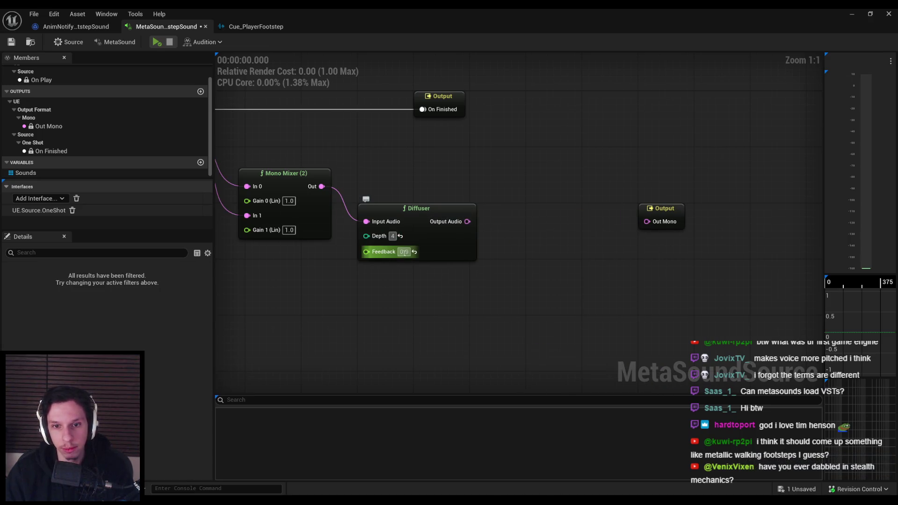
# Add a Grain Delay after the Diffuser and wire its output into Out Mono
pyautogui.click(431, 255)
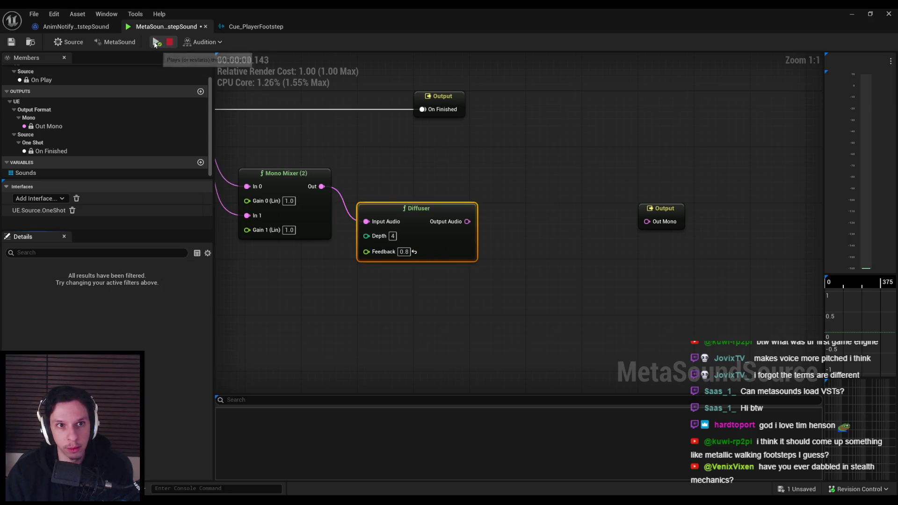
pyautogui.moveTo(445, 191); pyautogui.dragTo(482, 183)
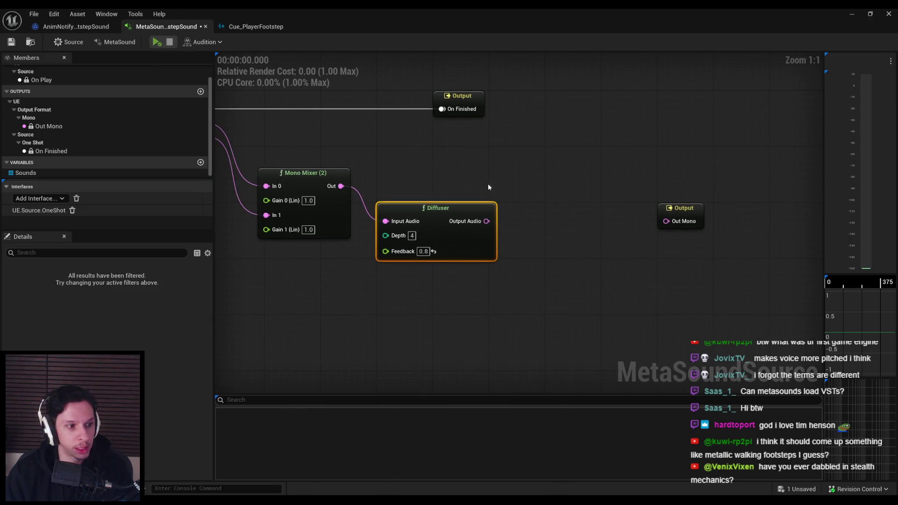
pyautogui.moveTo(493, 221); pyautogui.dragTo(530, 224)
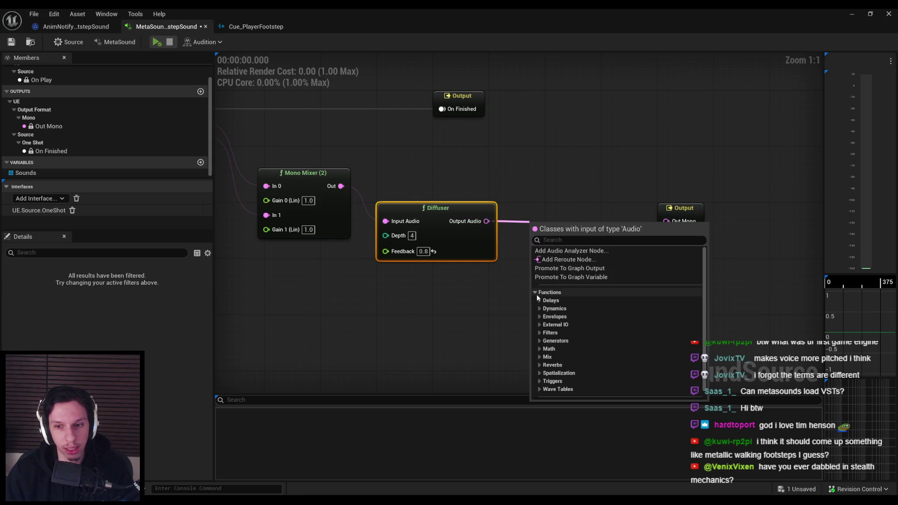
pyautogui.click(541, 302)
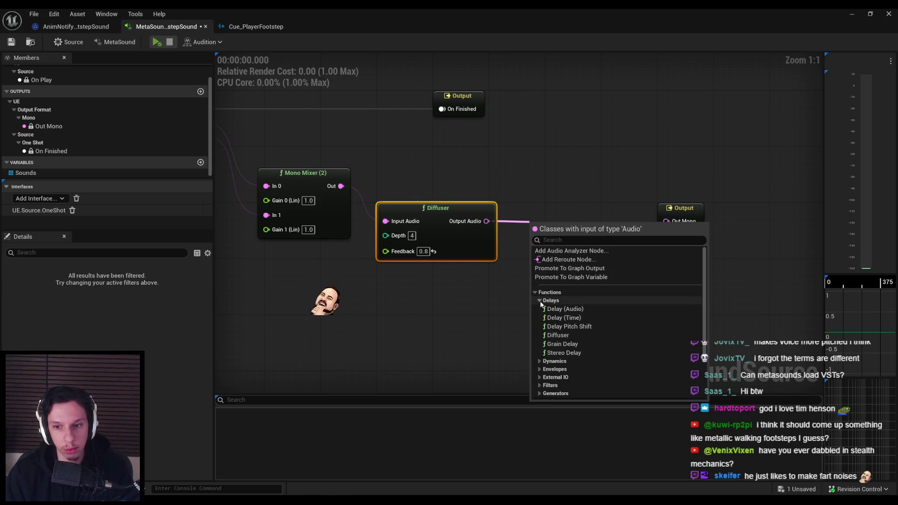
pyautogui.click(559, 345)
pyautogui.moveTo(615, 256); pyautogui.dragTo(596, 240)
pyautogui.moveTo(653, 221); pyautogui.dragTo(695, 211)
# Listen to the sound through the Grain Delay, then delete the Grain Delay node
pyautogui.moveTo(700, 280); pyautogui.dragTo(650, 210)
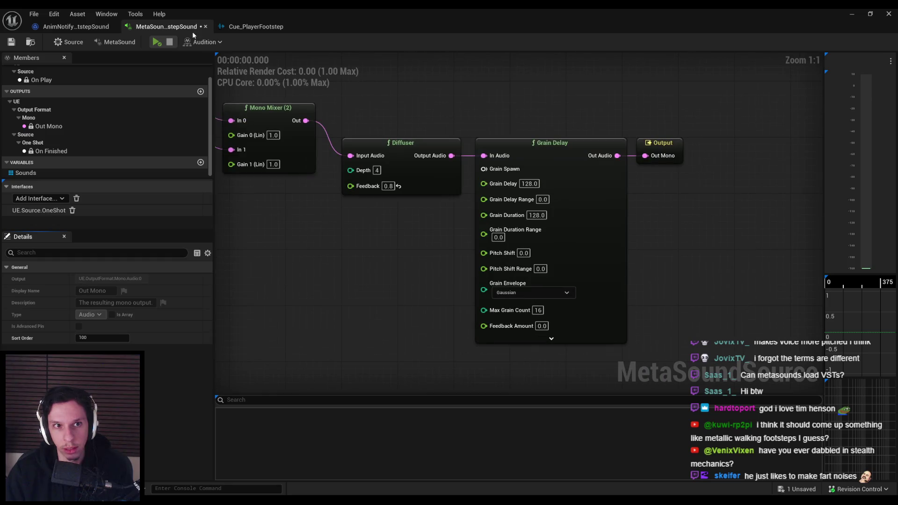
pyautogui.click(158, 41)
pyautogui.click(156, 41)
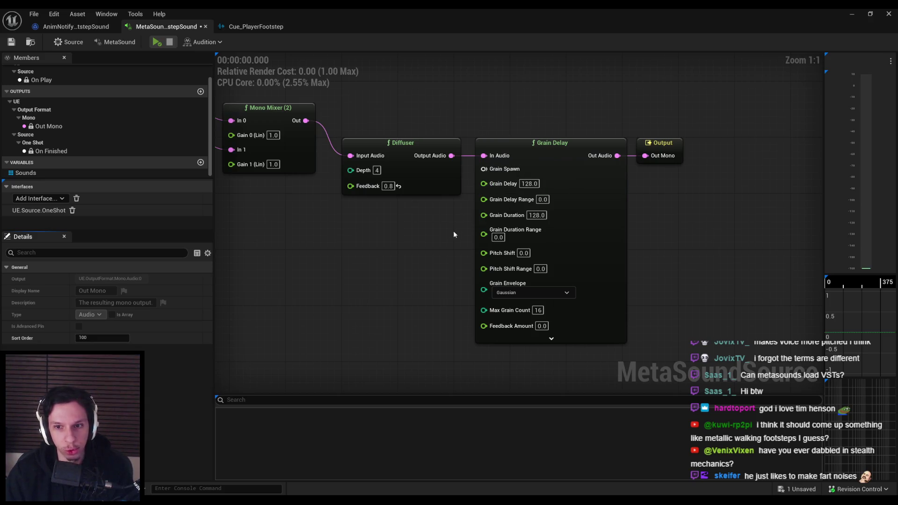
pyautogui.click(501, 234)
pyautogui.press('Delete')
# Try a Stereo Delay after the Diffuser, found by searching 'delay', and delete it
pyautogui.moveTo(490, 159); pyautogui.dragTo(490, 160)
pyautogui.write('delay')
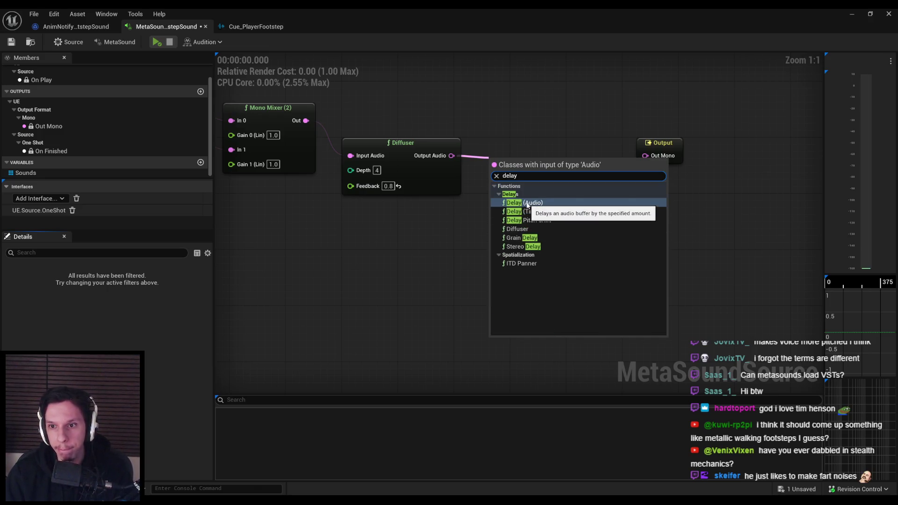
pyautogui.click(522, 247)
pyautogui.press('Delete')
# Try an Audio Bus Writer from the External IO category after the Diffuser, then delete it
pyautogui.moveTo(451, 156); pyautogui.dragTo(486, 159)
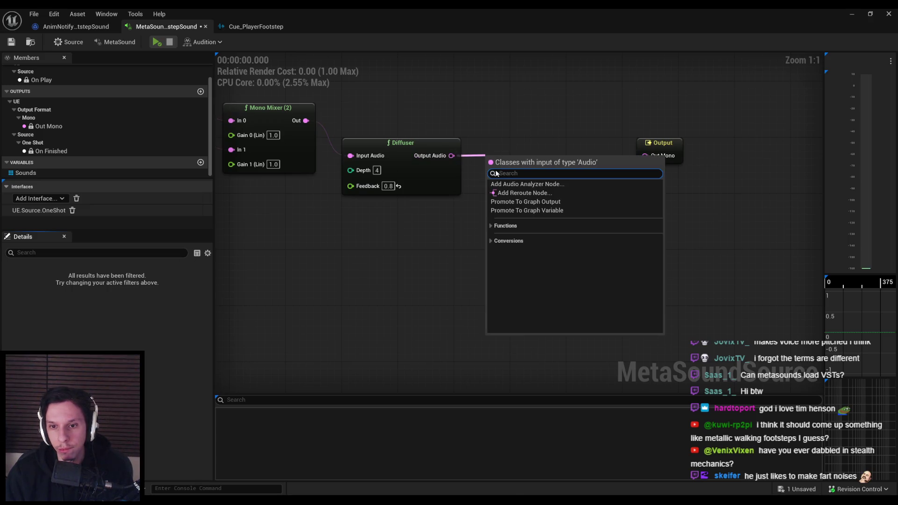
pyautogui.click(492, 225)
pyautogui.scroll(-1, 496, 247)
pyautogui.click(496, 242)
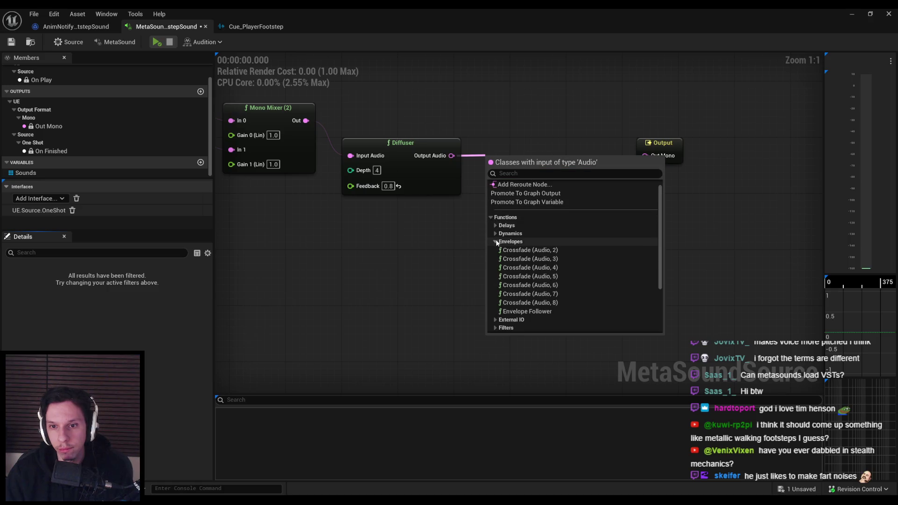
pyautogui.click(496, 242)
pyautogui.click(497, 250)
pyautogui.click(496, 250)
pyautogui.click(497, 251)
pyautogui.click(514, 258)
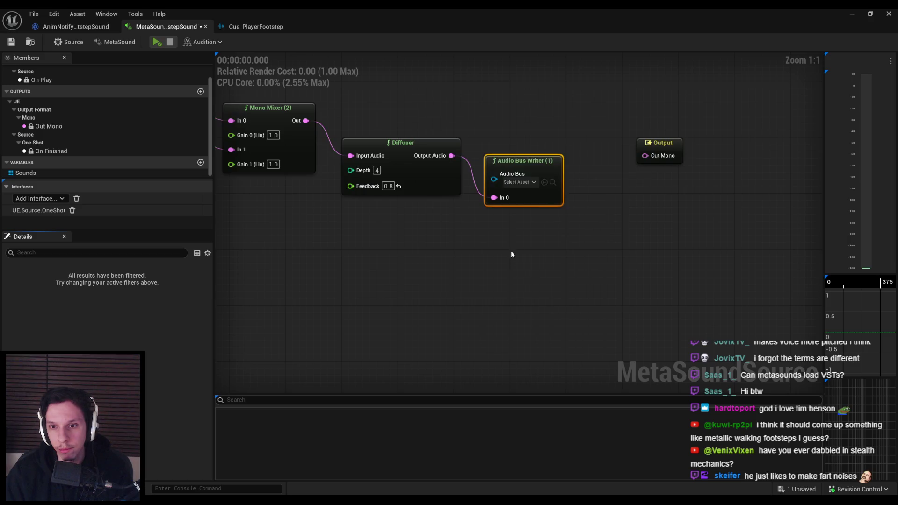
pyautogui.click(523, 171)
pyautogui.click(533, 183)
pyautogui.press('Delete')
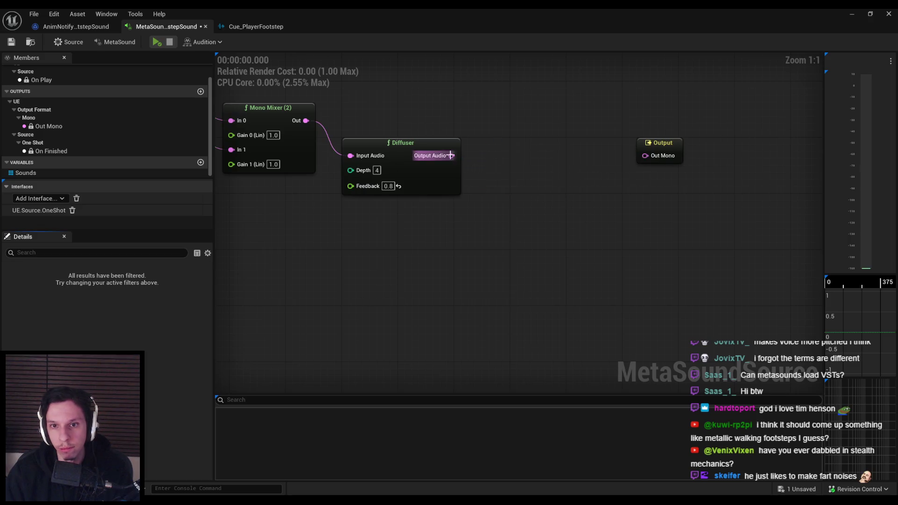
# Search the Diffuser's node list for 'phas', 'alte' and 'plate' without adding a node
pyautogui.moveTo(451, 155); pyautogui.dragTo(516, 165)
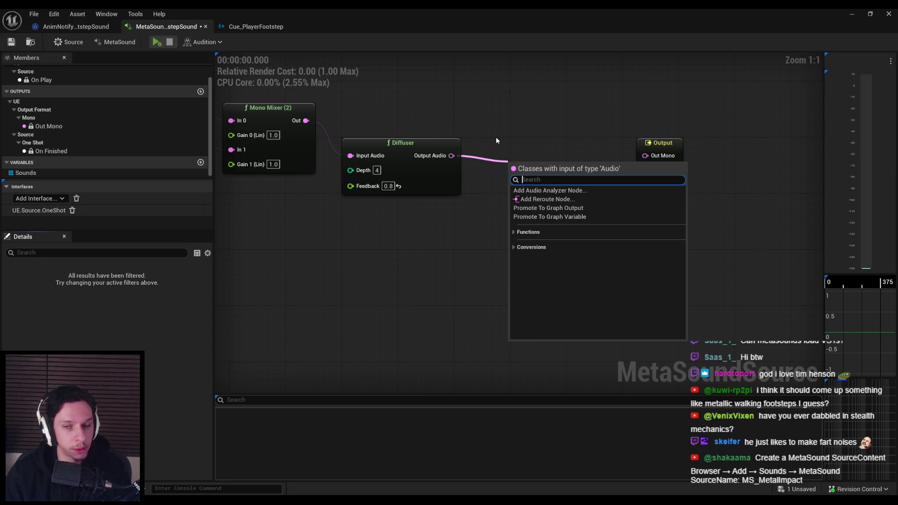
pyautogui.write('phas')
pyautogui.hotkey('ctrl', 'a')
pyautogui.press('BackSpace')
pyautogui.write('pha')
pyautogui.press('BackSpace')
pyautogui.press('BackSpace')
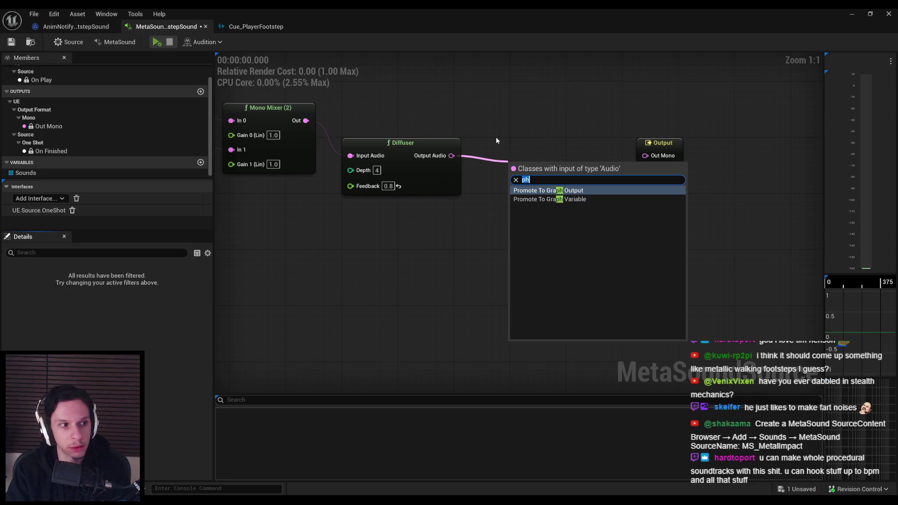
pyautogui.write('alte')
pyautogui.hotkey('ctrl', 'a')
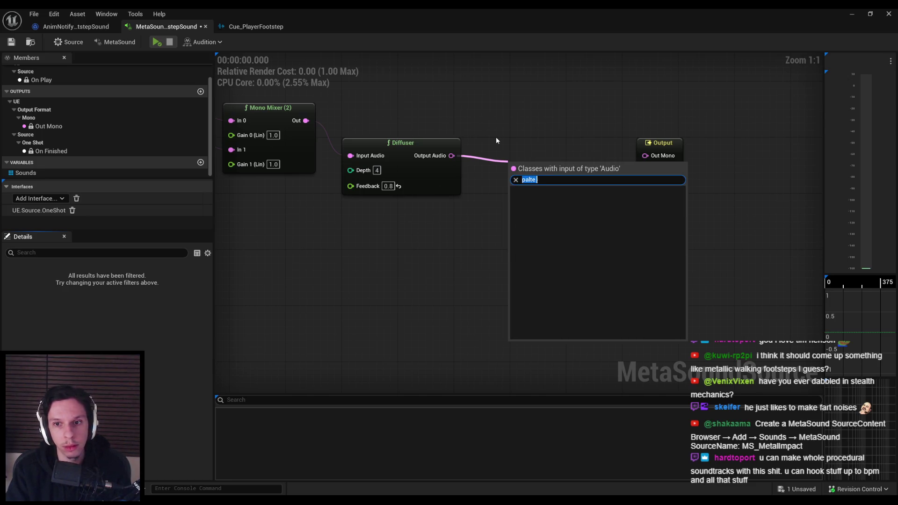
pyautogui.write('plate')
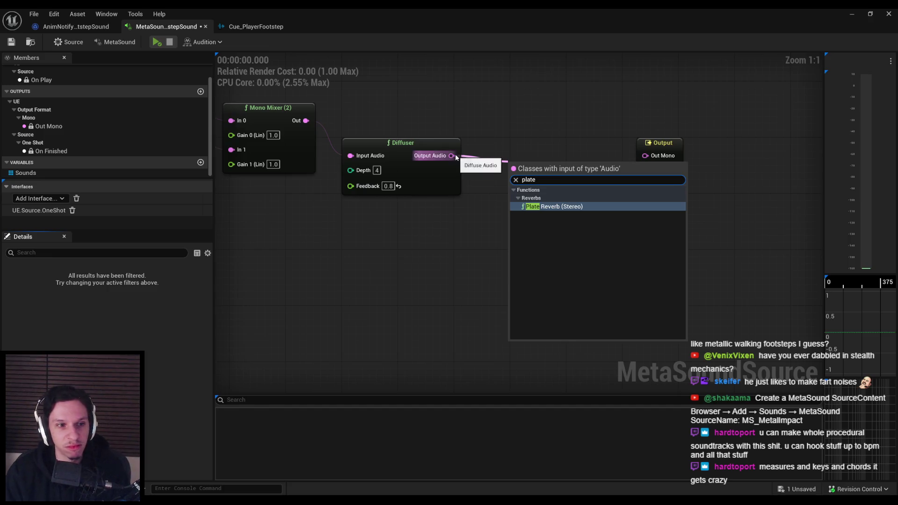
# Add a Flanger after the Diffuser and wire its Out Audio into Out Mono
pyautogui.moveTo(453, 155); pyautogui.dragTo(497, 159)
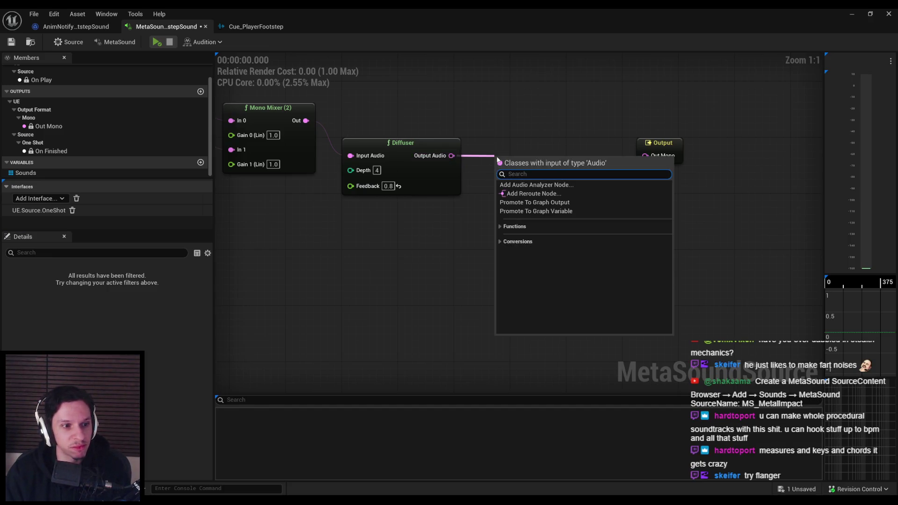
pyautogui.write('flanger')
pyautogui.click(519, 201)
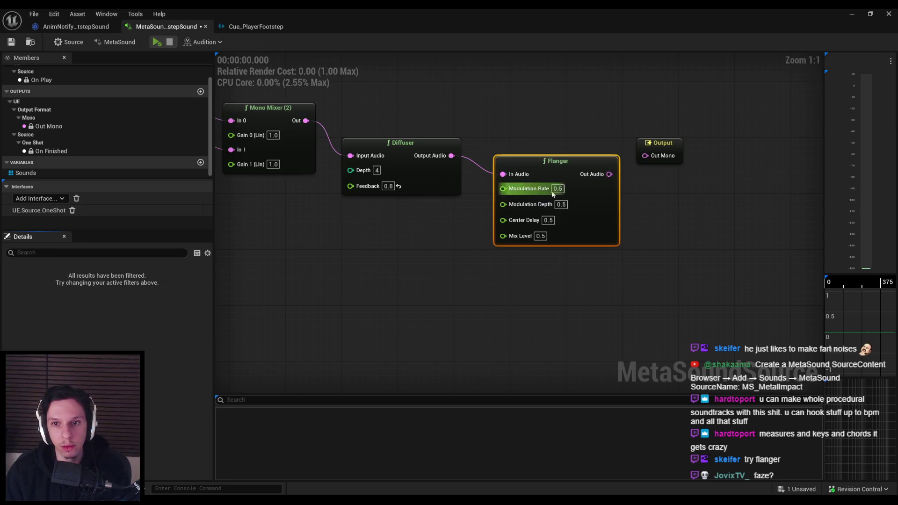
pyautogui.moveTo(604, 155); pyautogui.dragTo(646, 156)
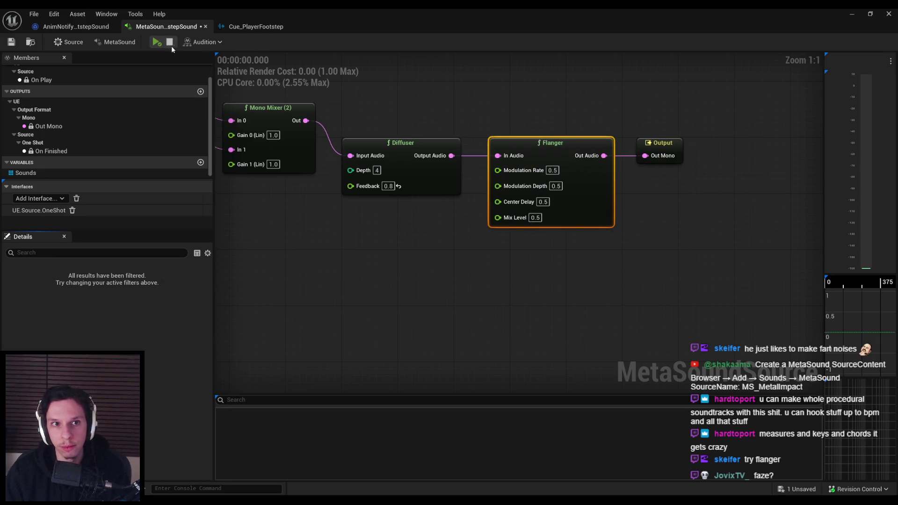
# Audition the flanger, reposition the Play Random Oneshot and Mono Mixer nodes, and undo a stray Mono Mixer–Flanger link
pyautogui.click(154, 43)
pyautogui.click(155, 44)
pyautogui.moveTo(332, 215)
pyautogui.mouseDown()
pyautogui.moveTo(390, 239)
pyautogui.moveTo(453, 152)
pyautogui.mouseUp()
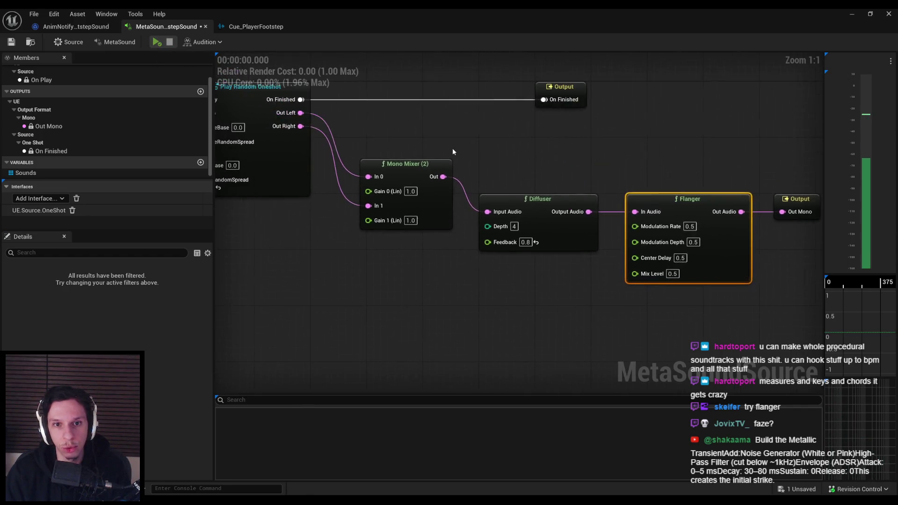
pyautogui.click(161, 43)
pyautogui.scroll(-1, 461, 151)
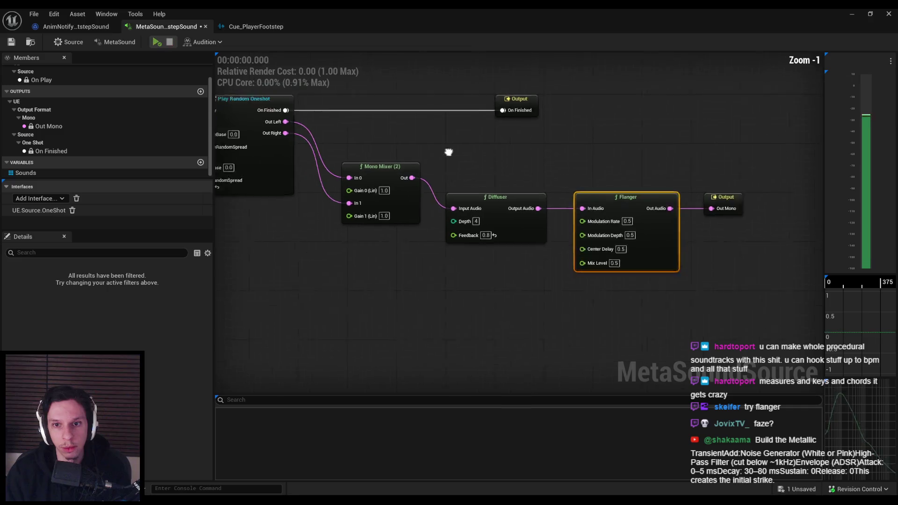
pyautogui.moveTo(305, 173)
pyautogui.mouseDown()
pyautogui.moveTo(490, 186)
pyautogui.moveTo(300, 178)
pyautogui.moveTo(618, 206)
pyautogui.moveTo(507, 206)
pyautogui.mouseUp()
pyautogui.click(158, 42)
pyautogui.click(160, 43)
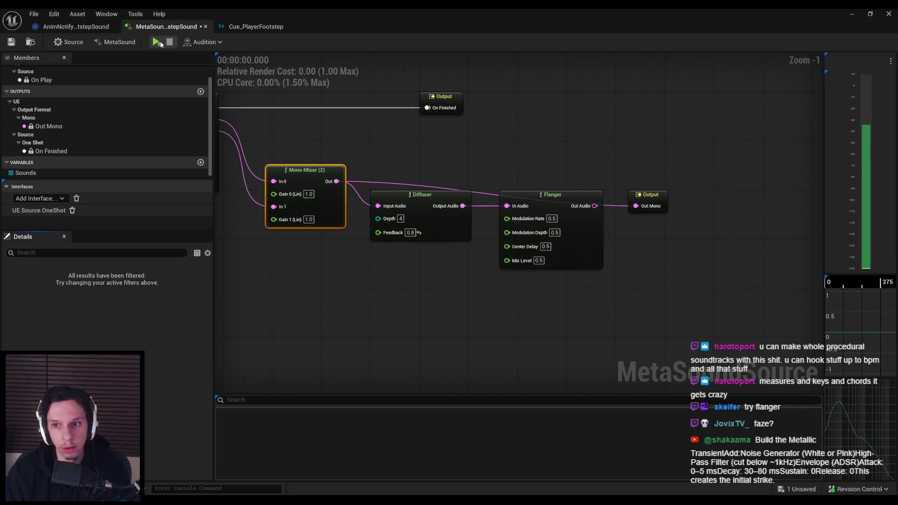
pyautogui.hotkey('ctrl', 'z')
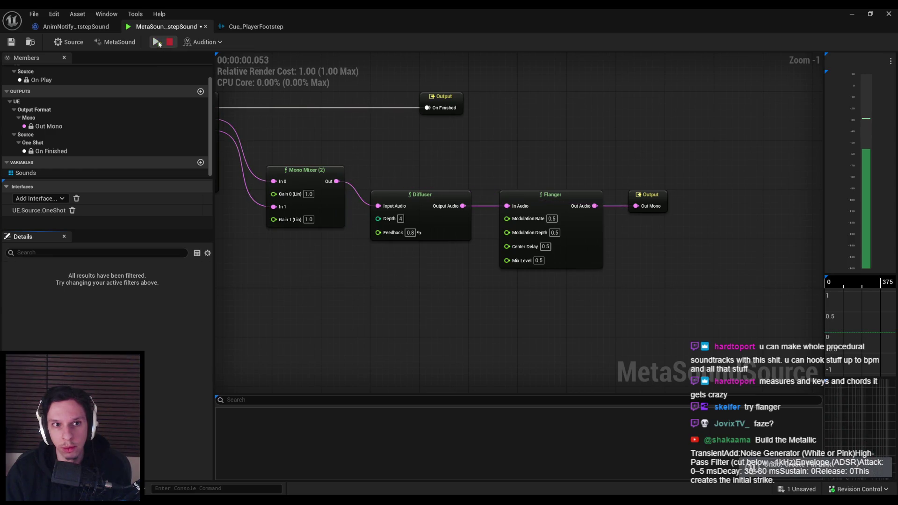
pyautogui.scroll(1, 539, 214)
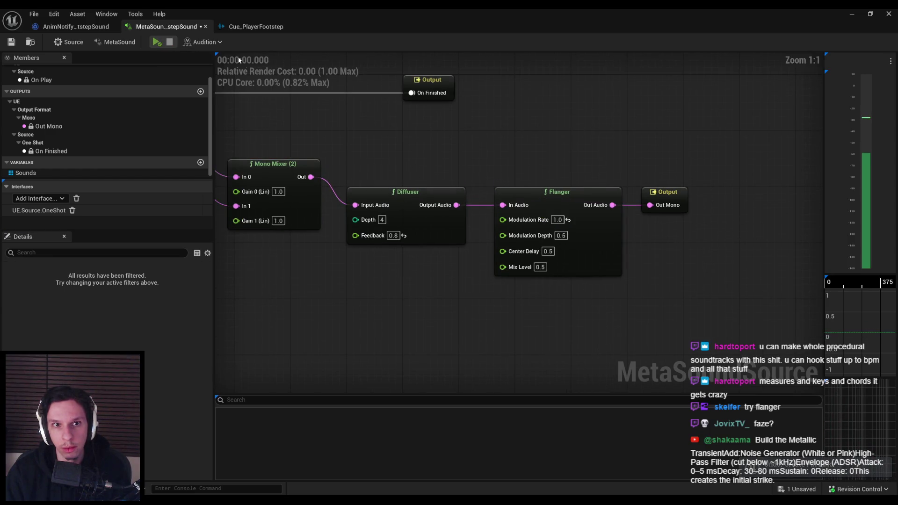
pyautogui.click(157, 42)
# Try Flanger Modulation Depth values 1.0, 2.0 and 4.0, previewing the sound
pyautogui.click(157, 42)
pyautogui.click(561, 235)
pyautogui.write('1')
pyautogui.press('Return')
pyautogui.click(162, 44)
pyautogui.hotkey('shift', 'Tab')
pyautogui.write('2')
pyautogui.press('Return')
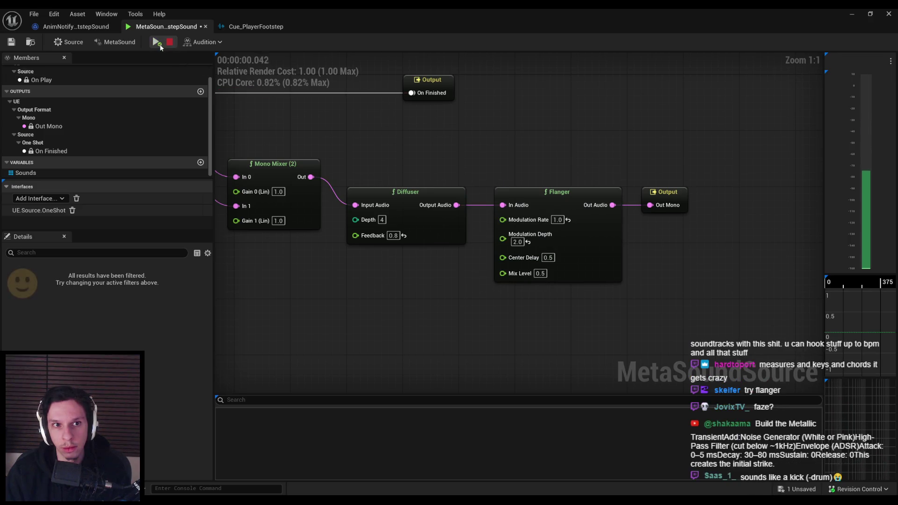
pyautogui.click(157, 42)
pyautogui.hotkey('shift', 'Tab')
pyautogui.write('4')
pyautogui.press('Return')
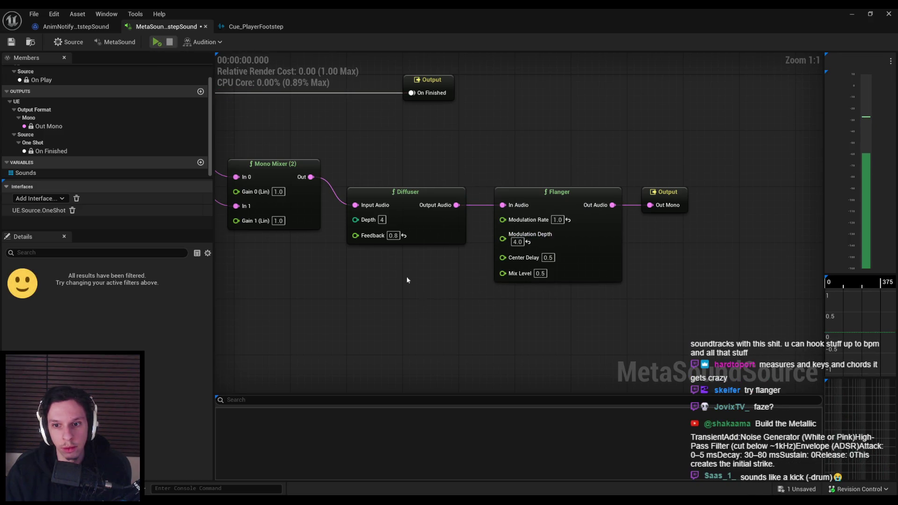
# Set Flanger Modulation Rate to 2.0 and Modulation Depth to 6.0, replaying the preview
pyautogui.click(157, 42)
pyautogui.hotkey('shift', 'Tab')
pyautogui.write('2')
pyautogui.click(157, 41)
pyautogui.click(157, 41)
pyautogui.press('Tab')
pyautogui.write('6')
pyautogui.press('Return')
pyautogui.click(157, 41)
pyautogui.click(158, 42)
pyautogui.click(158, 42)
pyautogui.click(157, 41)
# Try Diffuser Feedback at 0.5 and 0.2, then restore it to 0.8
pyautogui.click(393, 235)
pyautogui.write('0.5')
pyautogui.press('Return')
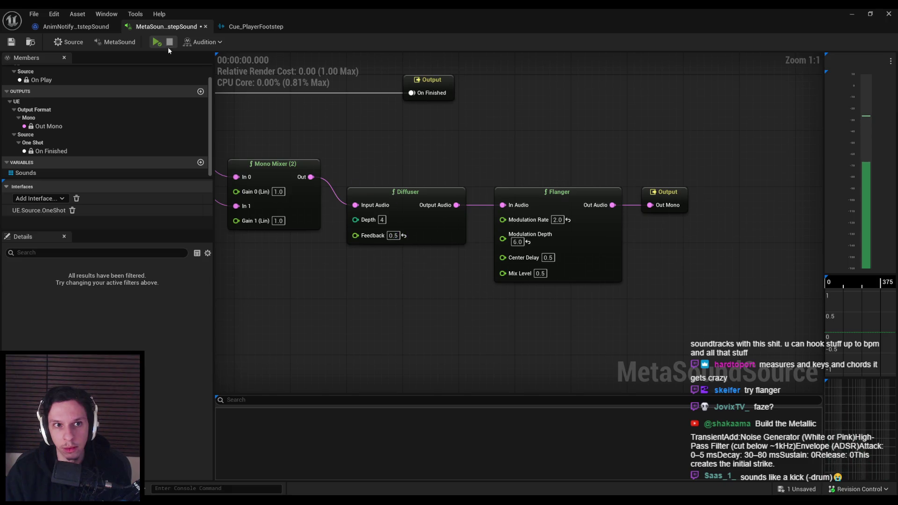
pyautogui.click(157, 41)
pyautogui.click(157, 42)
pyautogui.click(393, 236)
pyautogui.write('0.2')
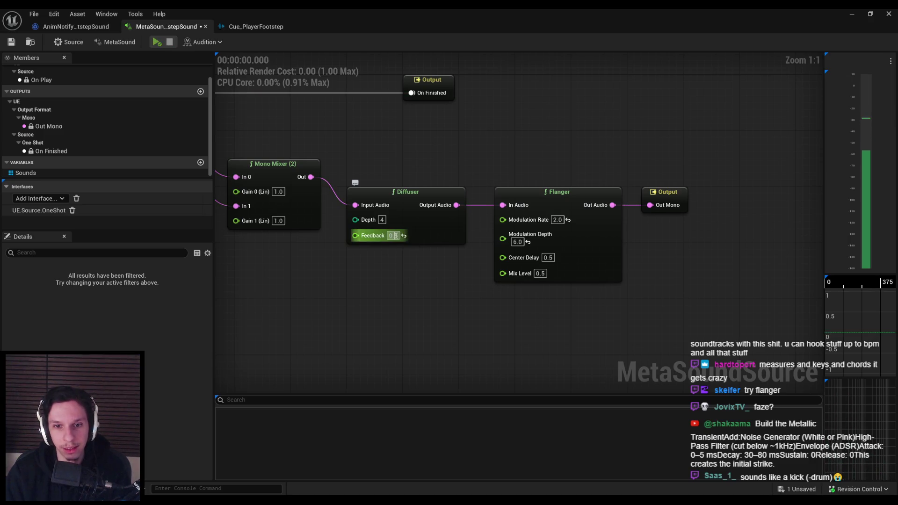
pyautogui.press('Return')
pyautogui.click(158, 42)
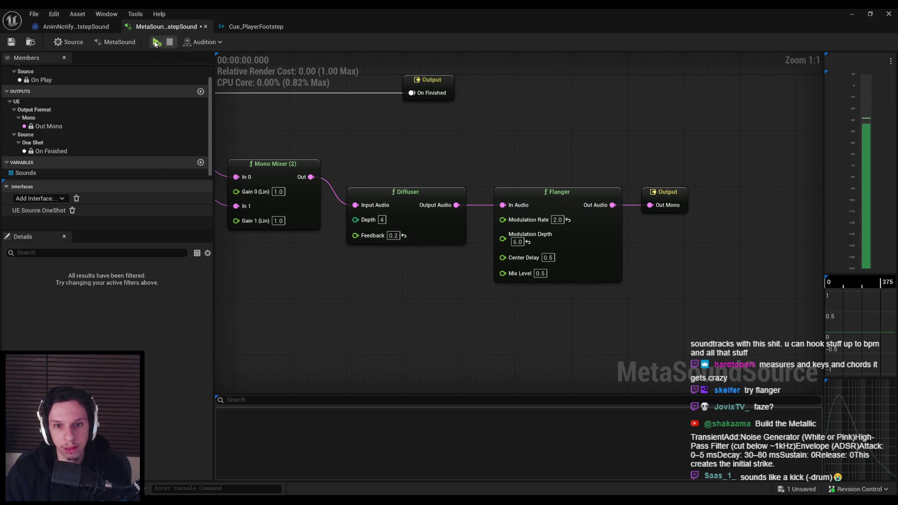
pyautogui.click(392, 235)
pyautogui.write('0.8')
# Raise the Diffuser Depth to 8 and preview it
pyautogui.click(382, 219)
pyautogui.write('8')
pyautogui.press('Return')
pyautogui.click(156, 43)
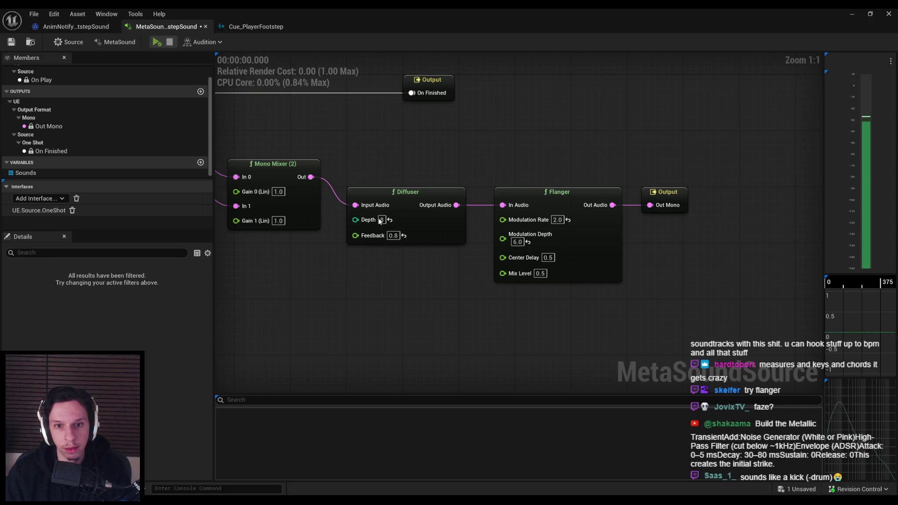
# Set Flanger Modulation Depth to 15 and Center Delay to 1.0, previewing before stopping
pyautogui.click(518, 241)
pyautogui.write('15')
pyautogui.press('Return')
pyautogui.click(157, 42)
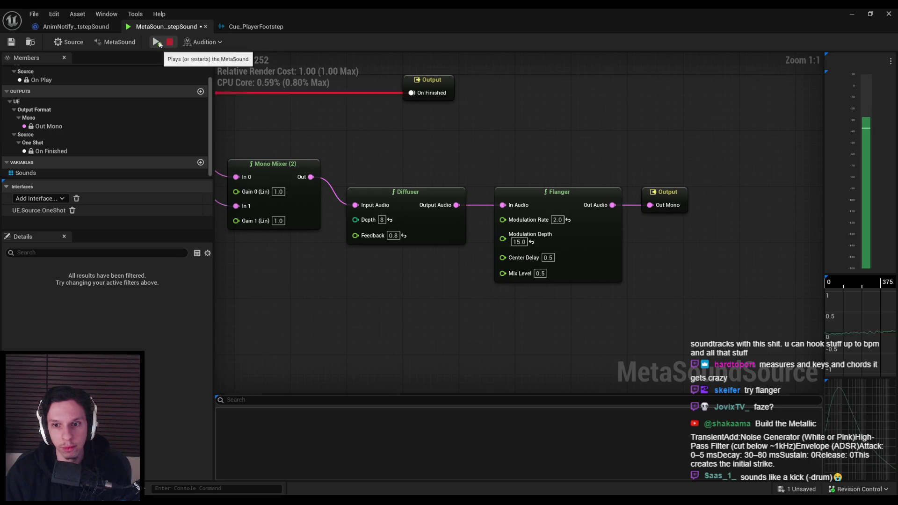
pyautogui.click(548, 257)
pyautogui.write('1')
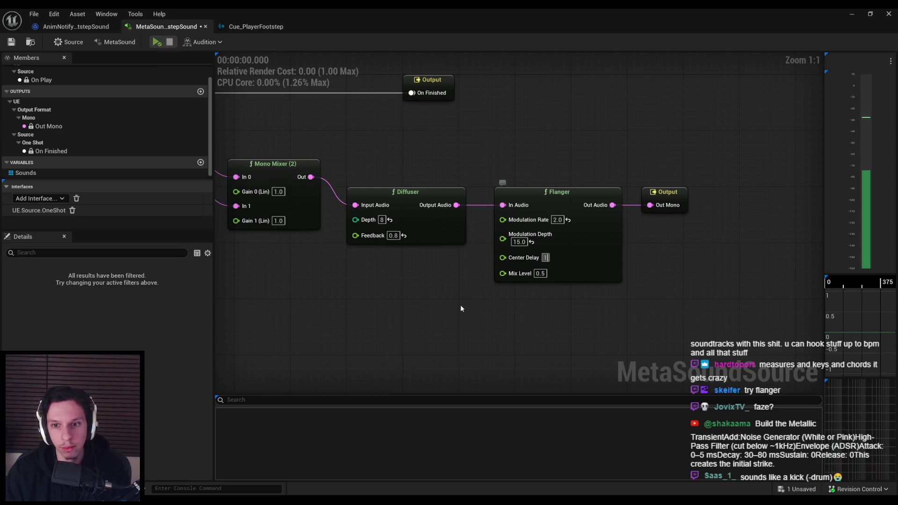
pyautogui.click(158, 43)
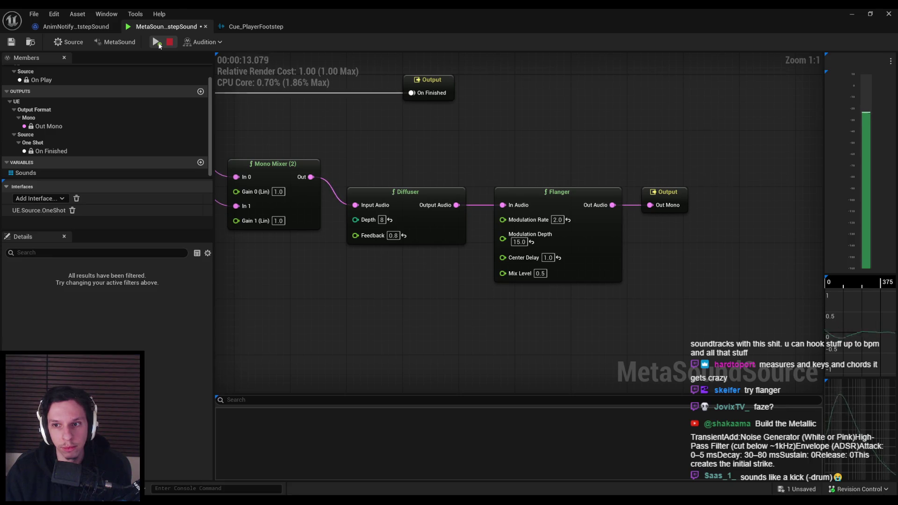
pyautogui.click(169, 42)
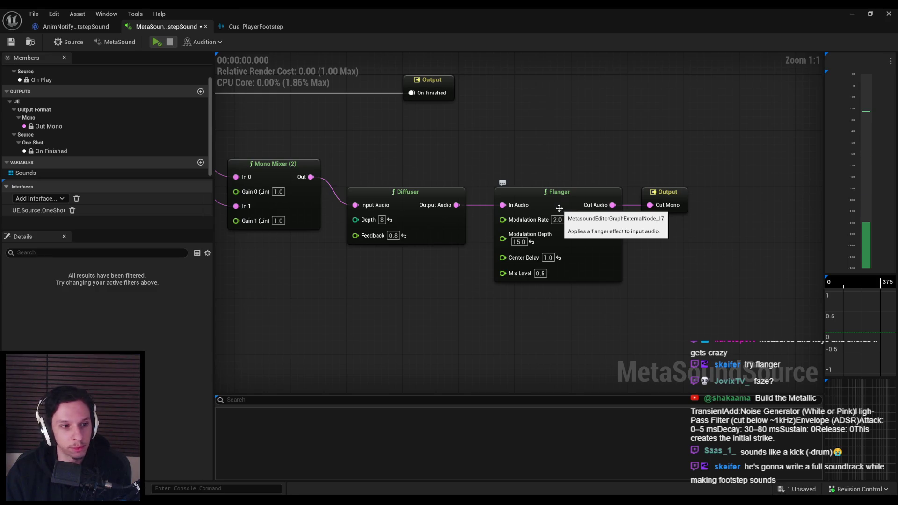
pyautogui.click(560, 200)
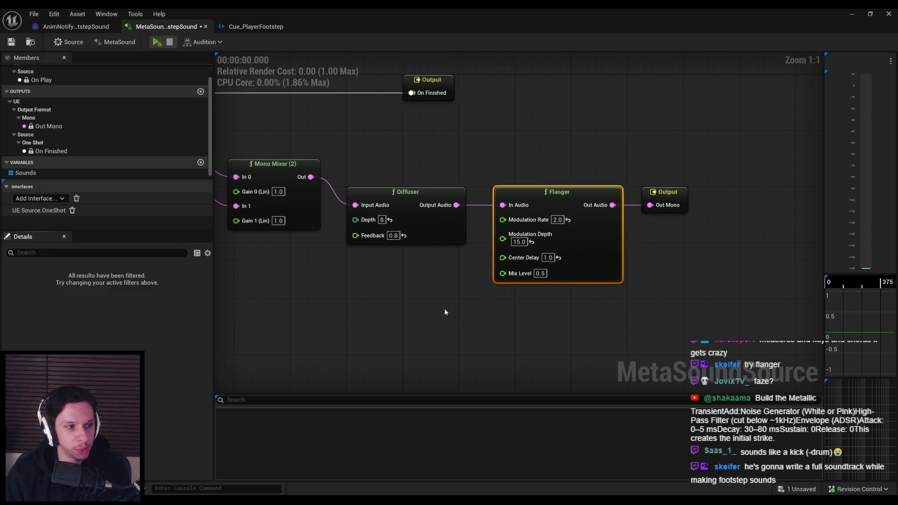
pyautogui.scroll(-1, 428, 309)
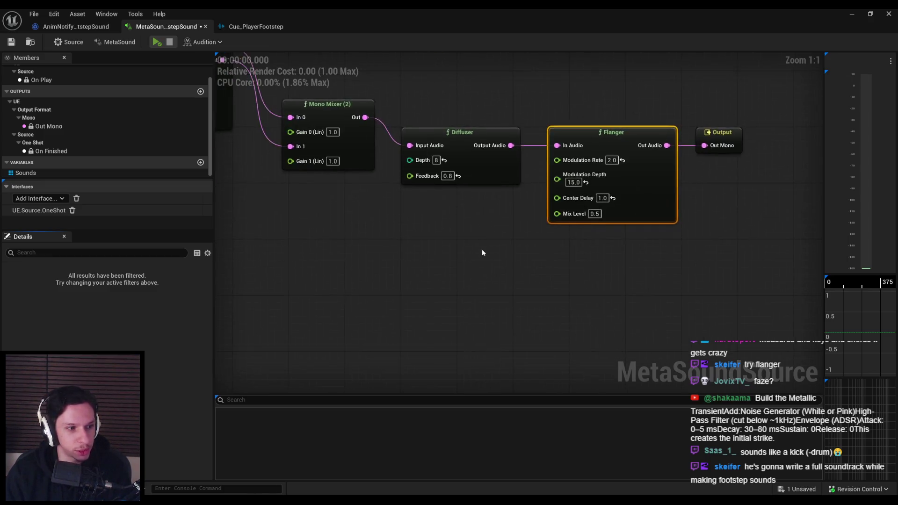
# Add a Noise generator node and place it below the Mono Mixer
pyautogui.rightClick(391, 255)
pyautogui.write('noise g')
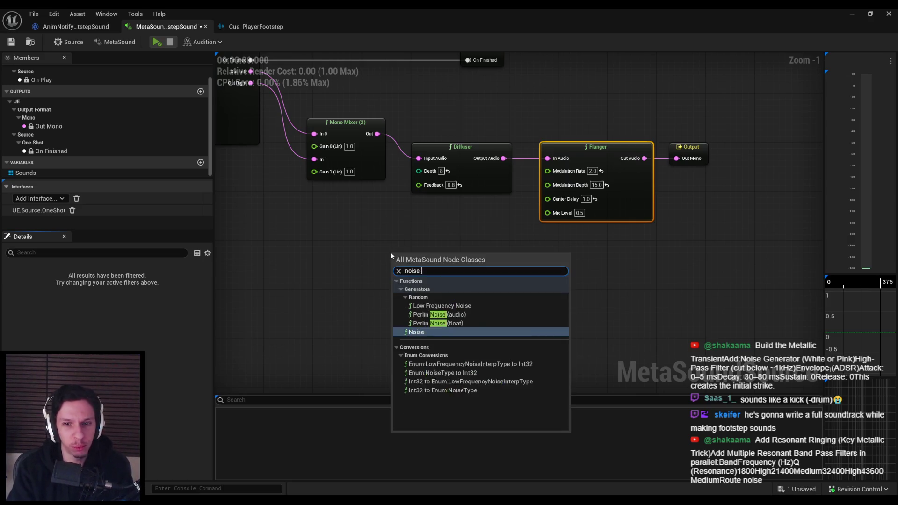
pyautogui.press('Return')
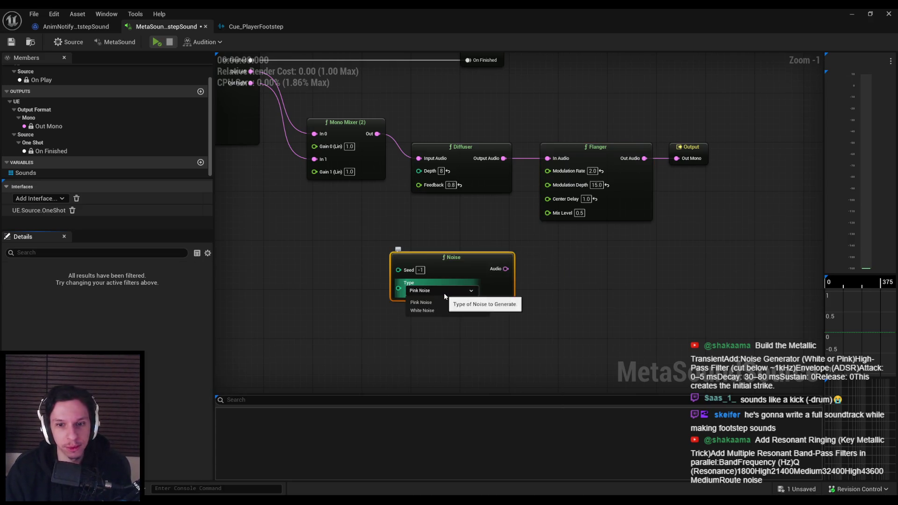
pyautogui.moveTo(453, 279); pyautogui.dragTo(389, 286)
pyautogui.click(474, 280)
# Feed the Noise into a One-Pole High Pass Filter with Cutoff Frequency 1000.0
pyautogui.moveTo(440, 275); pyautogui.dragTo(485, 279)
pyautogui.write('high')
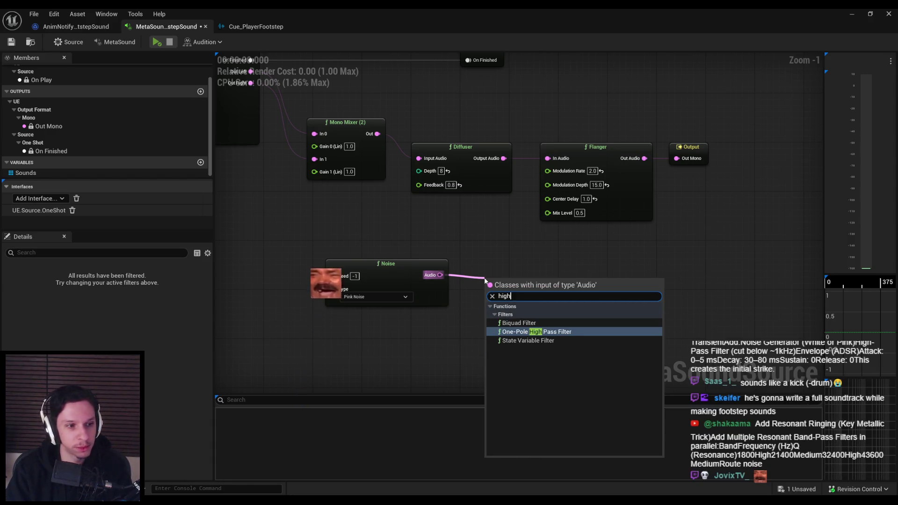
pyautogui.press('Return')
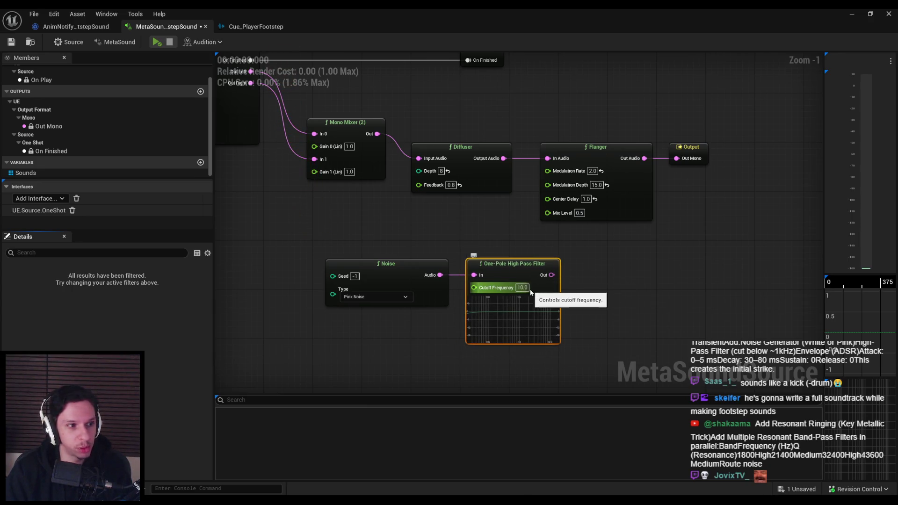
pyautogui.click(523, 288)
pyautogui.write('00')
pyautogui.press('Return')
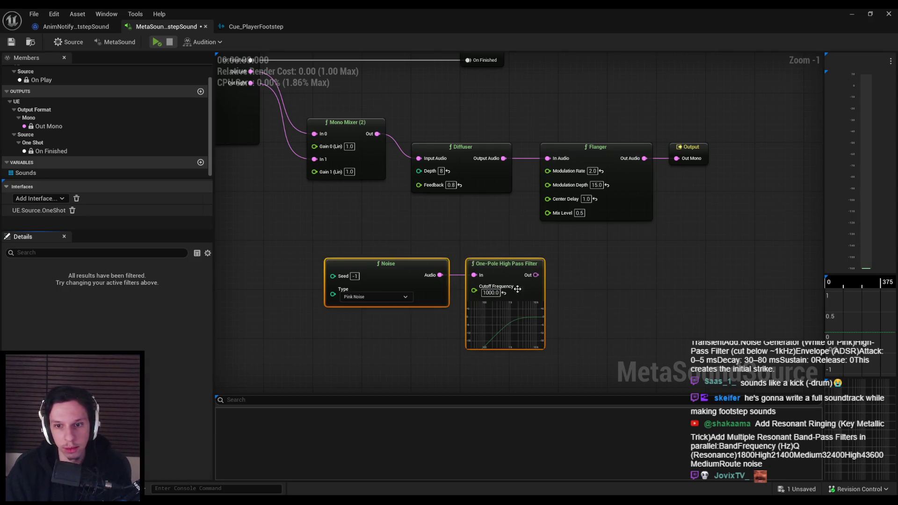
pyautogui.moveTo(517, 292); pyautogui.dragTo(437, 275)
pyautogui.click(519, 286)
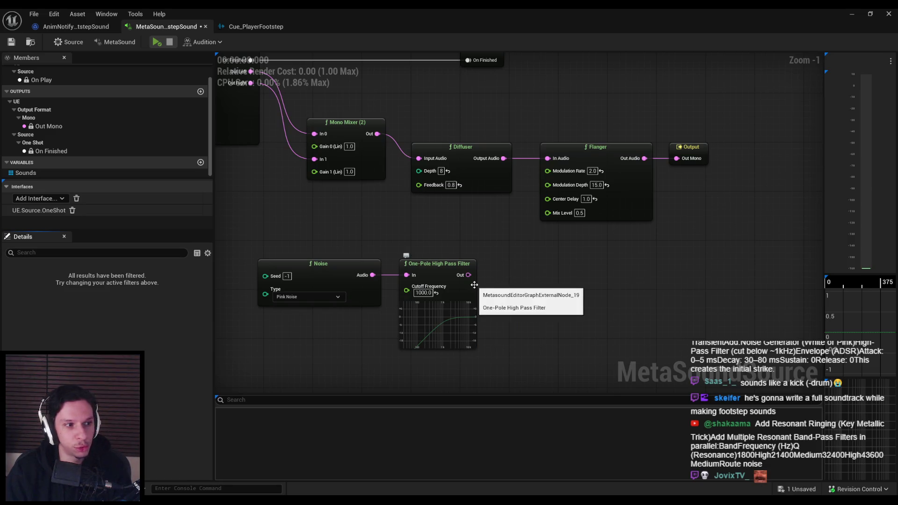
# Add then delete an Envelope Follower after the filter, and search the node list for 'envelope'
pyautogui.moveTo(468, 275); pyautogui.dragTo(510, 279)
pyautogui.write('envelop')
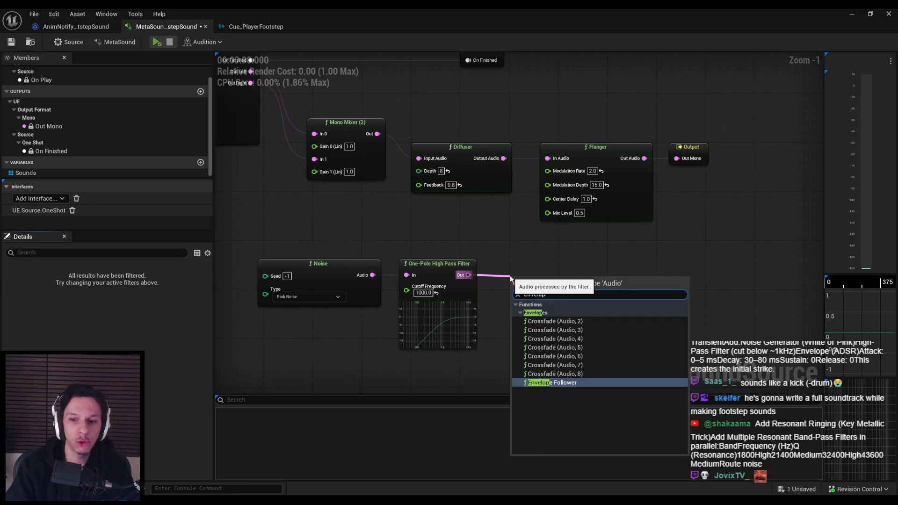
pyautogui.click(553, 382)
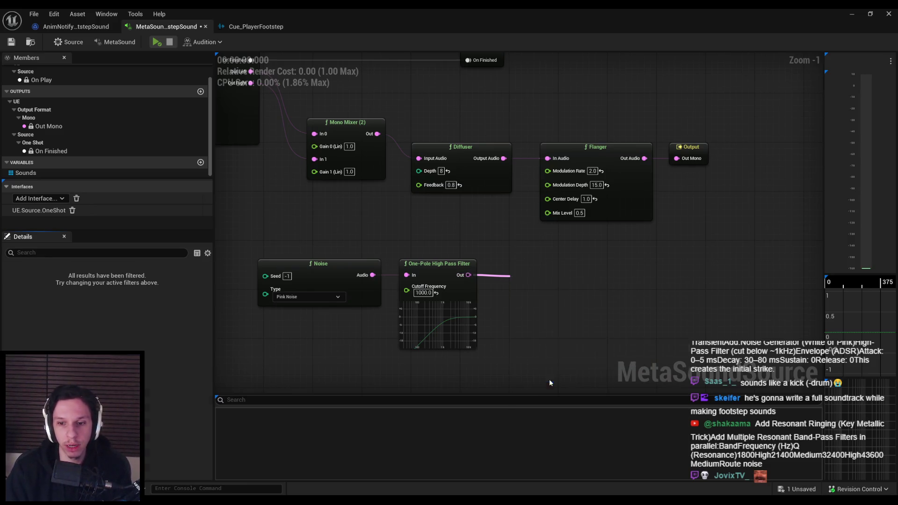
pyautogui.moveTo(576, 297); pyautogui.dragTo(575, 275)
pyautogui.press('Delete')
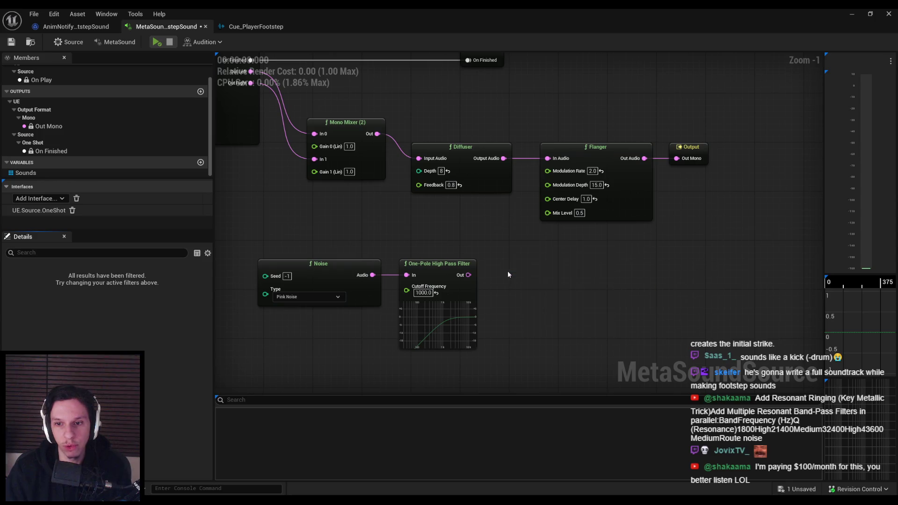
pyautogui.rightClick(506, 271)
pyautogui.write('envelope')
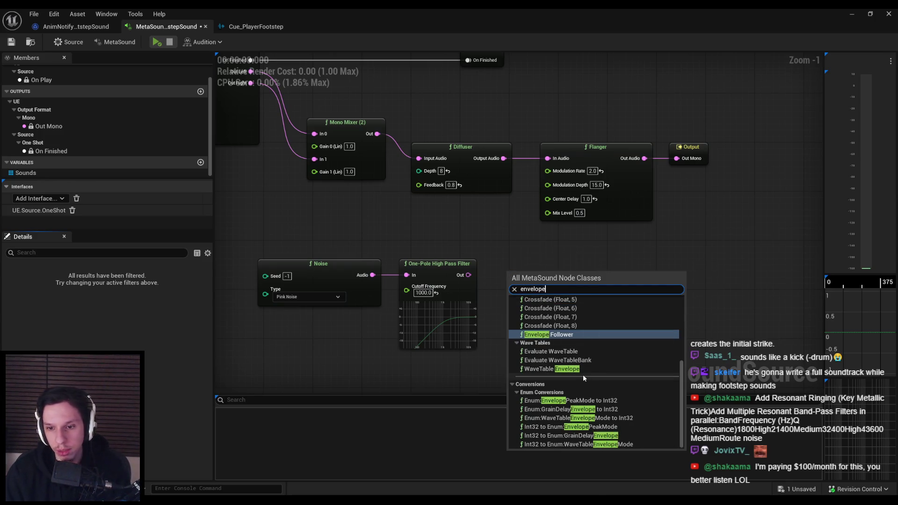
pyautogui.scroll(3, 574, 381)
pyautogui.scroll(3, 575, 382)
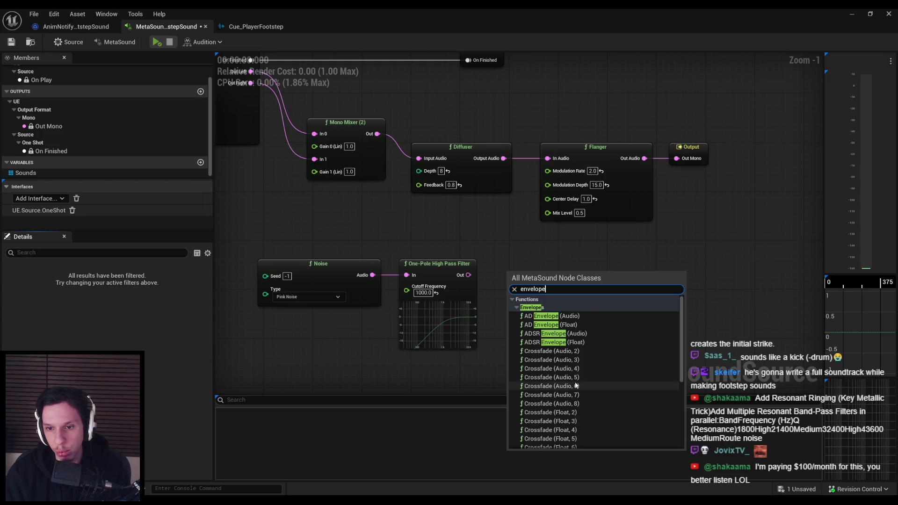
# Discard a trial AD Envelope and add an Envelope Follower after the filter with release 0.3
pyautogui.click(561, 316)
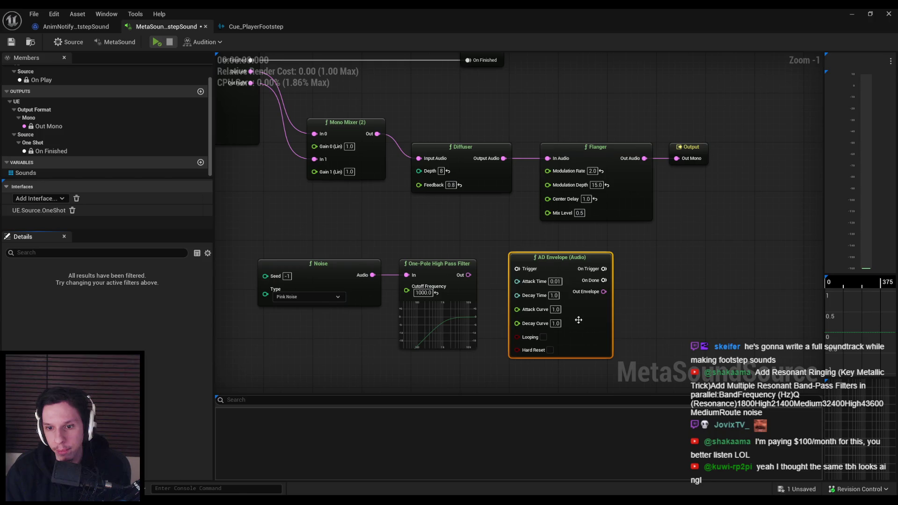
pyautogui.press('Delete')
pyautogui.moveTo(468, 275); pyautogui.dragTo(509, 278)
pyautogui.write('envelo')
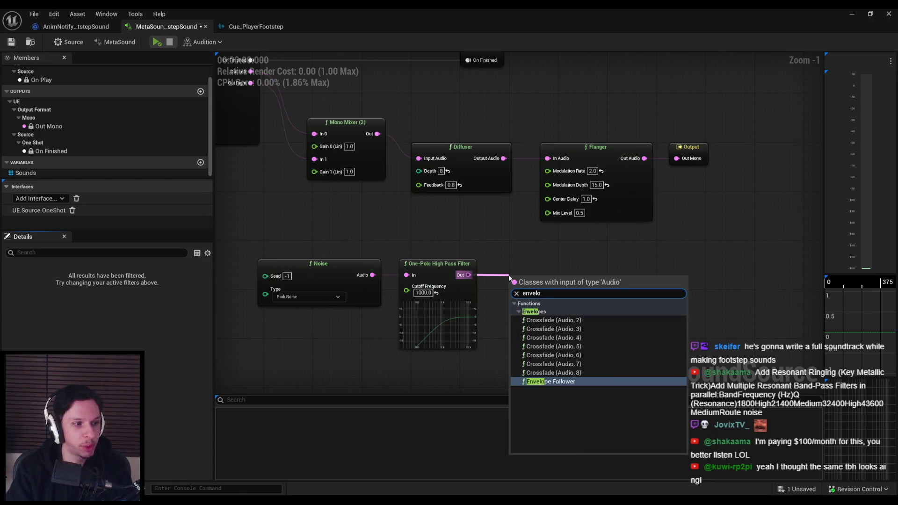
pyautogui.press('Return')
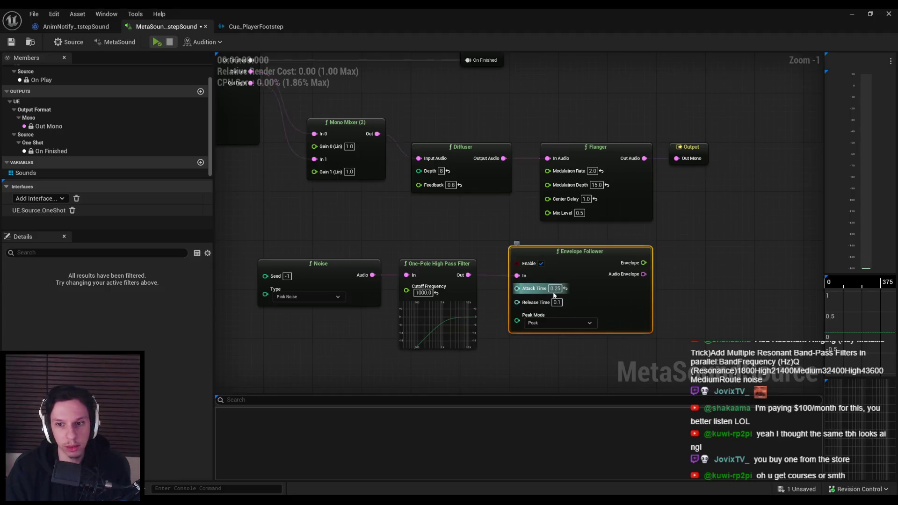
pyautogui.click(556, 288)
pyautogui.write('0.025')
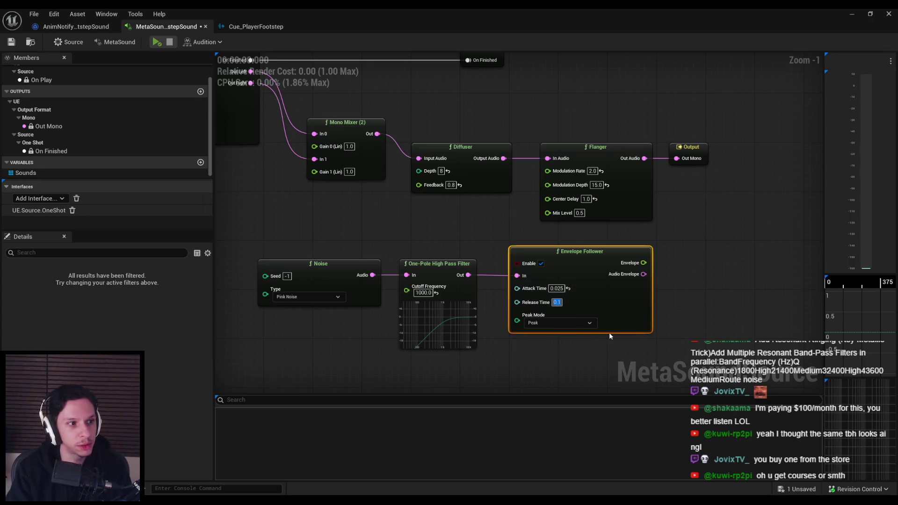
pyautogui.write('0.3')
pyautogui.press('Return')
pyautogui.click(607, 368)
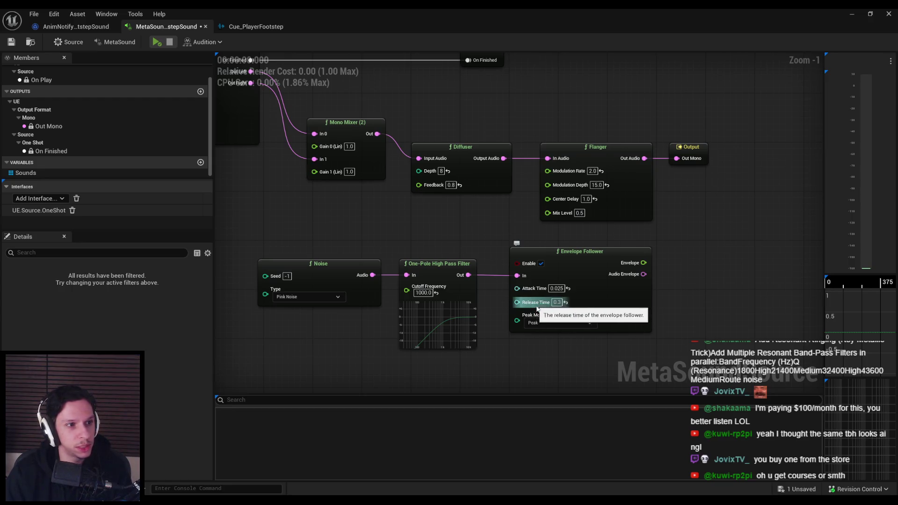
# Add an AD Envelope (Audio) node below the follower and delete the Envelope Follower
pyautogui.moveTo(527, 349); pyautogui.dragTo(512, 311)
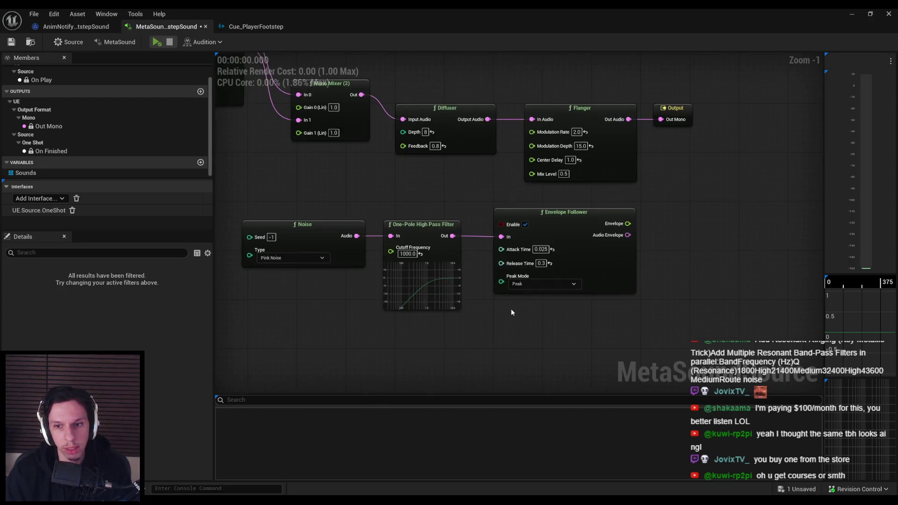
pyautogui.rightClick(512, 311)
pyautogui.write('envelope')
pyautogui.scroll(3, 548, 381)
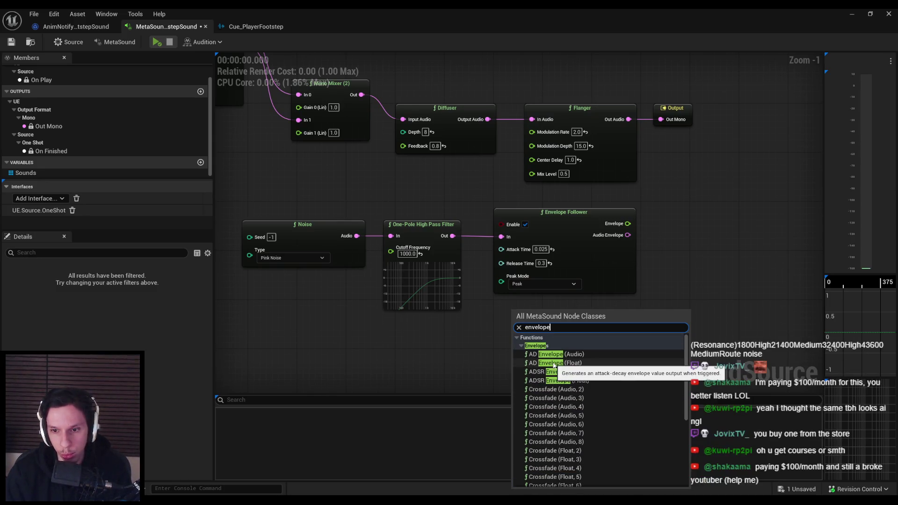
pyautogui.click(557, 354)
pyautogui.moveTo(620, 374)
pyautogui.mouseDown()
pyautogui.moveTo(598, 317)
pyautogui.moveTo(564, 324)
pyautogui.mouseUp()
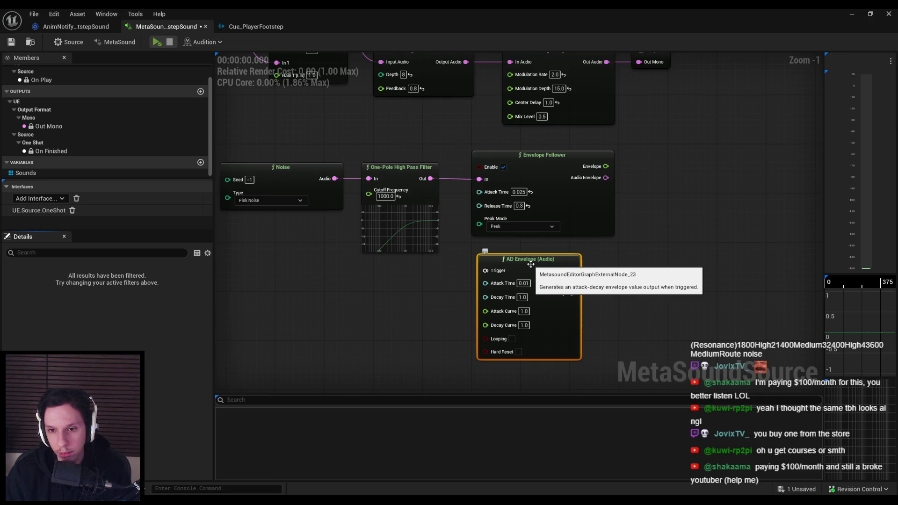
pyautogui.click(584, 217)
pyautogui.press('Delete')
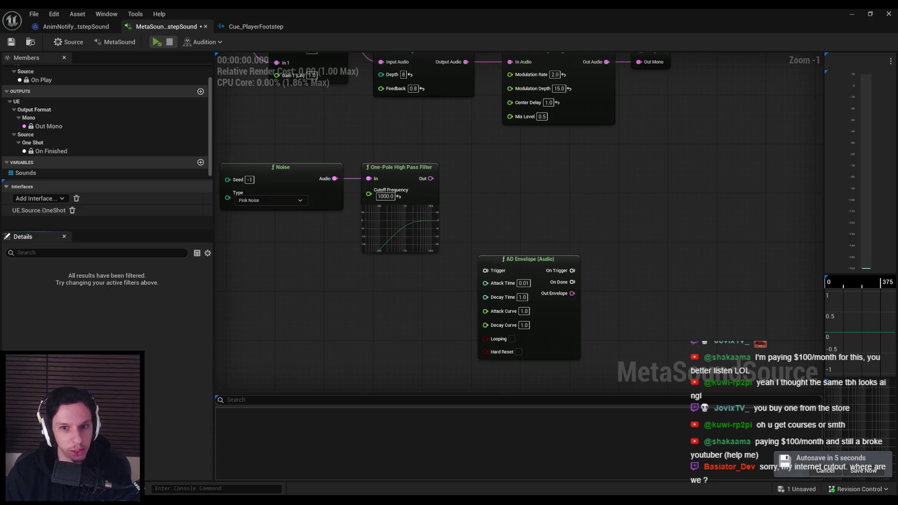
# Delete the AD Envelope node from the graph
pyautogui.moveTo(373, 293); pyautogui.dragTo(500, 316)
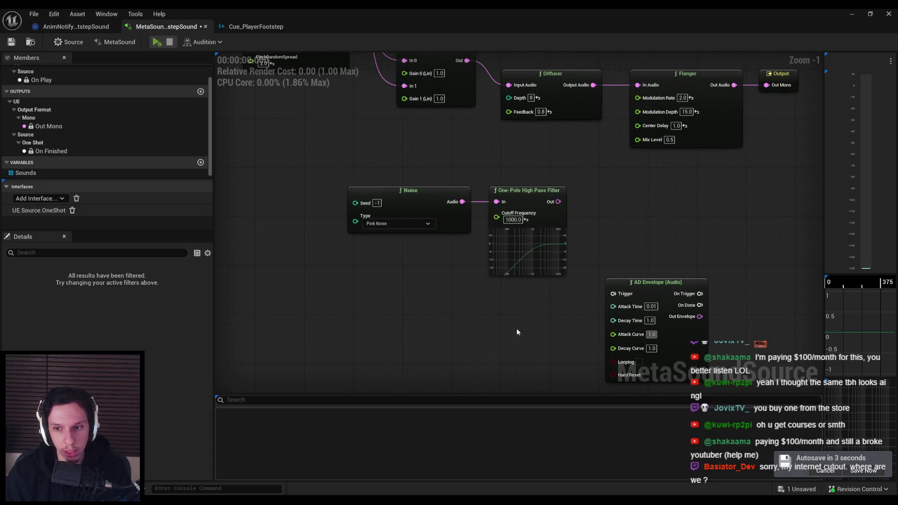
pyautogui.moveTo(555, 327); pyautogui.dragTo(428, 313)
pyautogui.click(552, 330)
pyautogui.press('Delete')
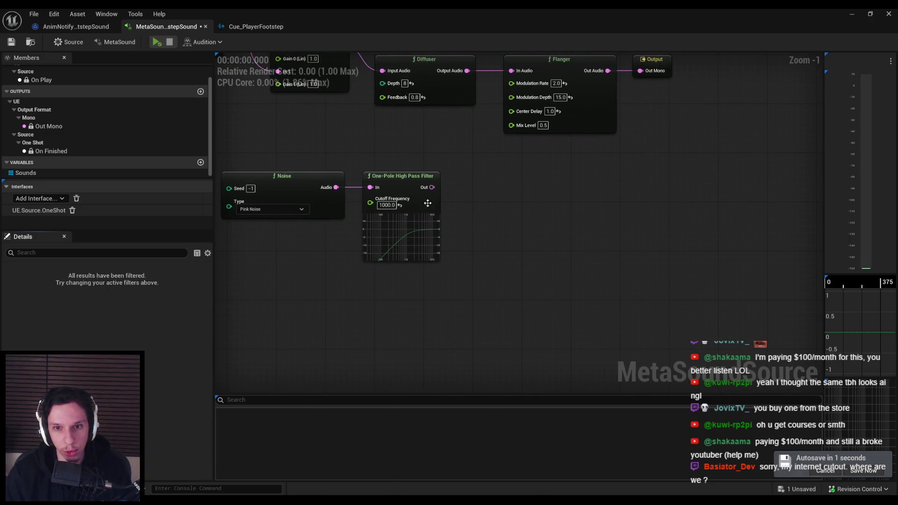
# Add an Envelope Follower off the high-pass filter, check its Peak Mode options, then delete it
pyautogui.moveTo(432, 187)
pyautogui.mouseDown()
pyautogui.moveTo(461, 200)
pyautogui.moveTo(453, 192)
pyautogui.mouseUp()
pyautogui.write('enve')
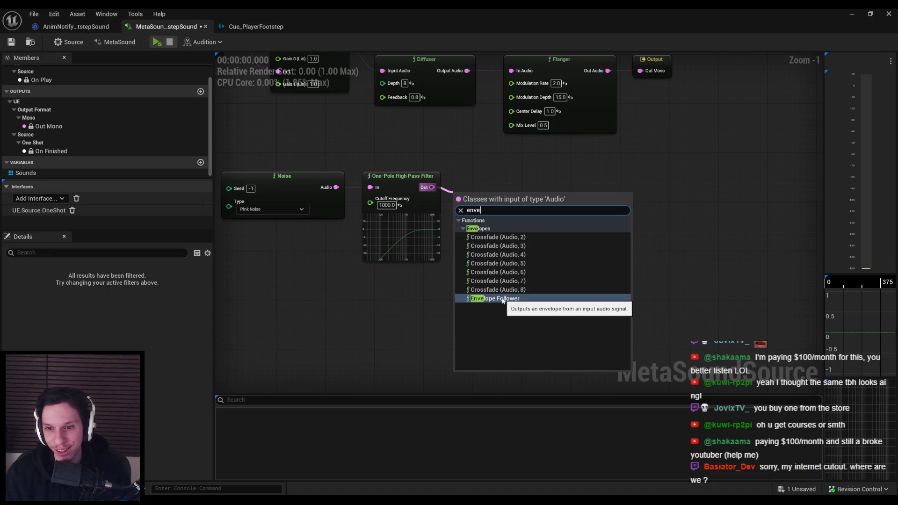
pyautogui.click(496, 298)
pyautogui.moveTo(564, 232); pyautogui.dragTo(560, 220)
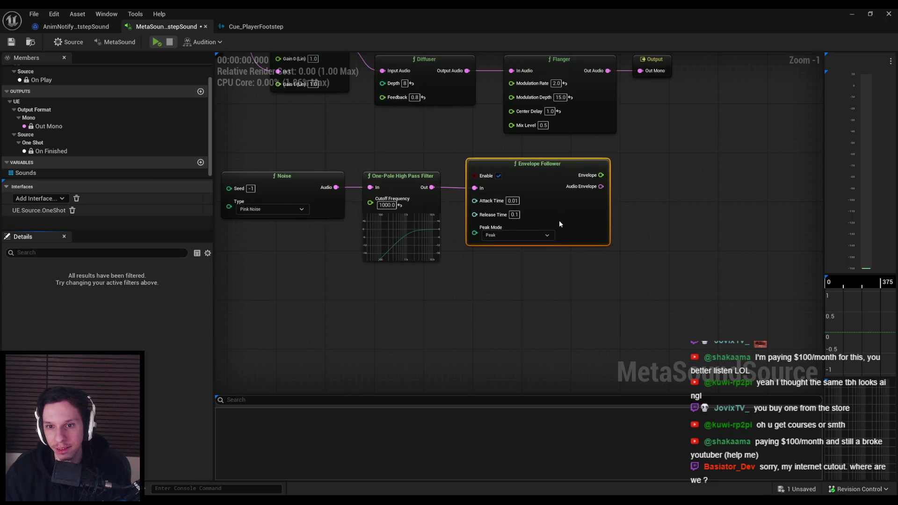
pyautogui.click(519, 234)
pyautogui.click(491, 255)
pyautogui.press('Delete')
pyautogui.press('Home')
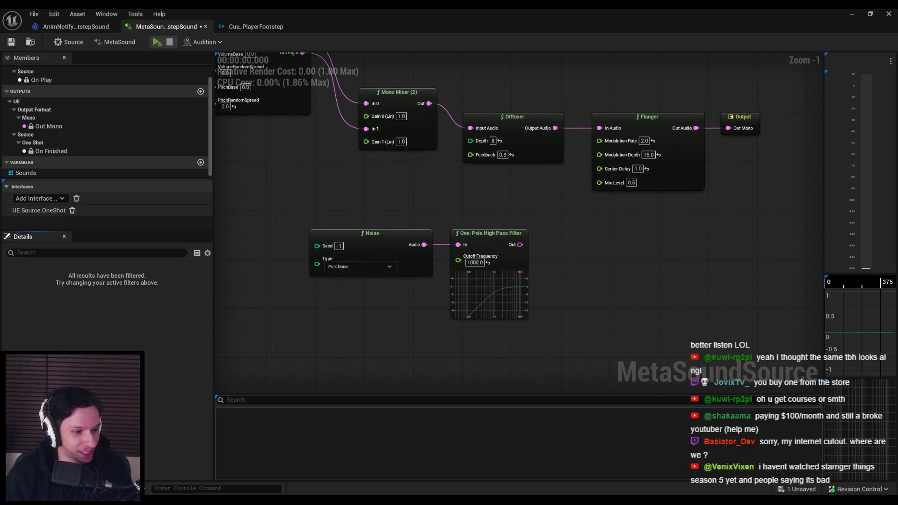
# Connect the One-Pole High Pass Filter output to Out Mono and audition the noise
pyautogui.moveTo(532, 226)
pyautogui.mouseDown()
pyautogui.moveTo(487, 243)
pyautogui.moveTo(364, 243)
pyautogui.mouseUp()
pyautogui.moveTo(473, 277)
pyautogui.mouseDown()
pyautogui.moveTo(299, 289)
pyautogui.moveTo(517, 262)
pyautogui.mouseUp()
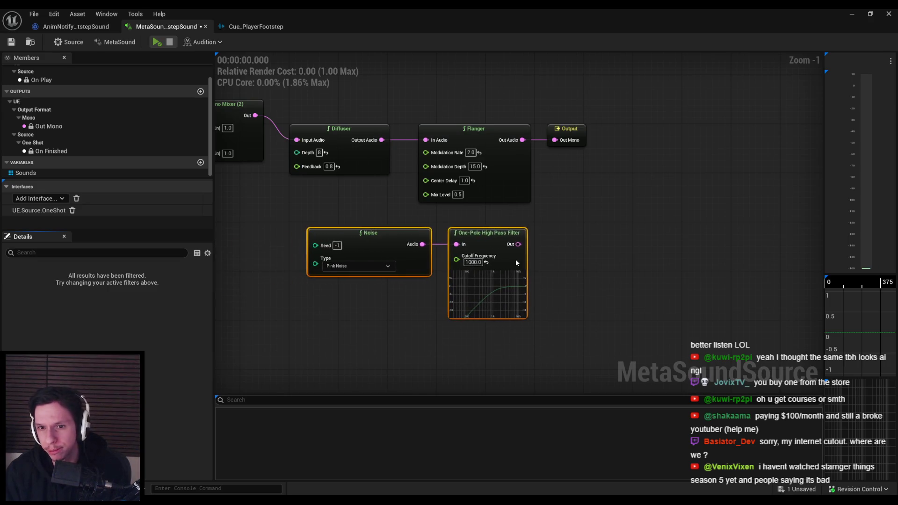
pyautogui.click(557, 264)
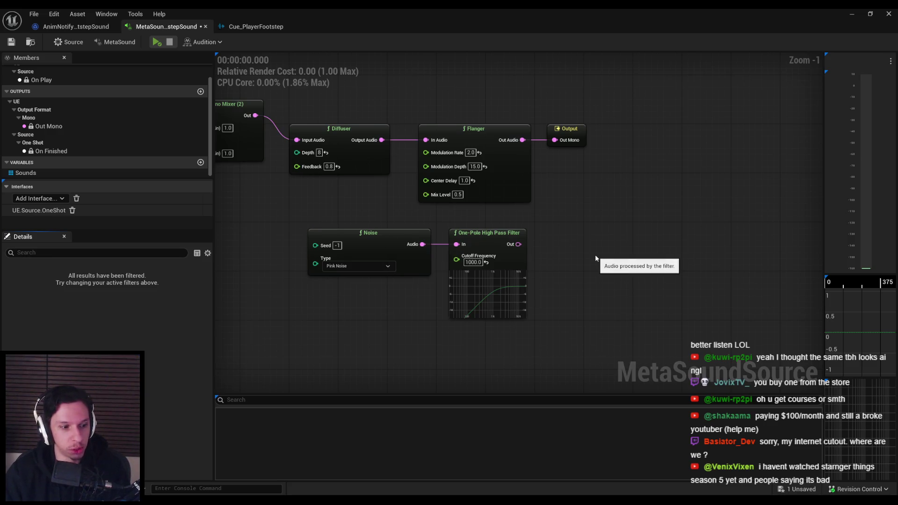
pyautogui.moveTo(518, 244); pyautogui.dragTo(556, 141)
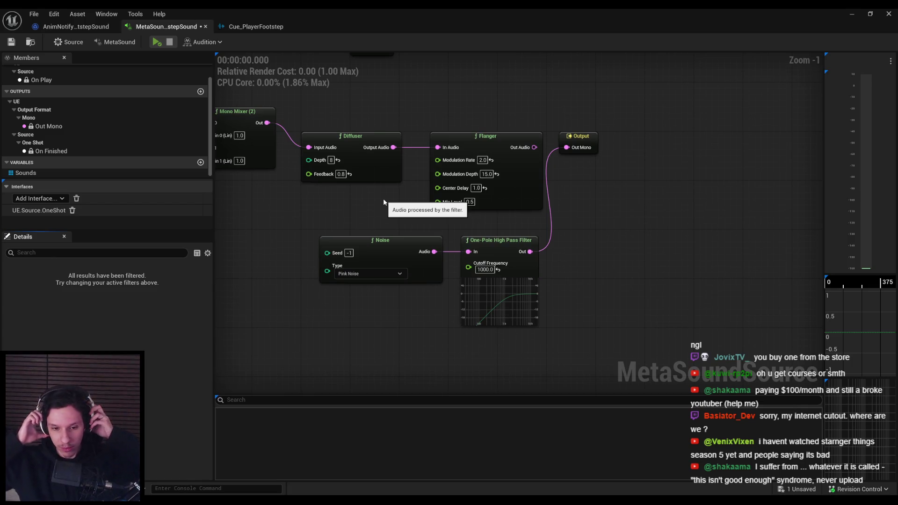
pyautogui.click(158, 42)
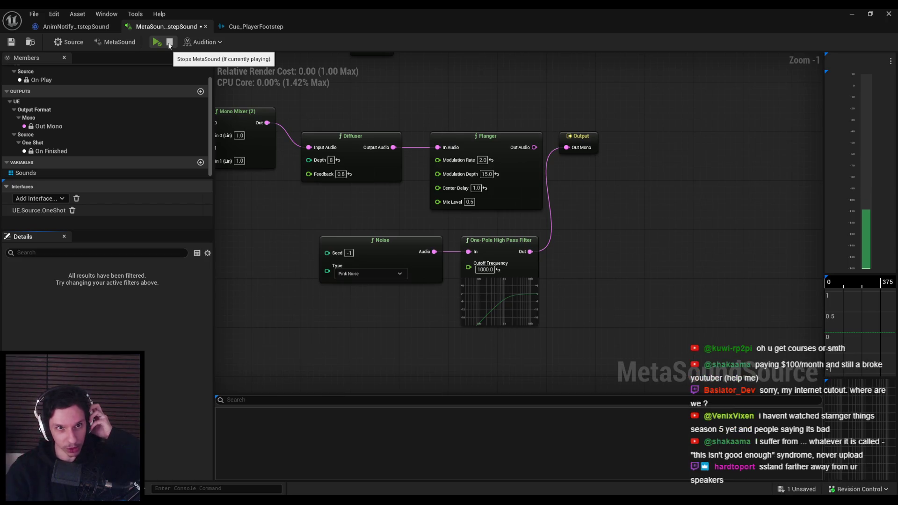
pyautogui.click(158, 43)
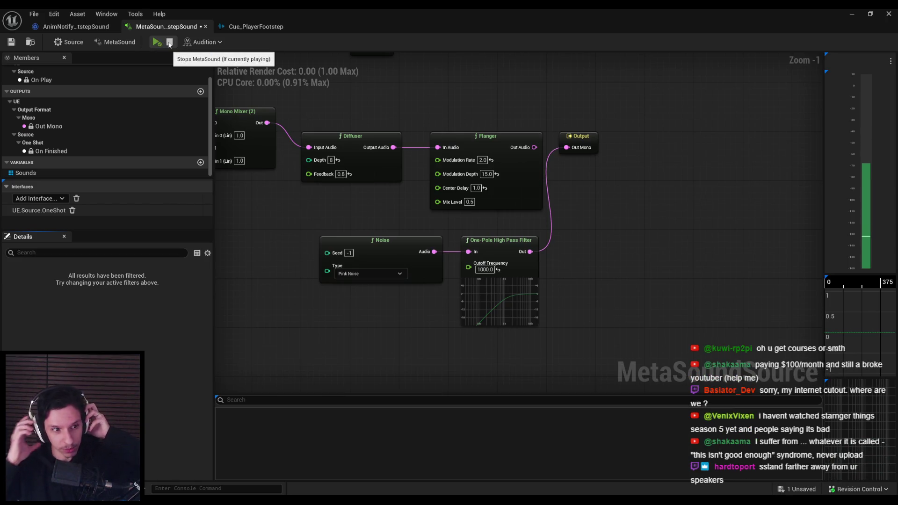
pyautogui.click(169, 42)
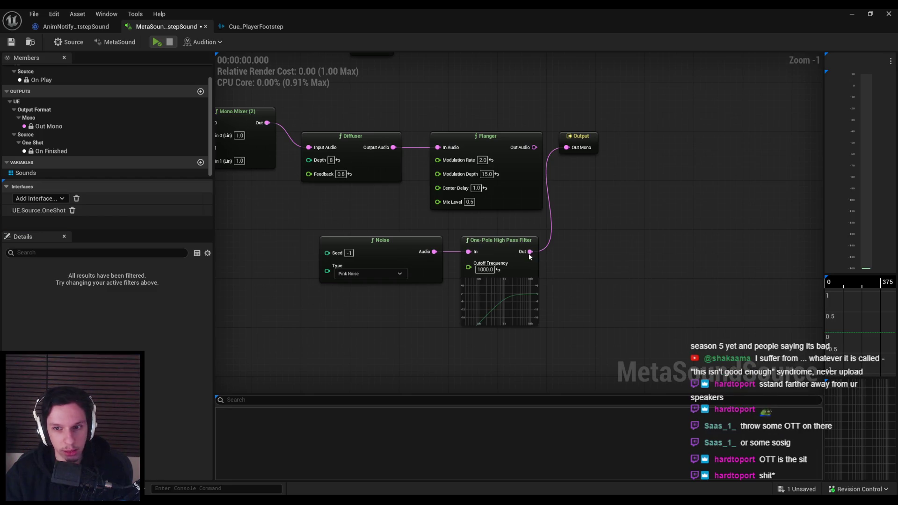
# Search for a node from the filter output, then abandon the search
pyautogui.moveTo(530, 252); pyautogui.dragTo(576, 253)
pyautogui.write('ott')
pyautogui.press('BackSpace')
pyautogui.press('BackSpace')
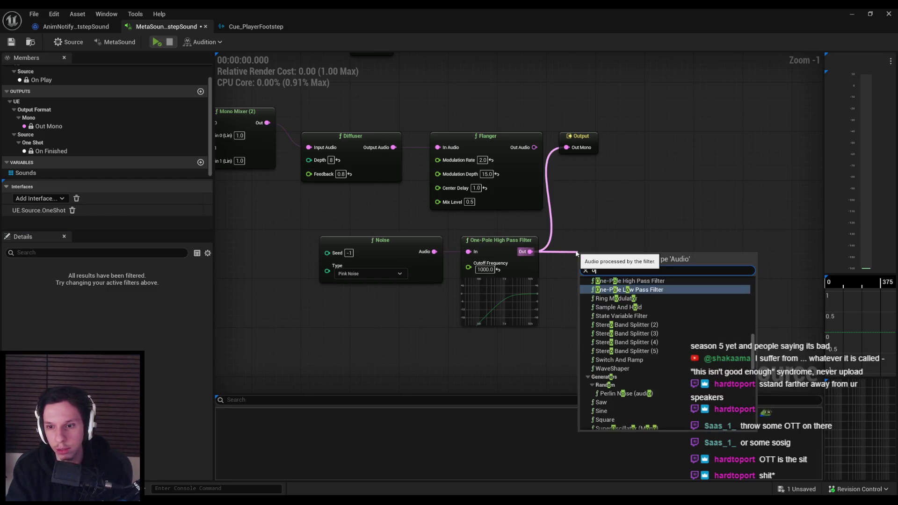
pyautogui.write('ne')
pyautogui.press('BackSpace')
pyautogui.press('BackSpace')
pyautogui.press('BackSpace')
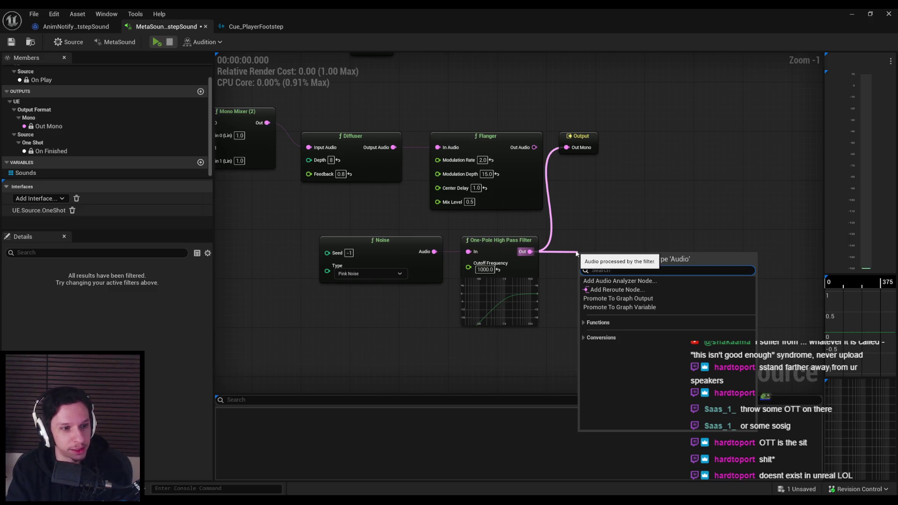
pyautogui.press('Escape')
pyautogui.rightClick(580, 264)
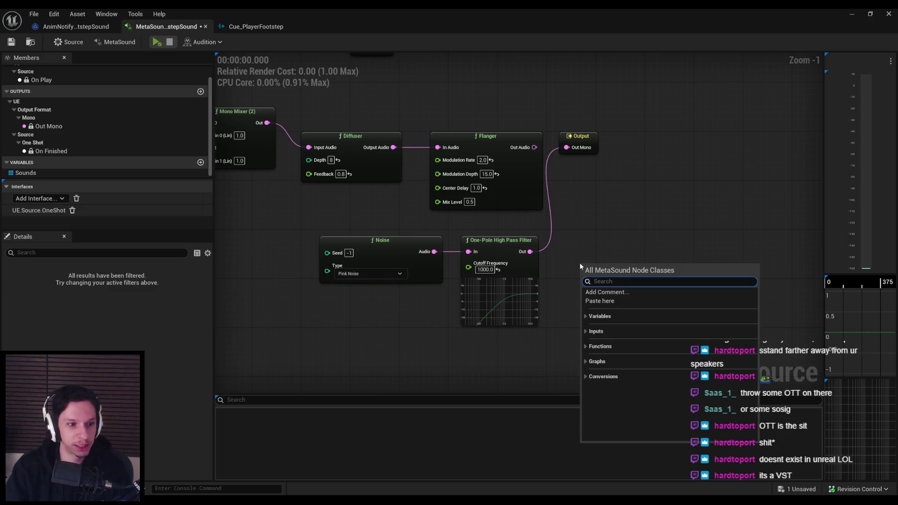
# Delete the Noise, filter and Flanger nodes, wire Diffuser to Out Mono, and preview
pyautogui.moveTo(579, 305)
pyautogui.mouseDown()
pyautogui.moveTo(518, 266)
pyautogui.moveTo(347, 240)
pyautogui.mouseUp()
pyautogui.press('Delete')
pyautogui.moveTo(534, 147); pyautogui.dragTo(567, 147)
pyautogui.moveTo(393, 147)
pyautogui.mouseDown()
pyautogui.moveTo(465, 156)
pyautogui.moveTo(567, 147)
pyautogui.mouseUp()
pyautogui.press('Delete')
pyautogui.click(158, 43)
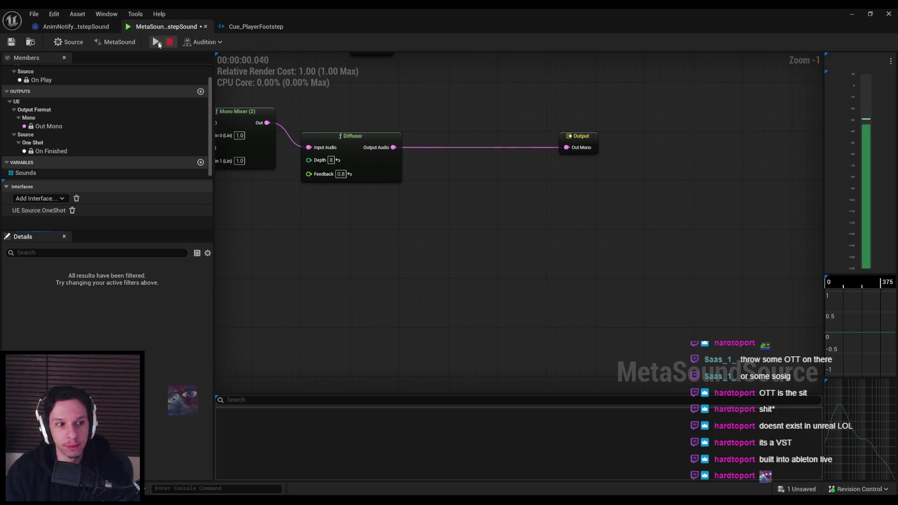
# Audition the footstep MetaSound preview several times
pyautogui.click(156, 42)
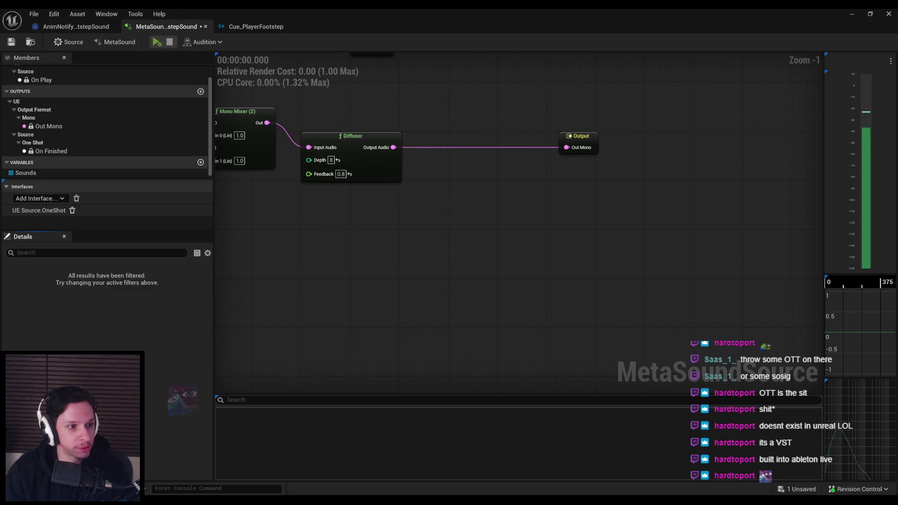
pyautogui.press('Home')
pyautogui.click(155, 43)
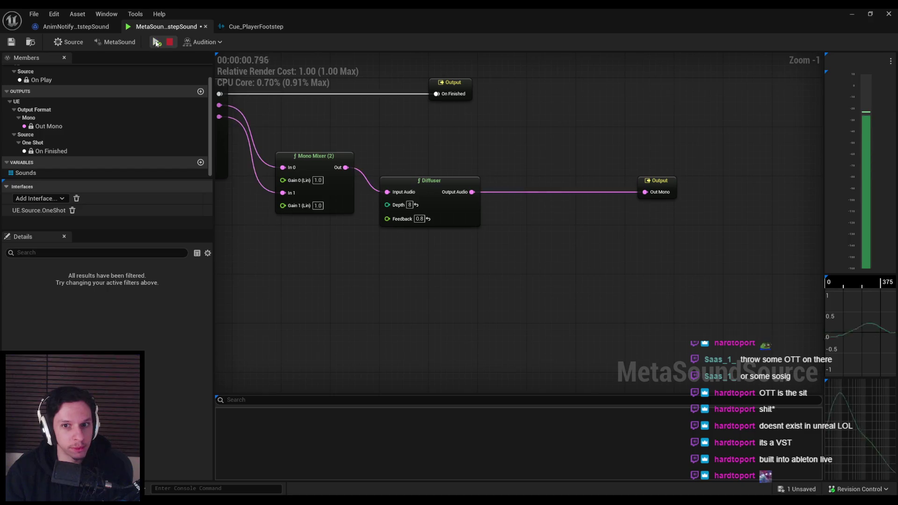
pyautogui.click(157, 43)
# Delete the Diffuser, wire Mono Mixer straight into Out Mono, and audition the trimmed graph
pyautogui.click(430, 197)
pyautogui.press('Delete')
pyautogui.click(328, 188)
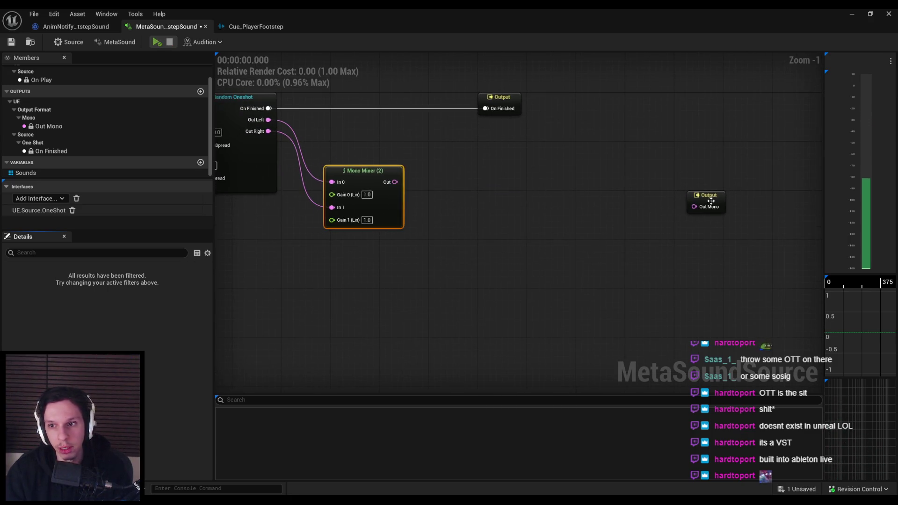
pyautogui.moveTo(706, 195); pyautogui.dragTo(448, 171)
pyautogui.moveTo(396, 182); pyautogui.dragTo(437, 182)
pyautogui.click(156, 42)
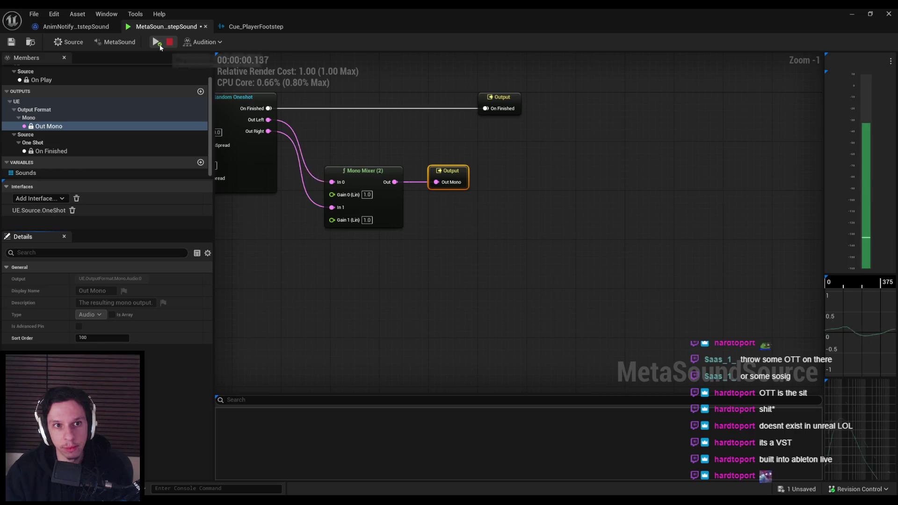
pyautogui.moveTo(371, 135); pyautogui.dragTo(462, 188)
pyautogui.click(157, 42)
pyautogui.moveTo(283, 303); pyautogui.dragTo(380, 315)
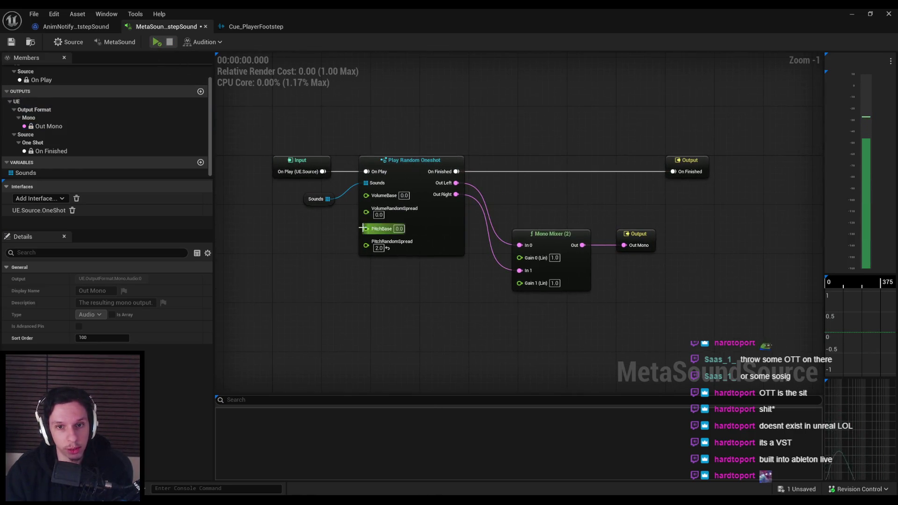
# Try VolumeRandomSpread at 0.02 and 0.5, settle on 0.3, audition and save
pyautogui.click(380, 215)
pyautogui.write('0.02')
pyautogui.press('Return')
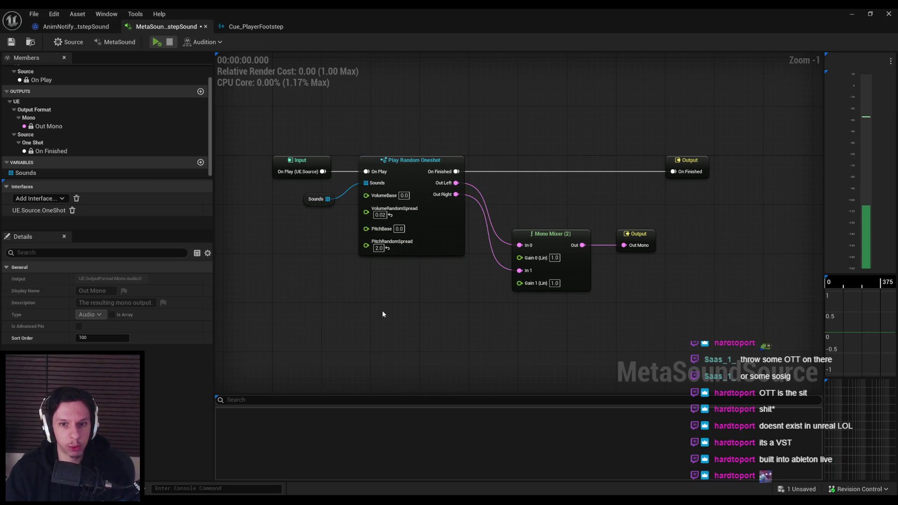
pyautogui.click(380, 215)
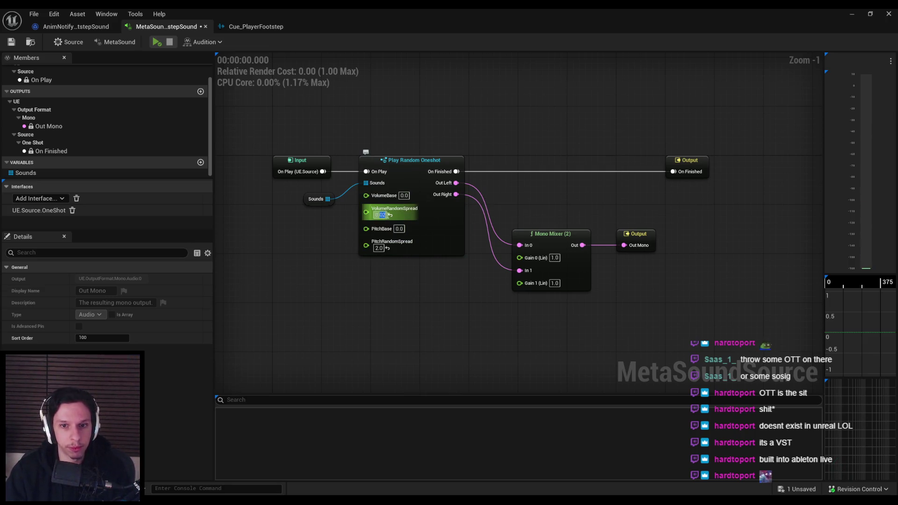
pyautogui.write('0.5')
pyautogui.press('Return')
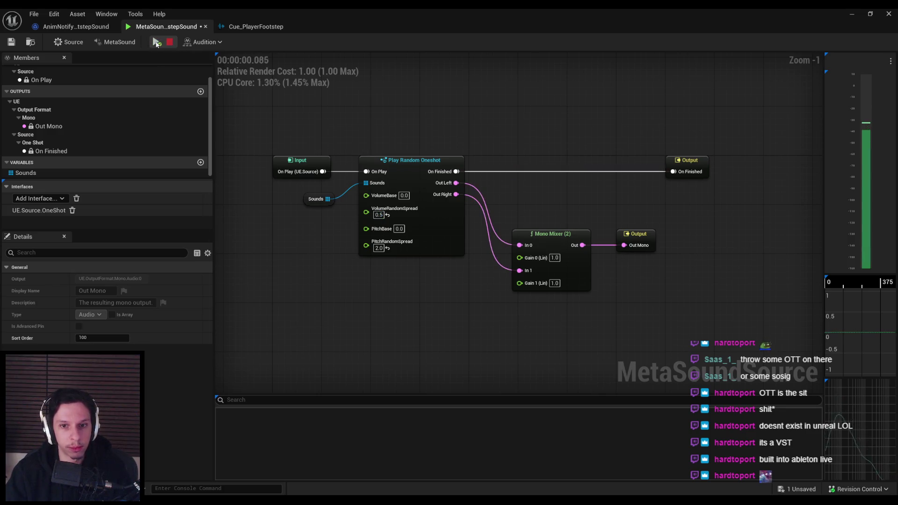
pyautogui.click(378, 214)
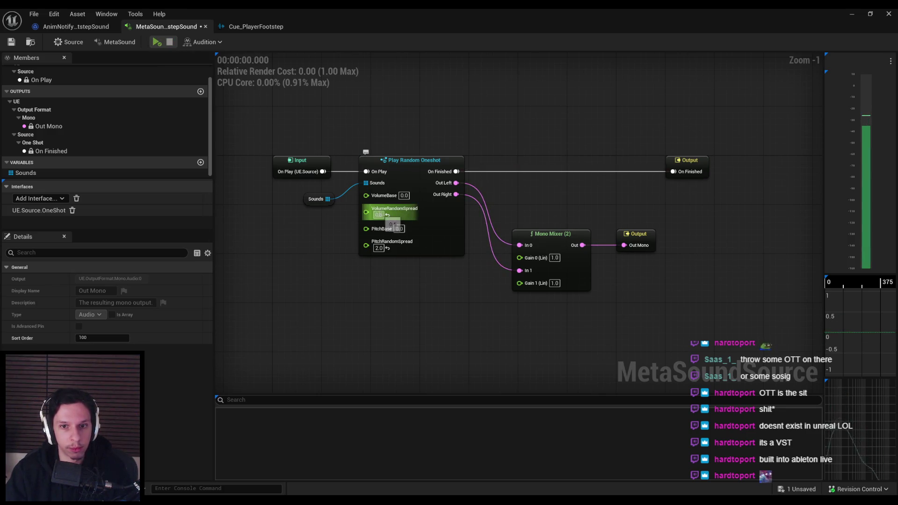
pyautogui.write('0.3')
pyautogui.press('Return')
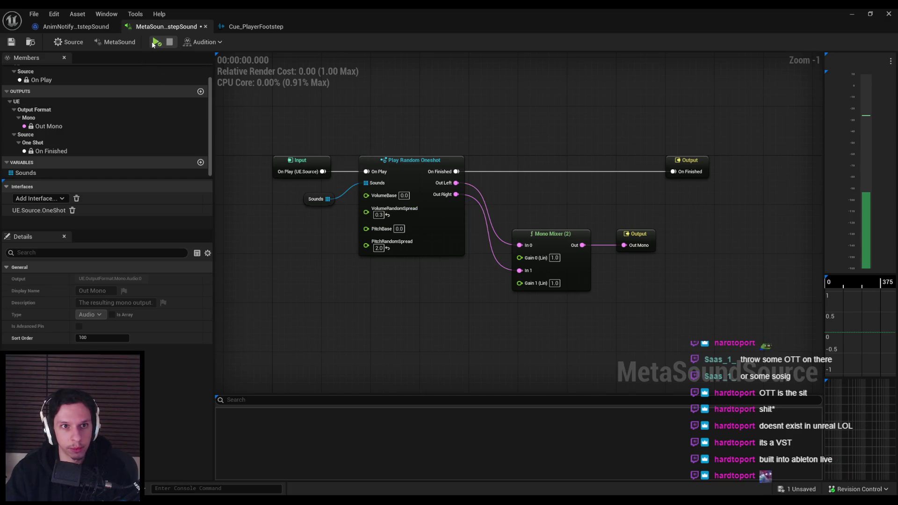
pyautogui.click(154, 43)
pyautogui.hotkey('ctrl', 's')
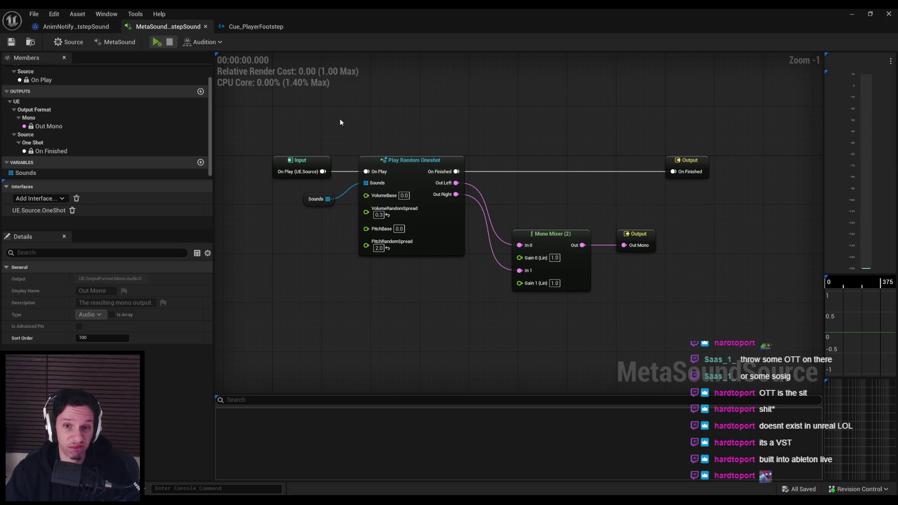
pyautogui.moveTo(283, 130); pyautogui.dragTo(378, 134)
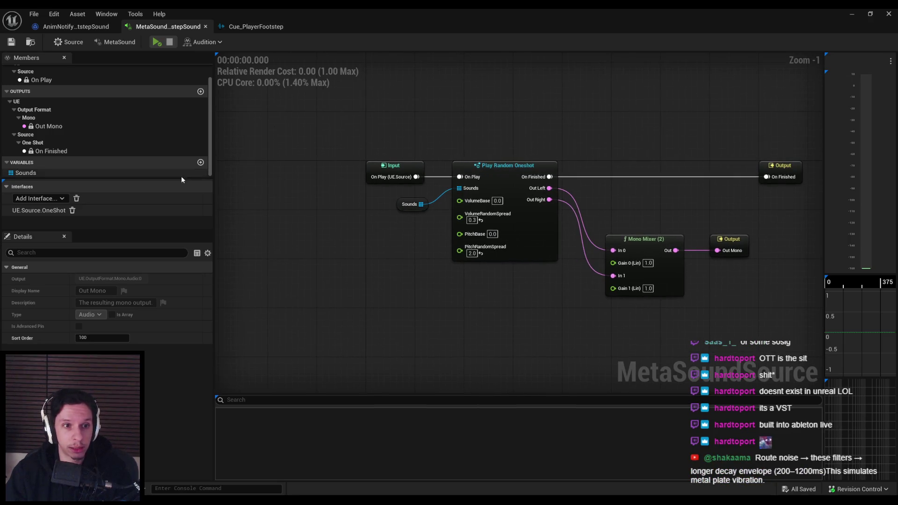
pyautogui.scroll(1, 135, 161)
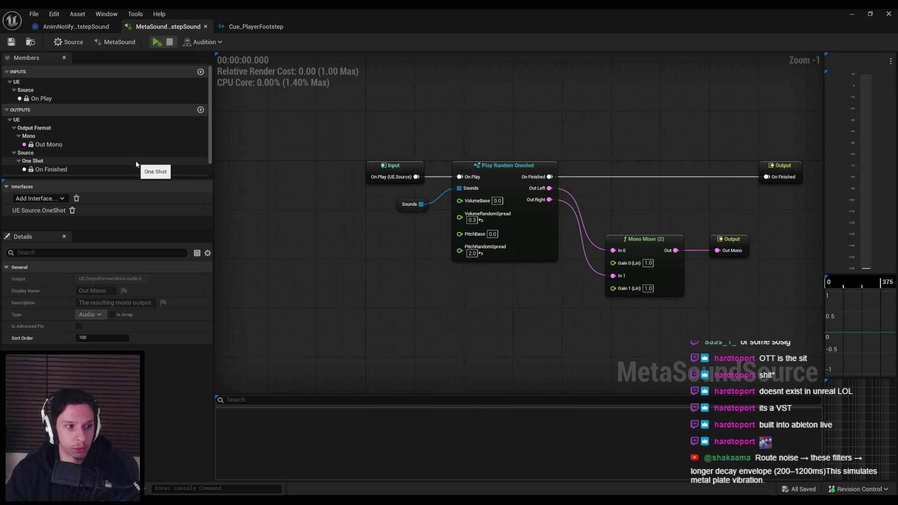
pyautogui.scroll(-1, 137, 163)
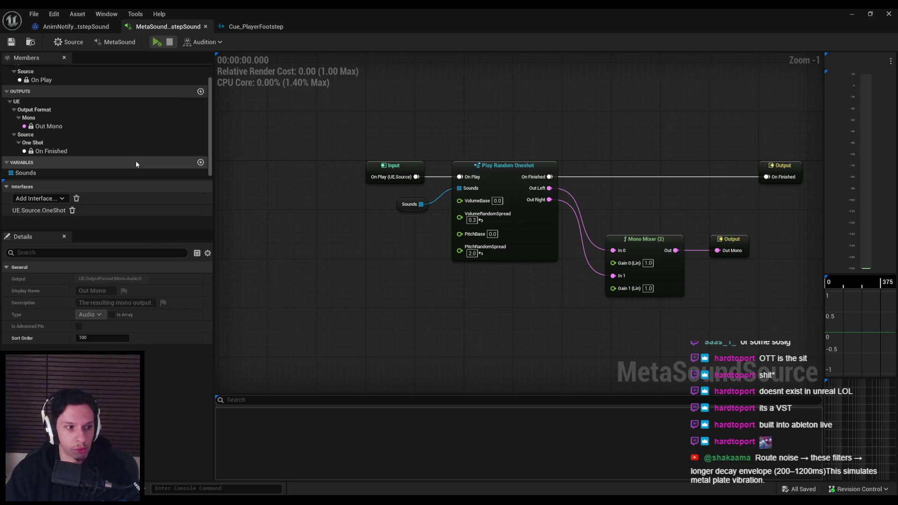
pyautogui.scroll(1, 137, 164)
pyautogui.scroll(-1, 137, 163)
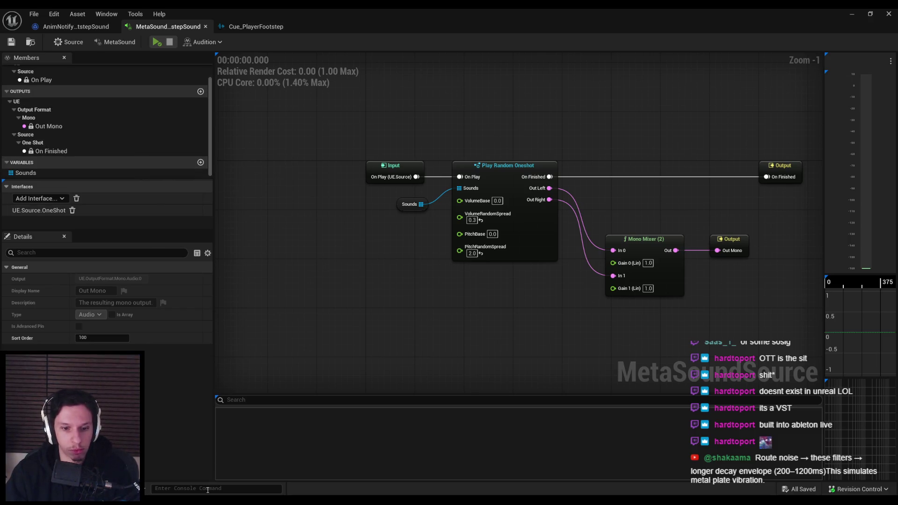
pyautogui.hotkey('alt', 'Tab')
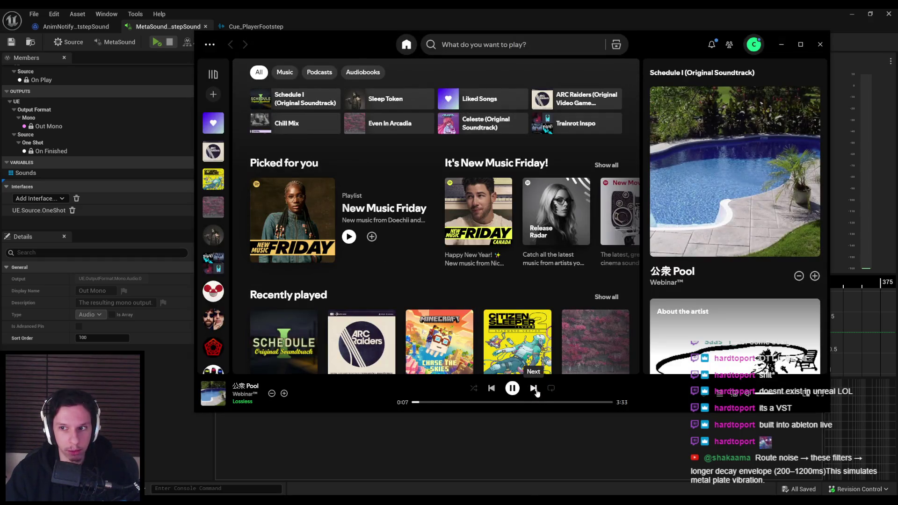
pyautogui.click(535, 390)
pyautogui.hotkey('alt', 'Tab')
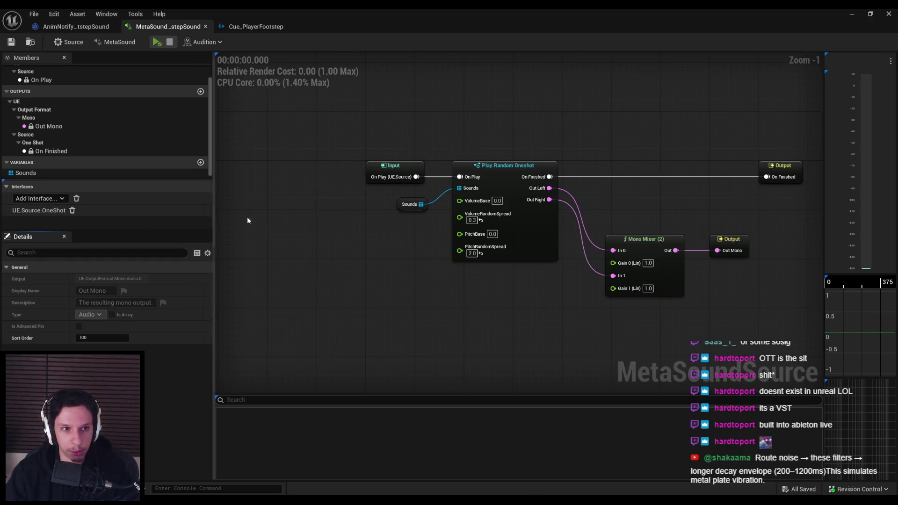
pyautogui.scroll(-2, 325, 217)
pyautogui.scroll(1, 307, 222)
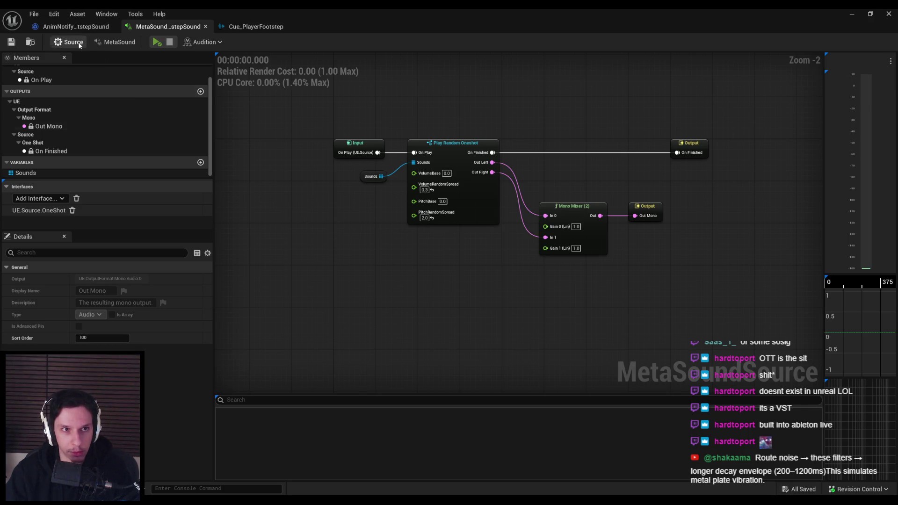
pyautogui.click(75, 26)
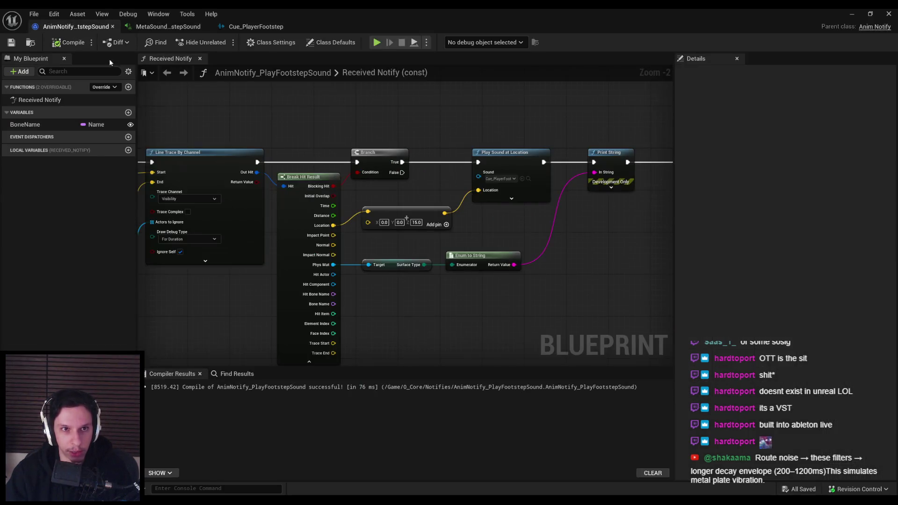
# Set Play Sound at Location's Sound to MetaSound_FootstepSound and recompile the notify Blueprint
pyautogui.click(504, 179)
pyautogui.write('meta')
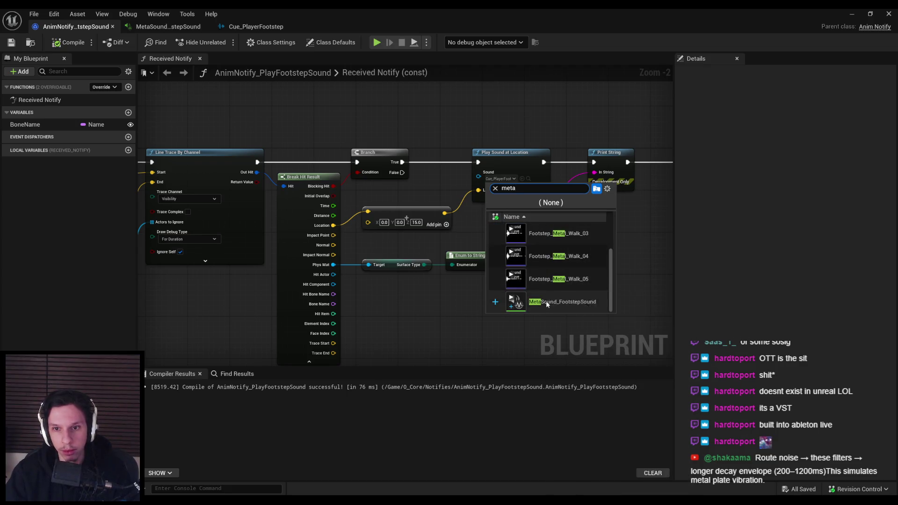
pyautogui.click(547, 302)
pyautogui.click(68, 43)
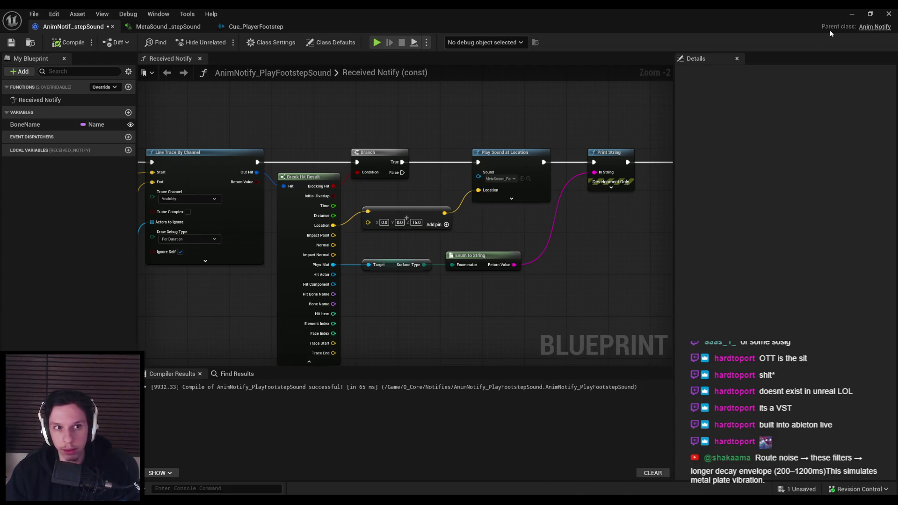
# Walk the character in a play-in-editor session to hear the new footsteps
pyautogui.click(850, 14)
pyautogui.click(221, 41)
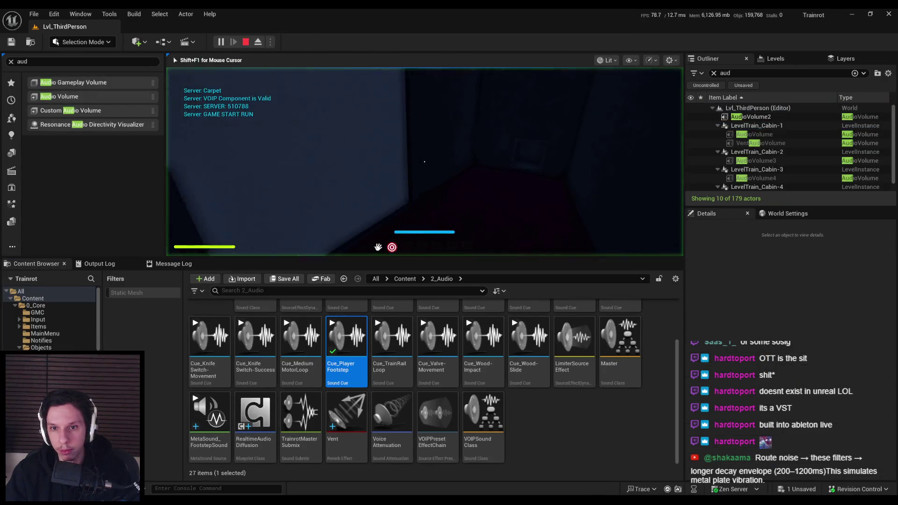
pyautogui.press('w')
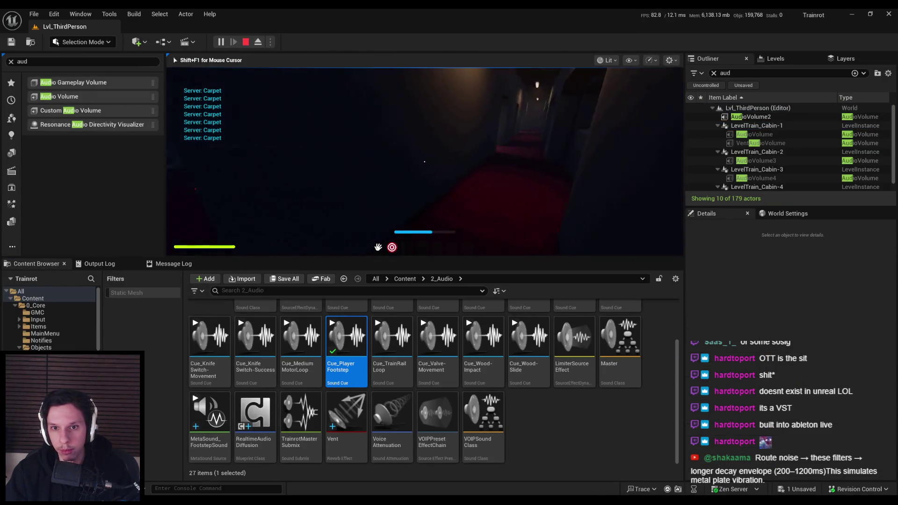
pyautogui.moveTo(425, 161)
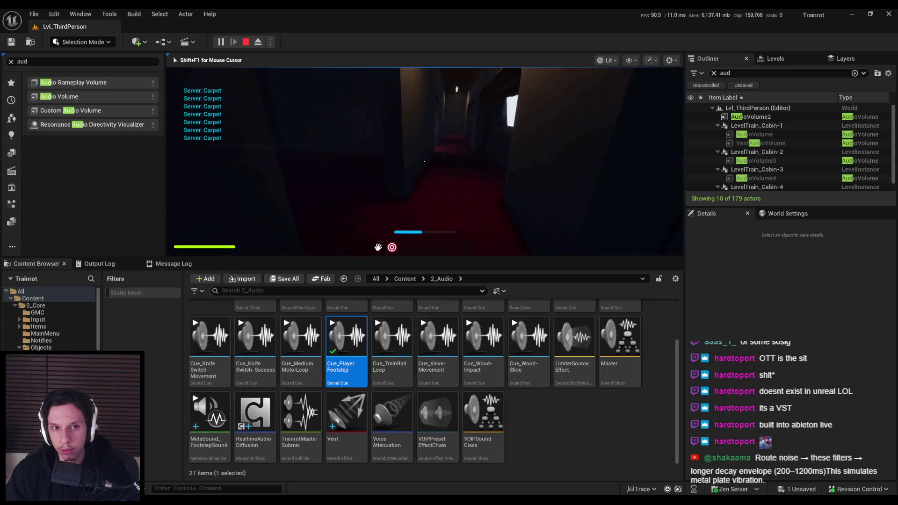
pyautogui.press('Escape')
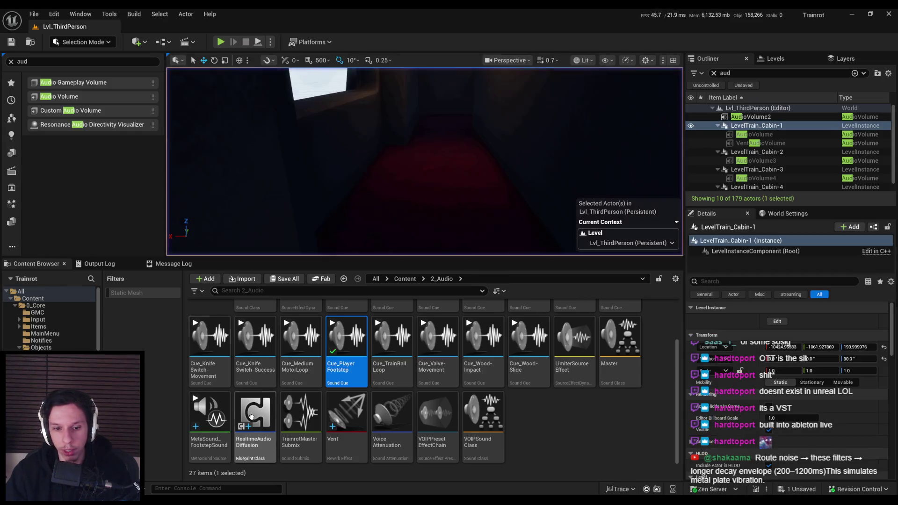
pyautogui.hotkey('alt', 'Tab')
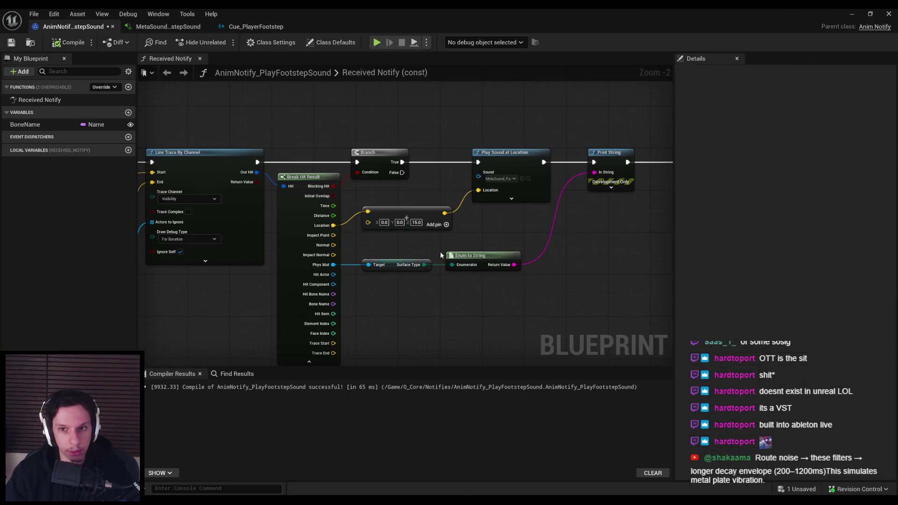
# Inspect the Play Random Oneshot node in the footstep MetaSound graph
pyautogui.click(193, 27)
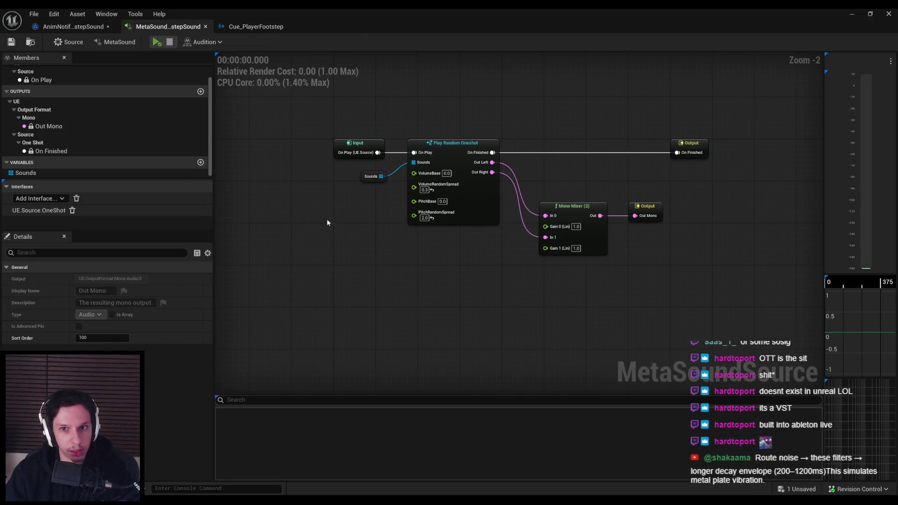
pyautogui.click(497, 207)
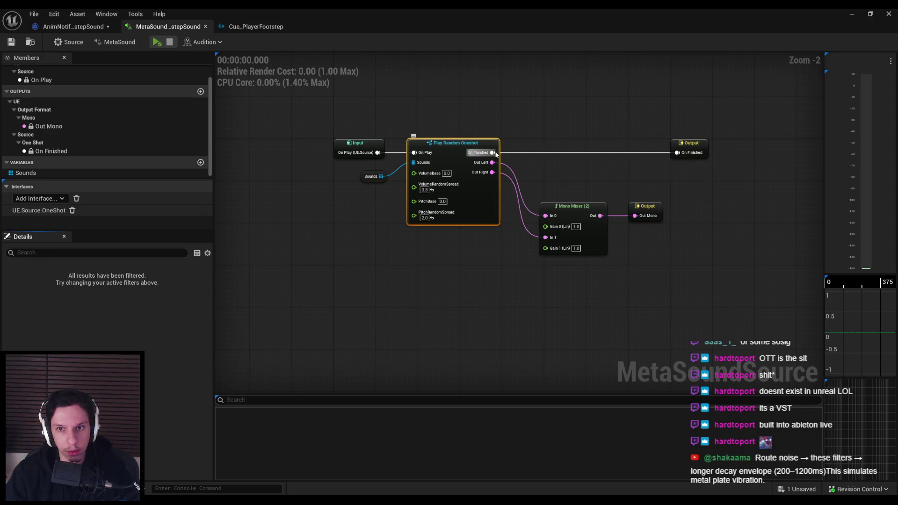
pyautogui.scroll(1, 110, 134)
pyautogui.scroll(-1, 111, 134)
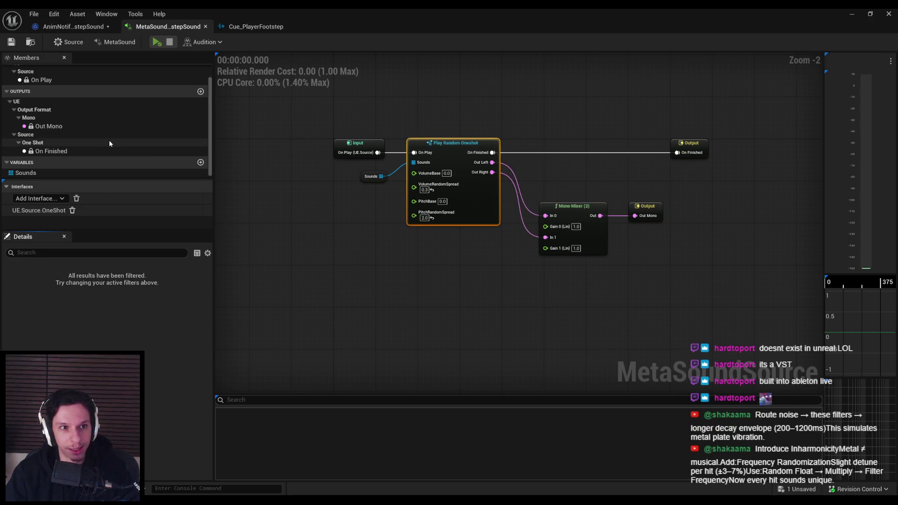
pyautogui.click(259, 173)
# Assign an Attenuation Settings asset in the MetaSound's Source settings, then view Cue_PlayerFootstep
pyautogui.click(82, 44)
pyautogui.scroll(-10, 129, 318)
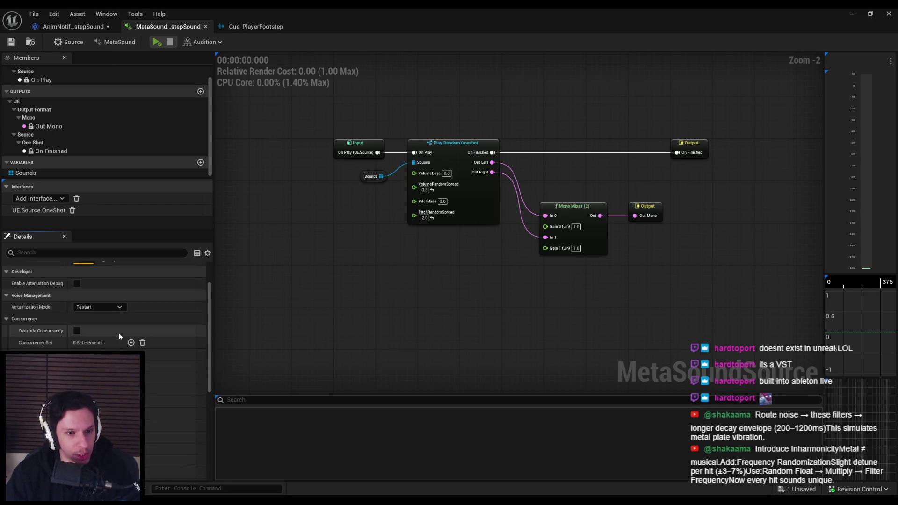
pyautogui.scroll(-5, 119, 333)
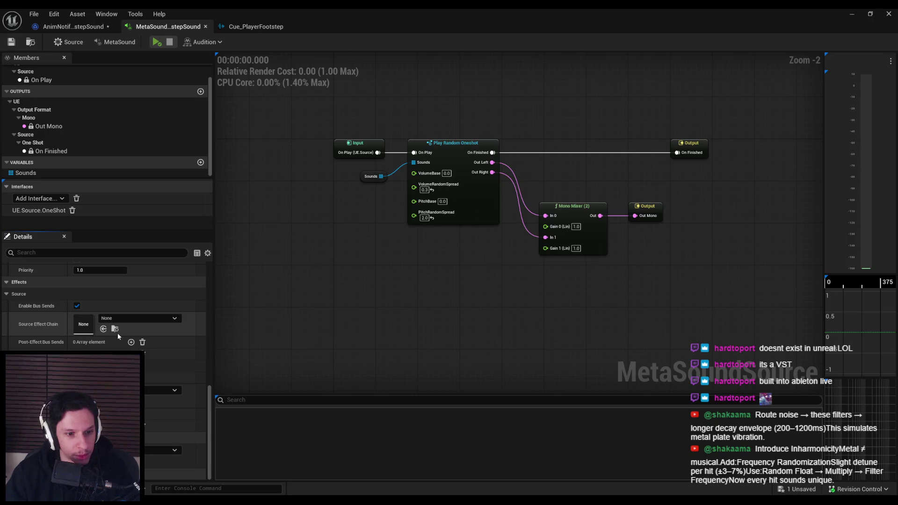
pyautogui.click(168, 450)
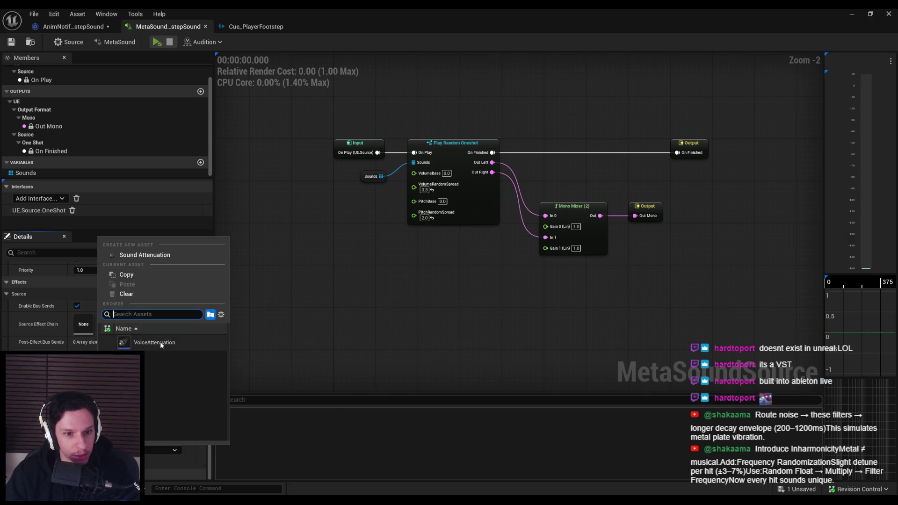
pyautogui.click(169, 450)
pyautogui.scroll(-1, 168, 421)
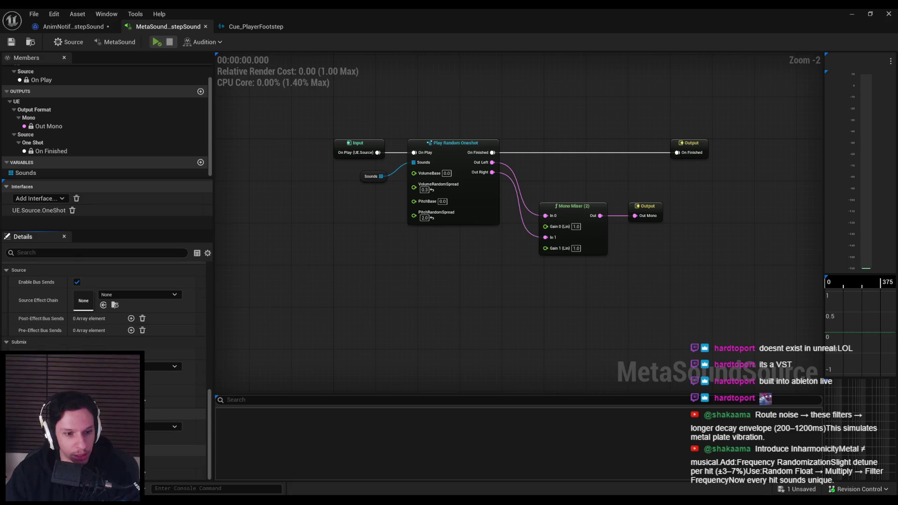
pyautogui.scroll(1, 173, 435)
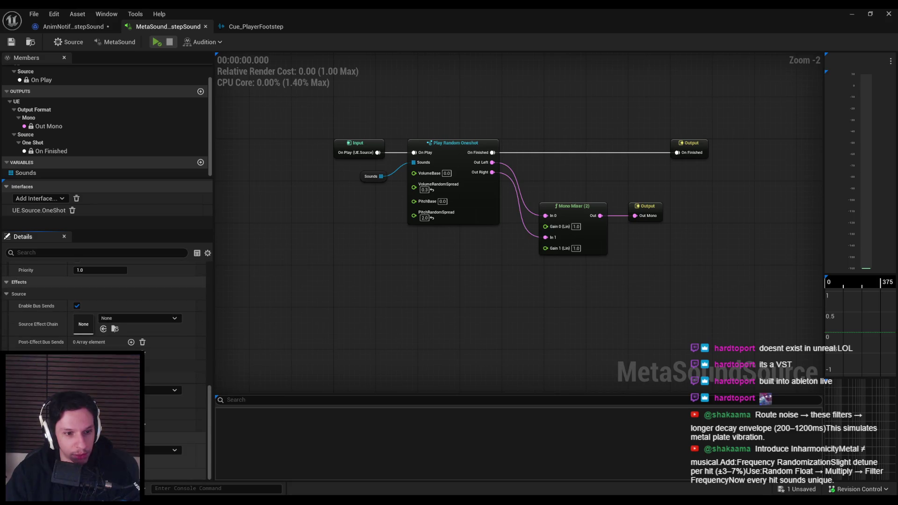
pyautogui.click(168, 450)
pyautogui.click(165, 344)
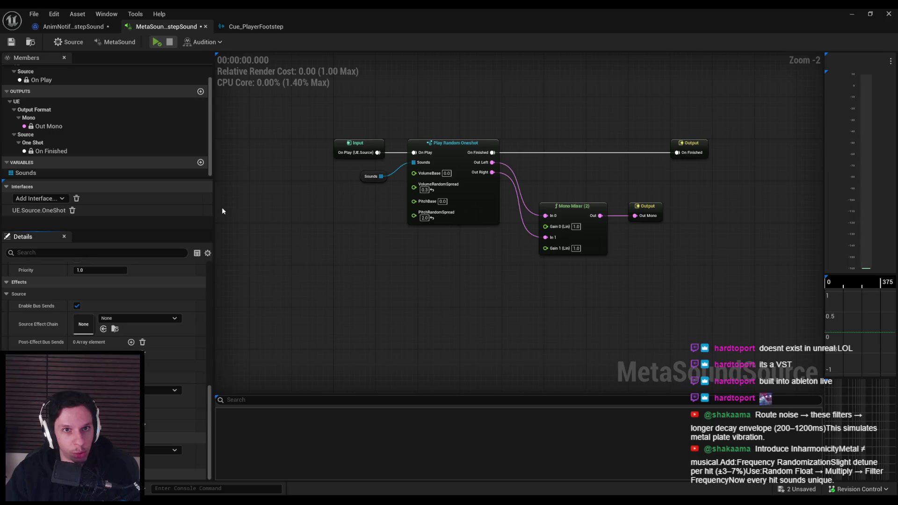
pyautogui.click(258, 27)
pyautogui.scroll(-10, 120, 193)
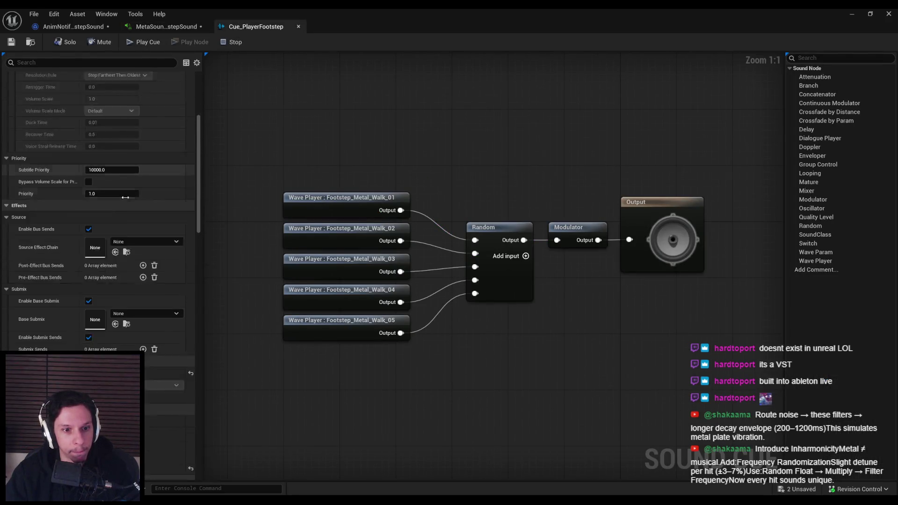
# Duplicate Voice Attenuation in the audio folder and name the copy Footstep Attenuation
pyautogui.press('super+Down')
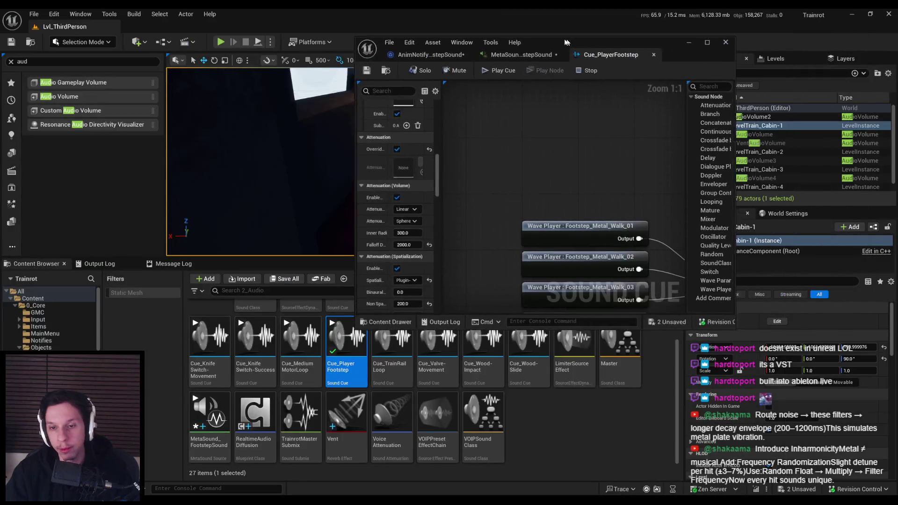
pyautogui.rightClick(549, 430)
pyautogui.rightClick(382, 453)
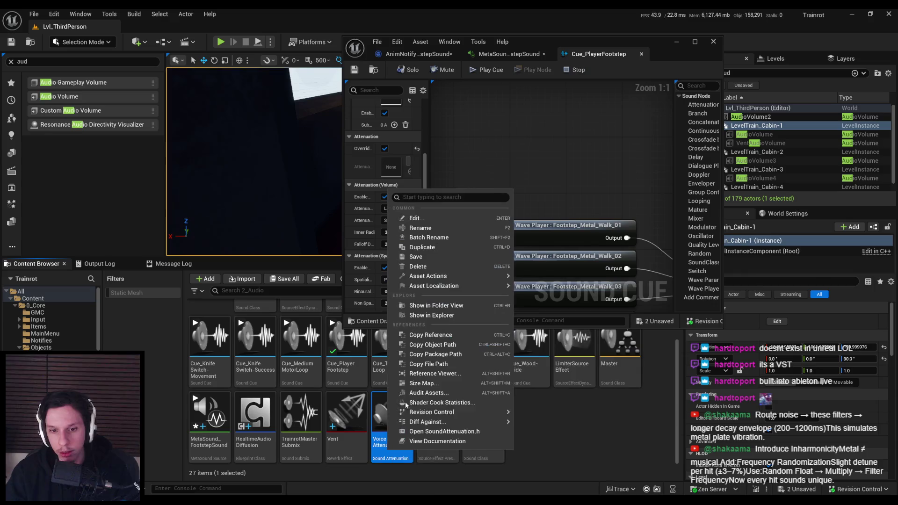
pyautogui.click(426, 247)
pyautogui.write('Footstep')
pyautogui.write('Attenuation')
pyautogui.press('Return')
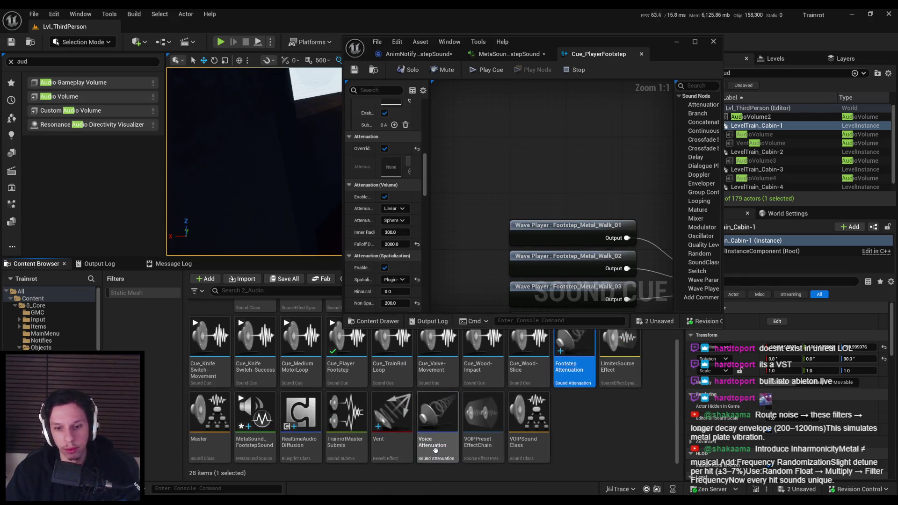
pyautogui.moveTo(566, 45); pyautogui.dragTo(534, 59)
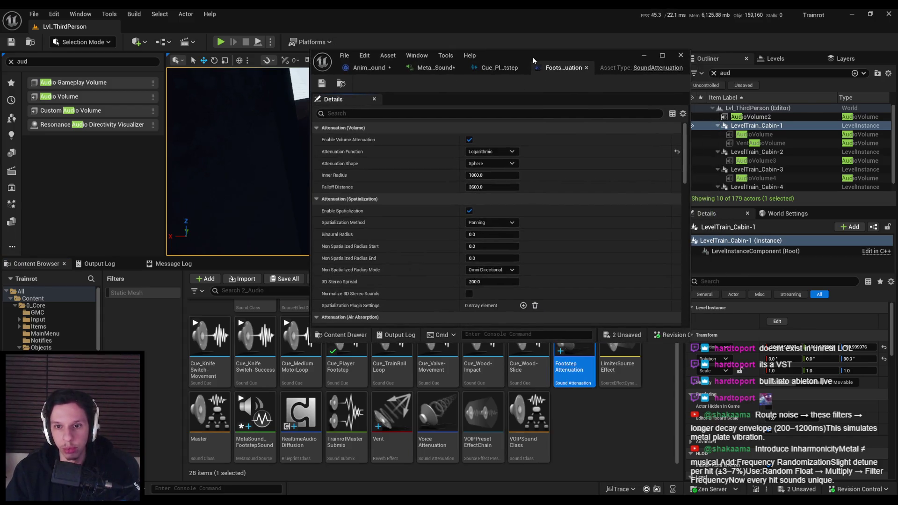
# Compare the footstep cue's attenuation with FootstepAttenuation and edit its Falloff Distance
pyautogui.click(513, 68)
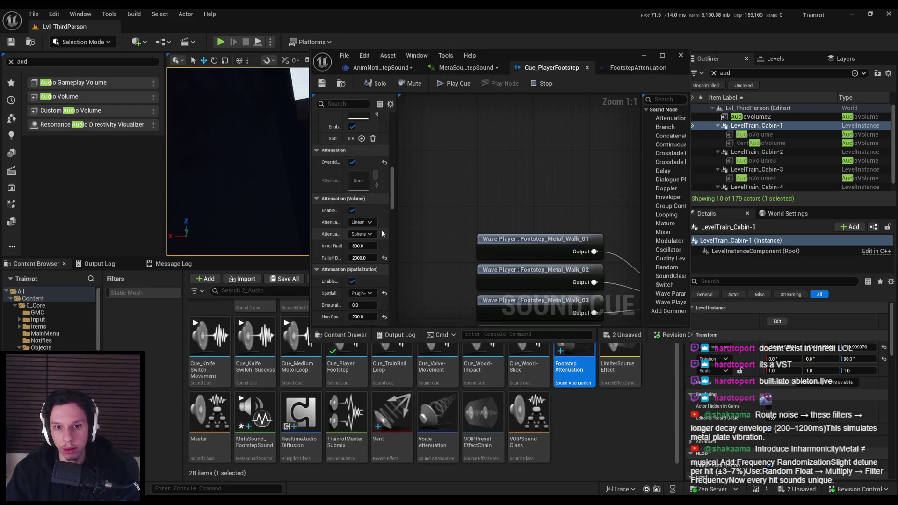
pyautogui.click(620, 68)
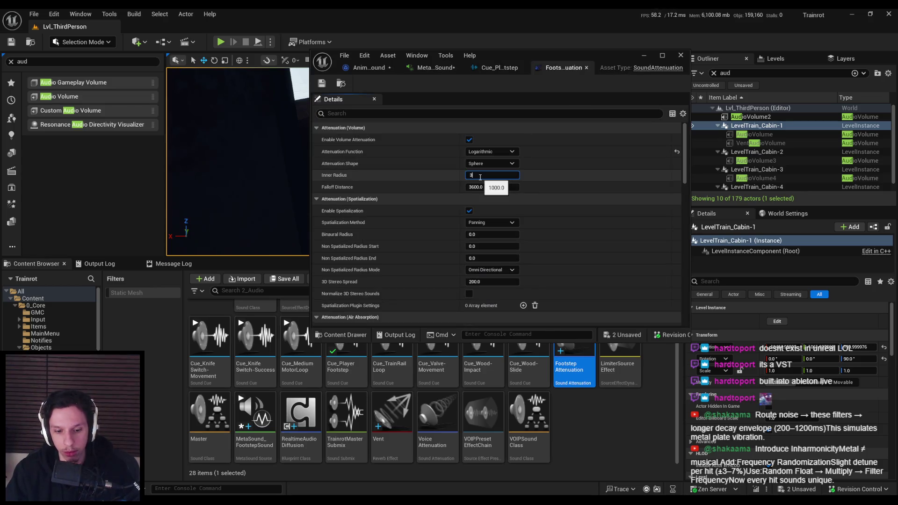
pyautogui.click(500, 68)
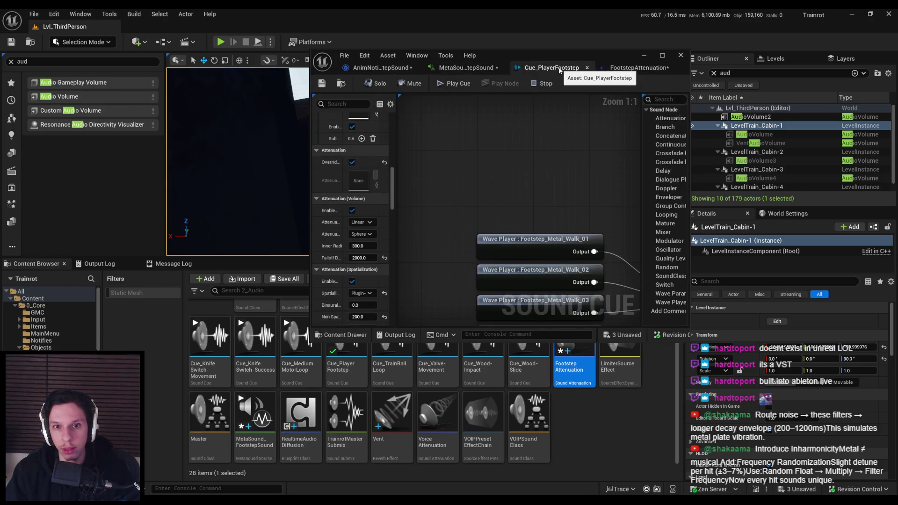
pyautogui.click(636, 67)
pyautogui.click(479, 188)
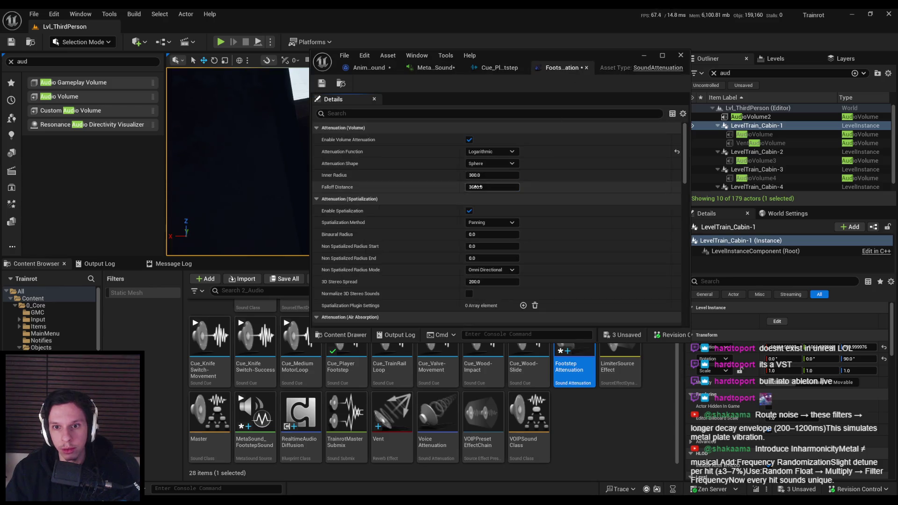
pyautogui.write('2')
pyautogui.press('Return')
pyautogui.scroll(-3, 531, 217)
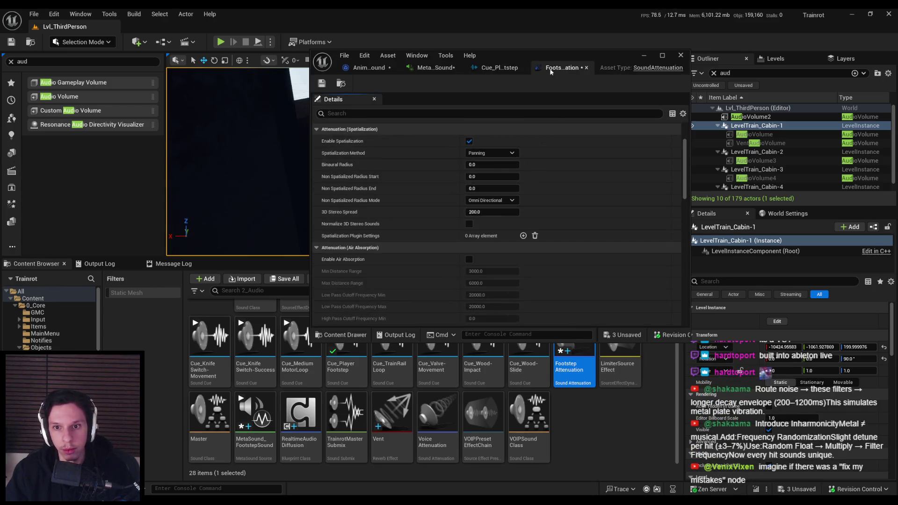
# Check the cue's settings again, then enable occlusion on FootstepAttenuation
pyautogui.click(501, 68)
pyautogui.scroll(-5, 372, 240)
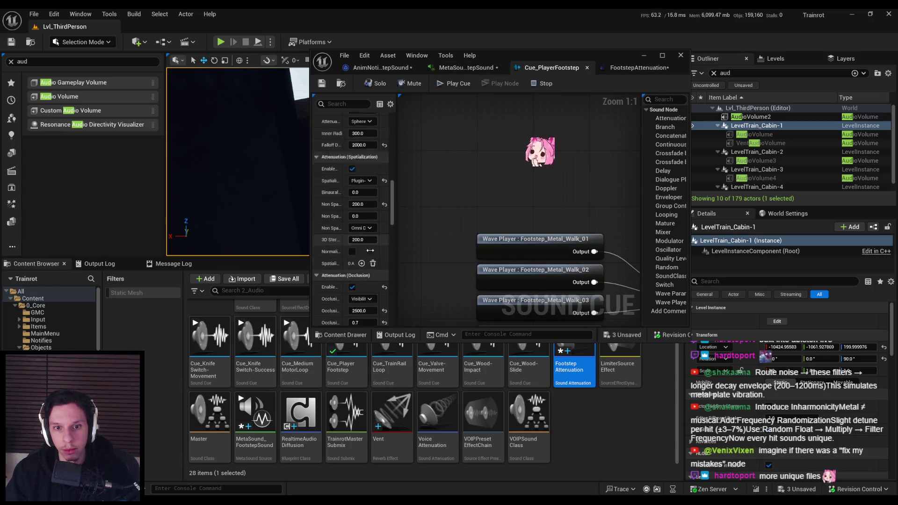
pyautogui.scroll(-2, 371, 254)
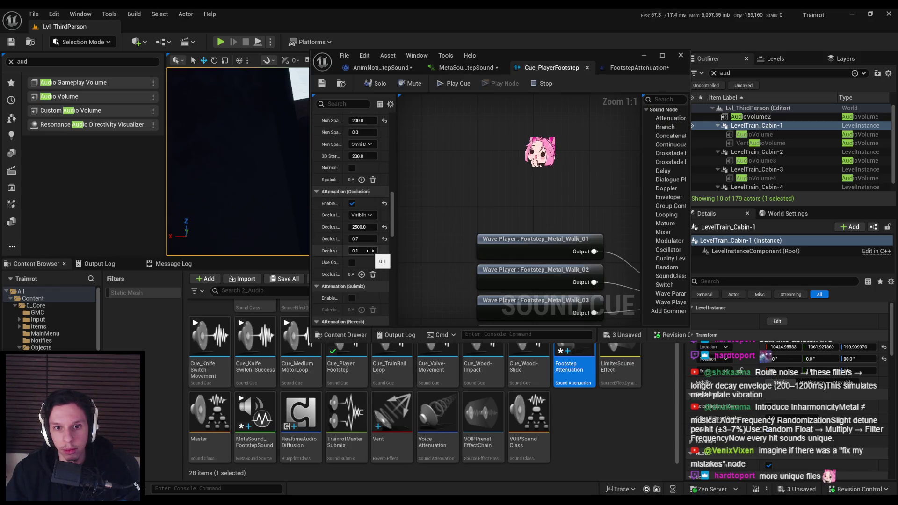
pyautogui.click(639, 67)
pyautogui.scroll(-5, 377, 264)
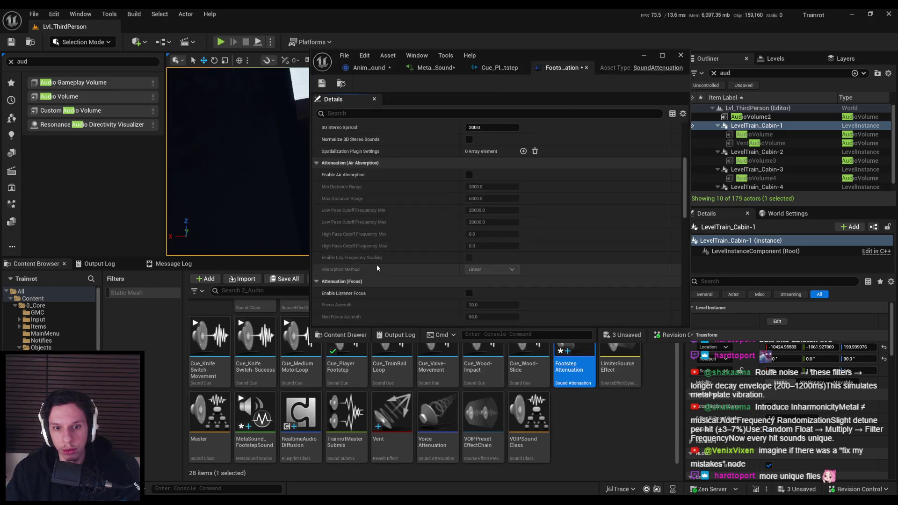
pyautogui.scroll(-6, 378, 263)
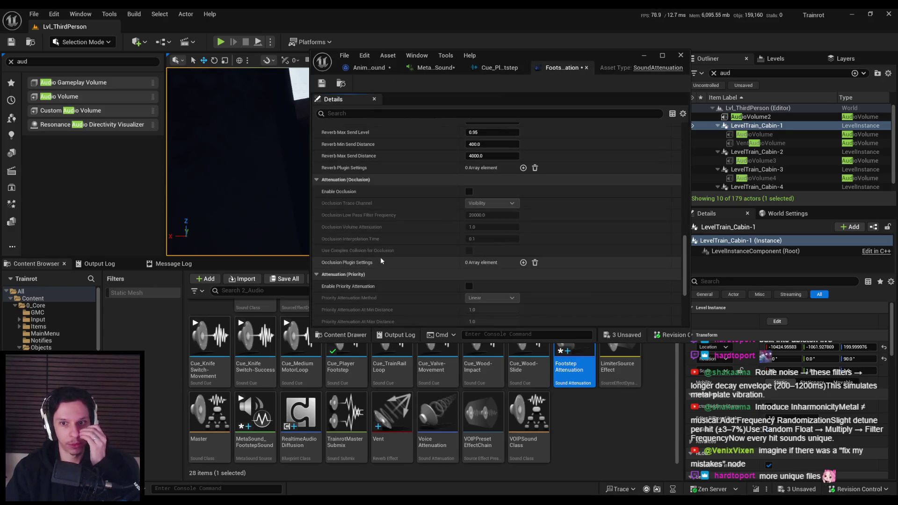
pyautogui.click(470, 192)
# Set Occlusion Volume Attenuation to 0.7, save all assets, and close both asset editors
pyautogui.click(565, 69)
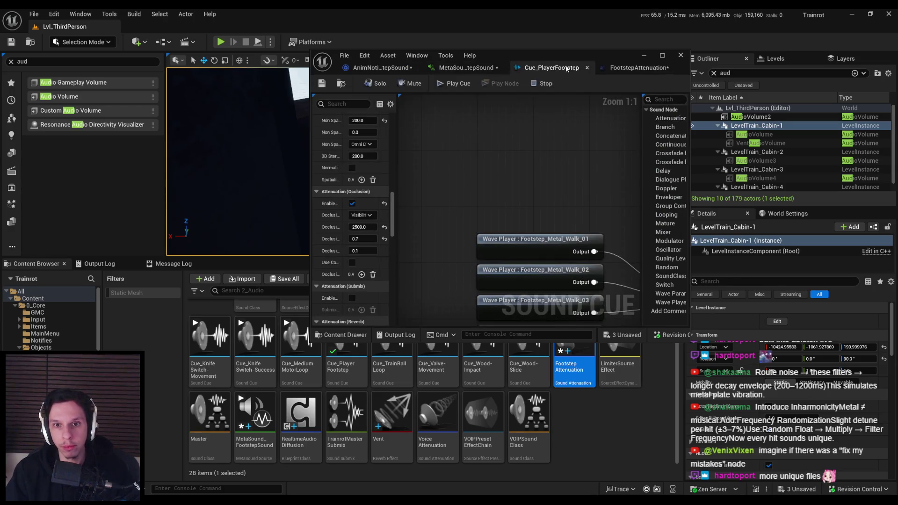
pyautogui.click(603, 69)
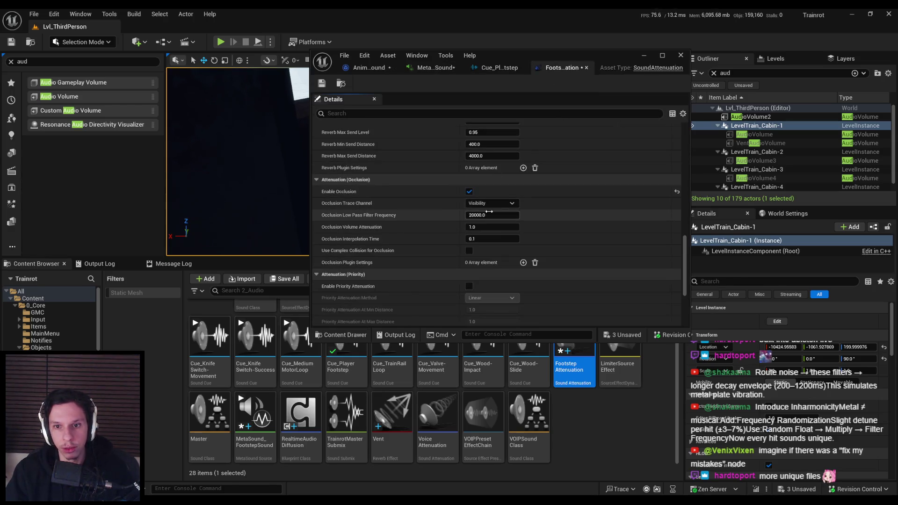
pyautogui.click(487, 225)
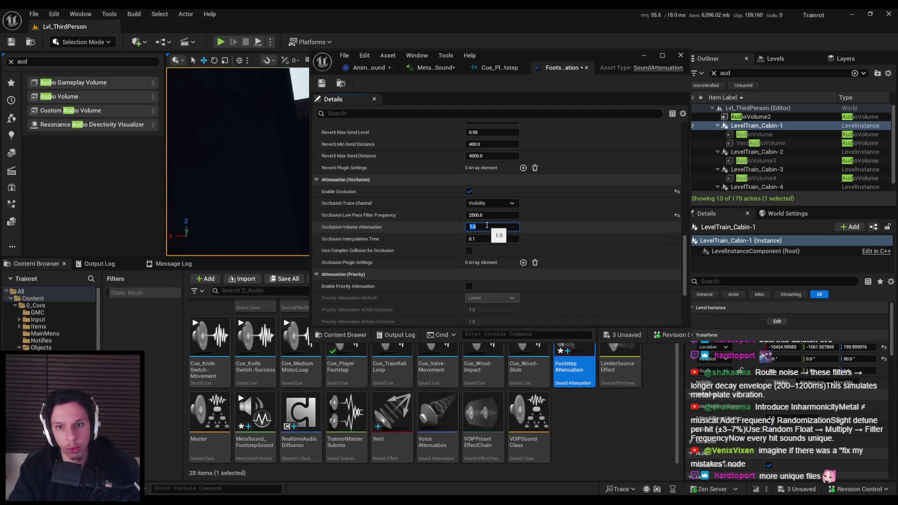
pyautogui.write('0.7')
pyautogui.hotkey('ctrl', 'shift', 's')
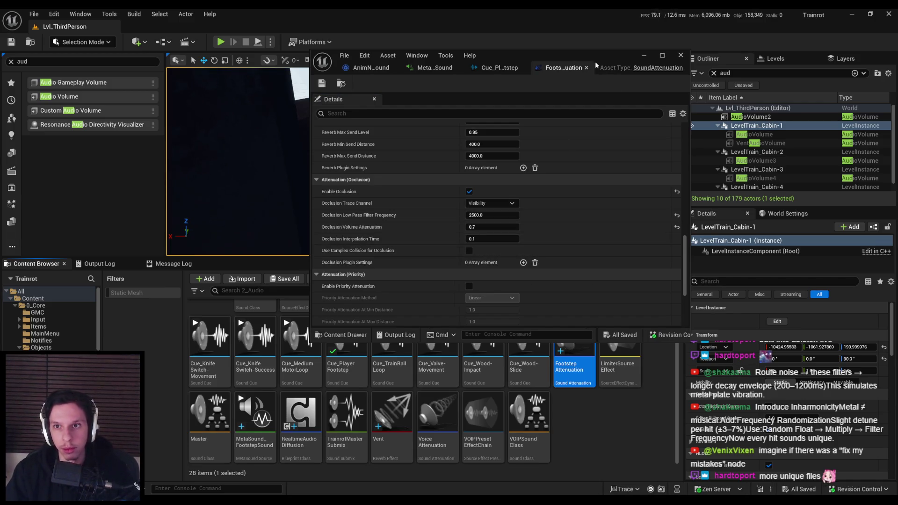
pyautogui.doubleClick(595, 62)
pyautogui.middleClick(361, 26)
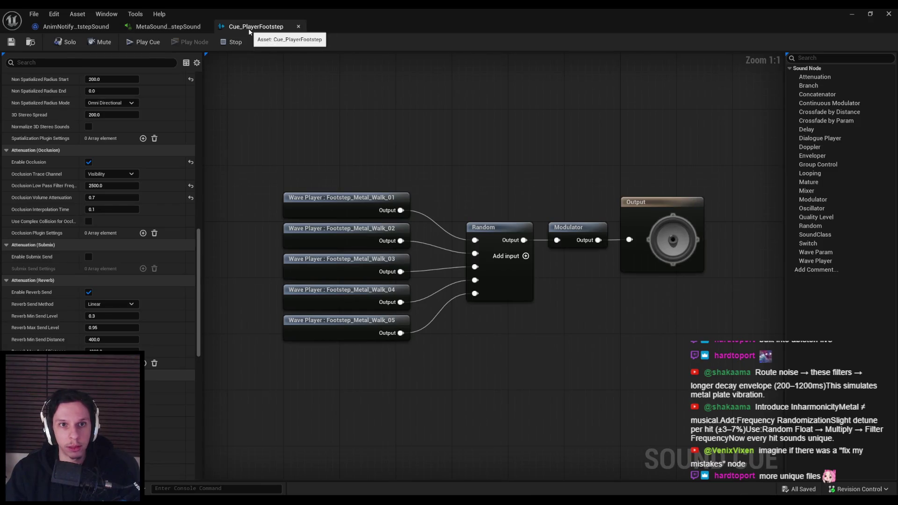
pyautogui.middleClick(249, 29)
# Assign FootstepAttenuation as the MetaSound's attenuation and run a quick play-in-editor footstep test
pyautogui.click(145, 451)
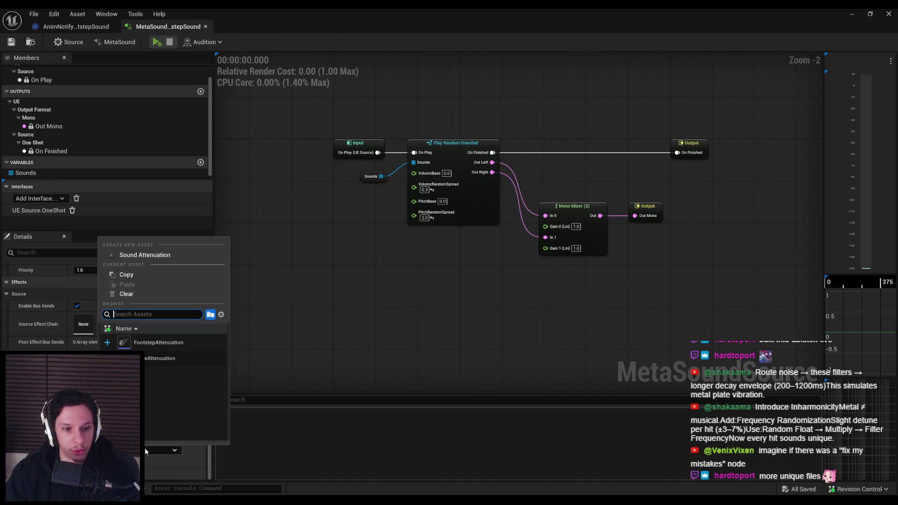
pyautogui.click(153, 344)
pyautogui.click(851, 13)
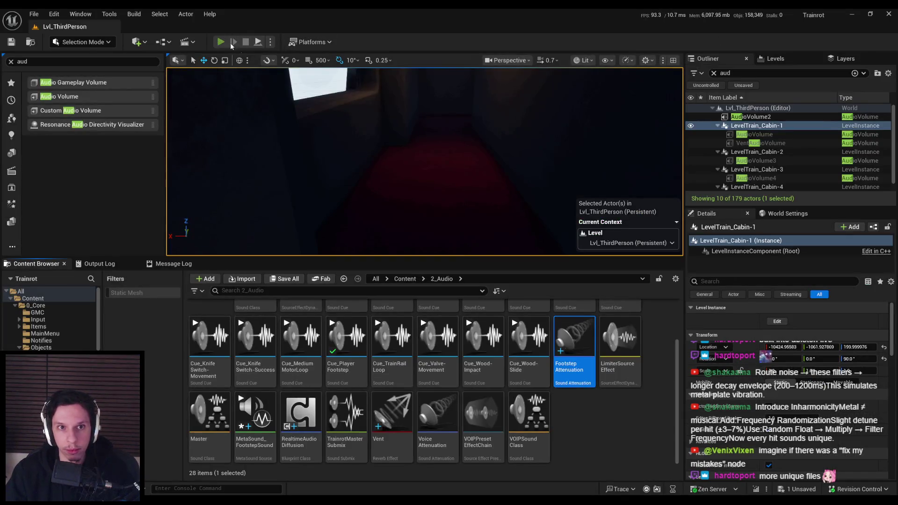
pyautogui.click(222, 43)
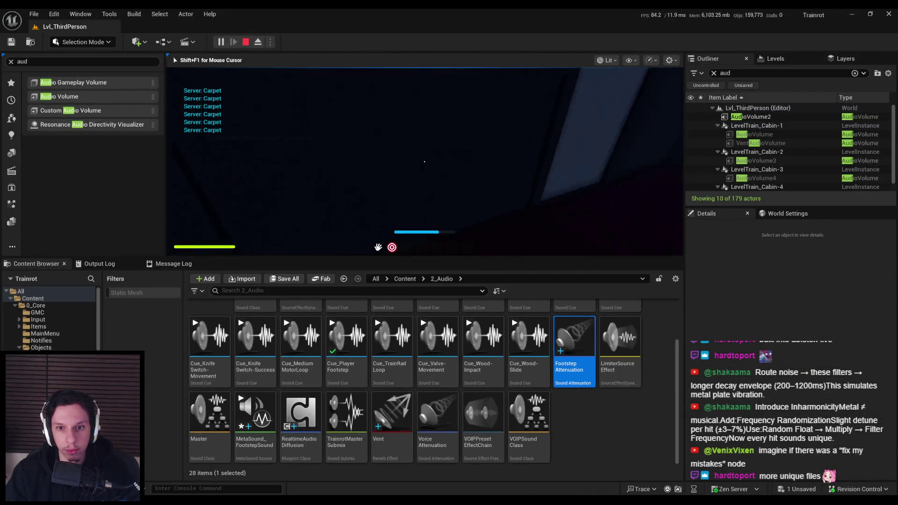
pyautogui.hotkey('shift', 'F1')
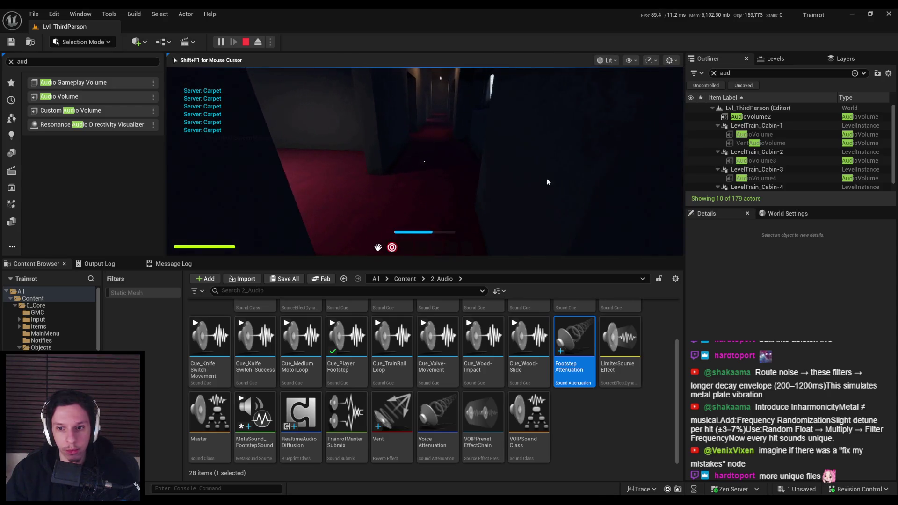
pyautogui.press('Escape')
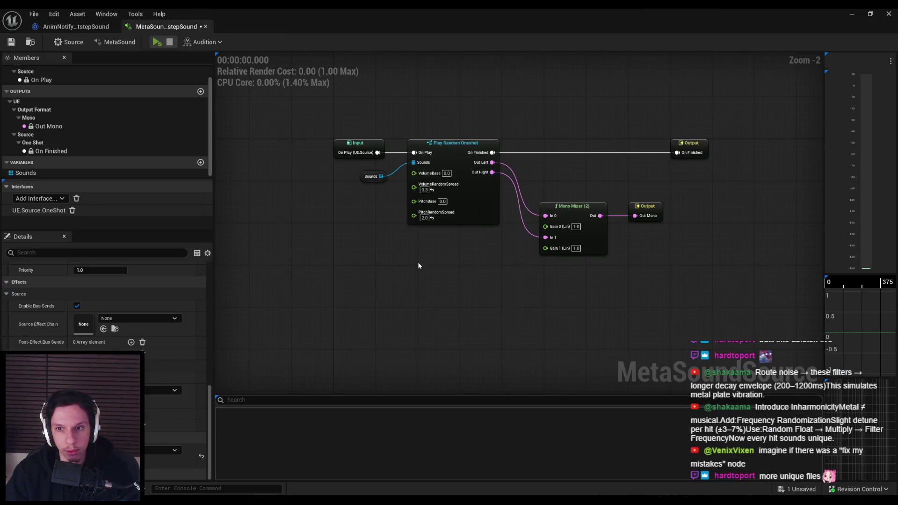
# Save all assets and compare Cue_PlayerFootstep's Volume Multiplier with the Play Random Oneshot node
pyautogui.click(483, 205)
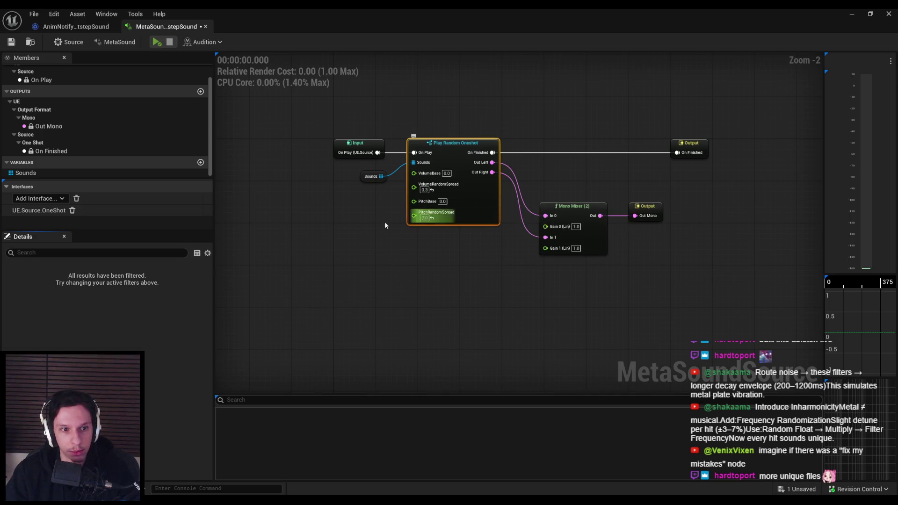
pyautogui.click(118, 26)
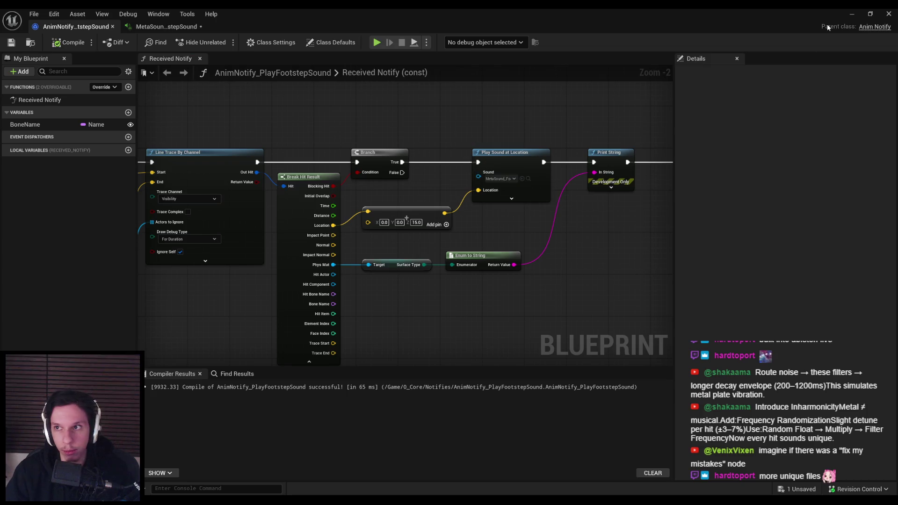
pyautogui.click(852, 13)
pyautogui.hotkey('ctrl', 'shift', 's')
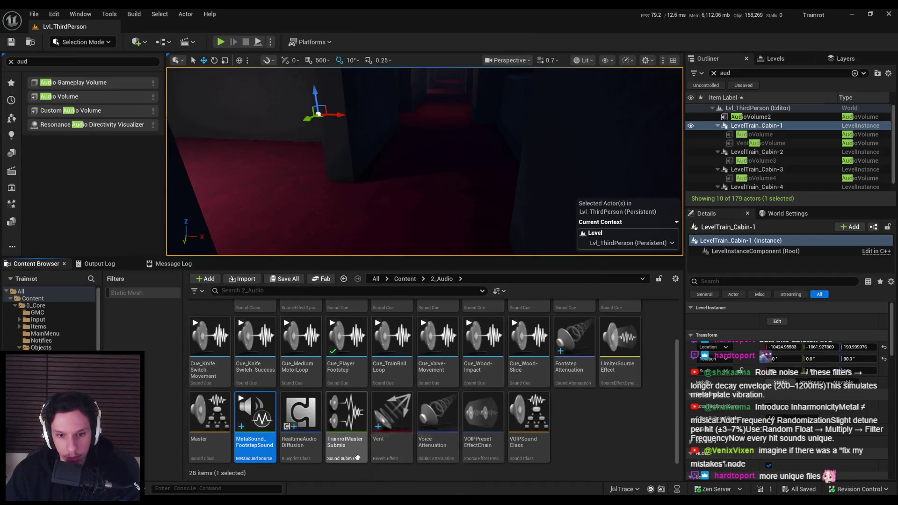
pyautogui.doubleClick(335, 387)
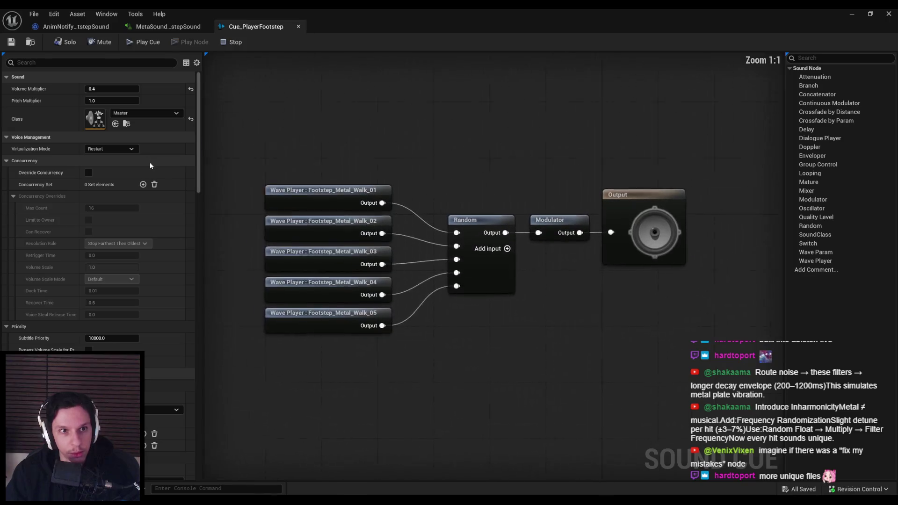
pyautogui.click(167, 29)
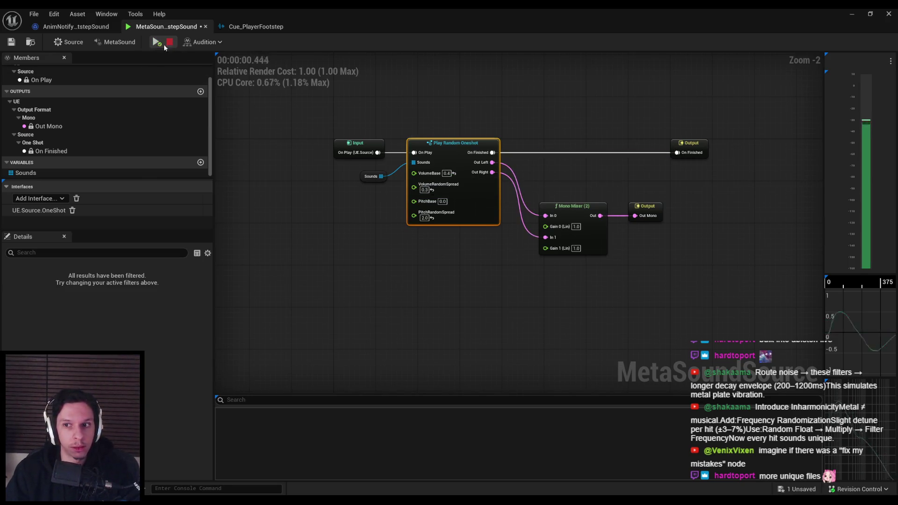
pyautogui.click(854, 15)
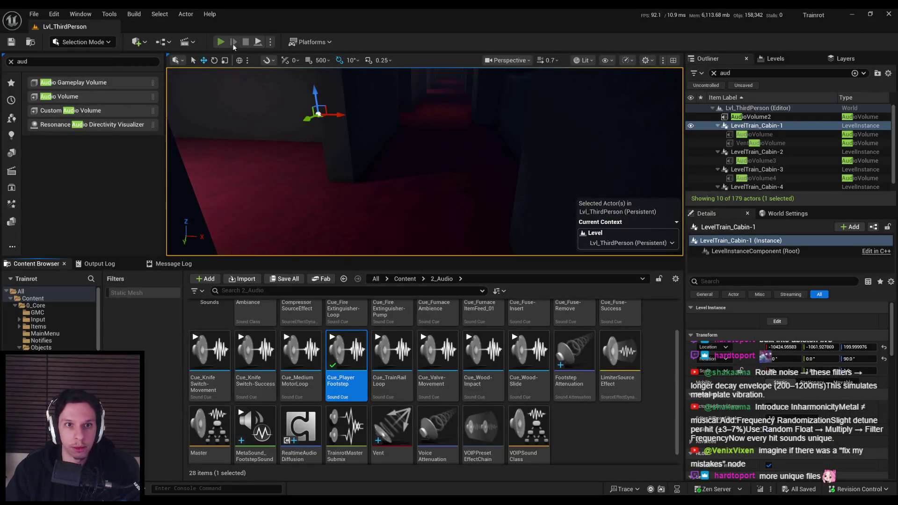
# Playtest footsteps, reset VolumeBase to 0.0, and expand Play Sound at Location's extra inputs
pyautogui.click(221, 42)
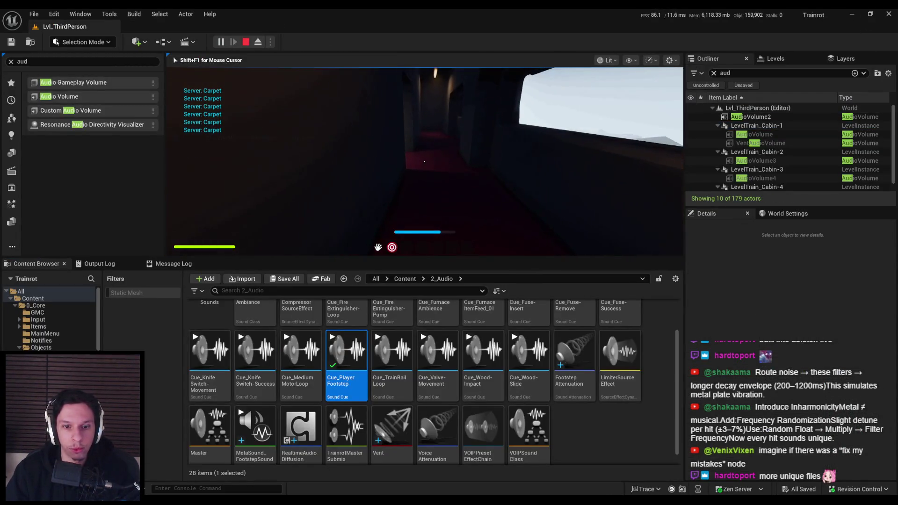
pyautogui.hotkey('alt', 'Tab')
pyautogui.moveTo(435, 174)
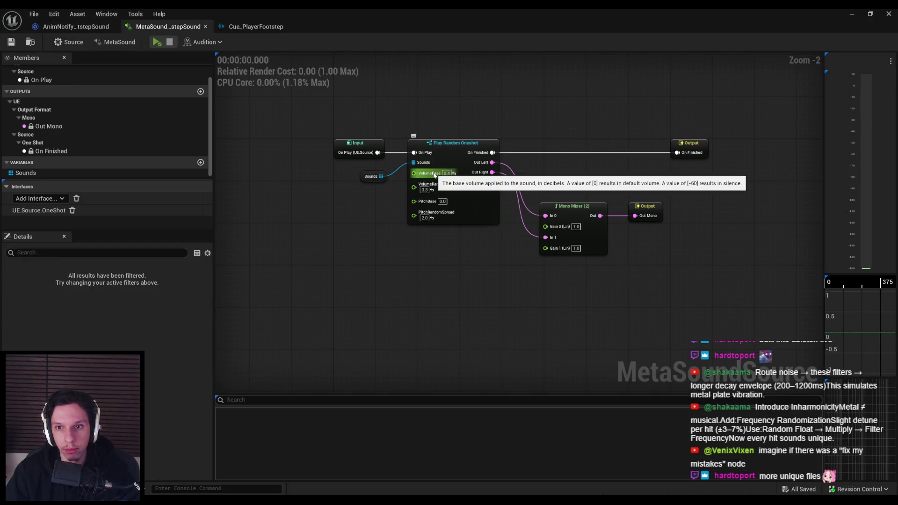
pyautogui.click(447, 173)
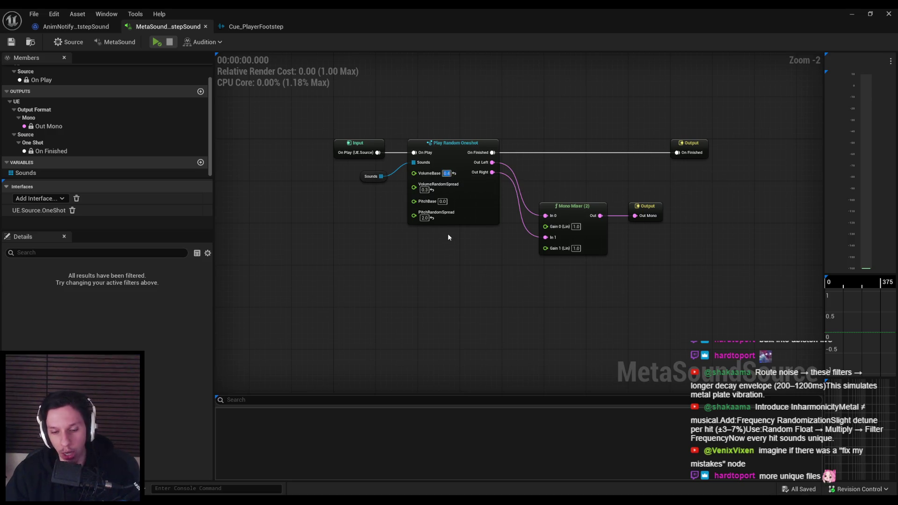
pyautogui.write('0')
pyautogui.click(87, 28)
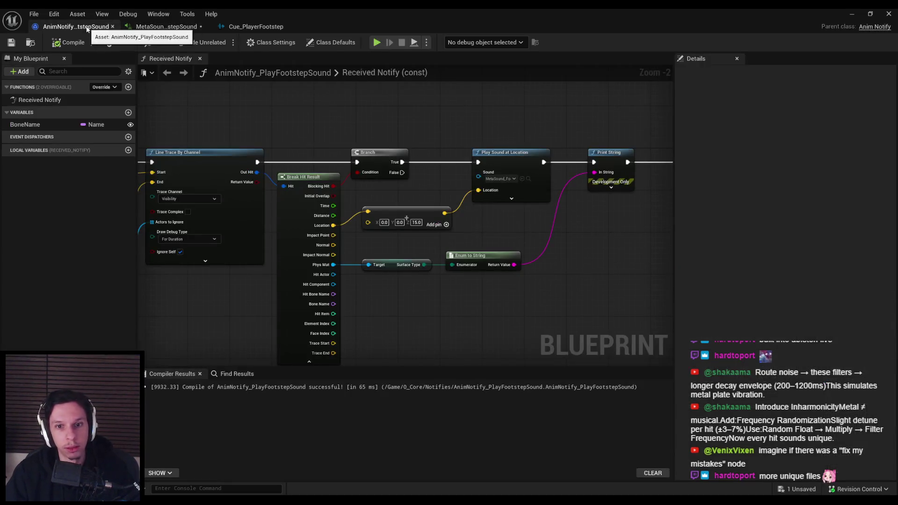
pyautogui.click(512, 199)
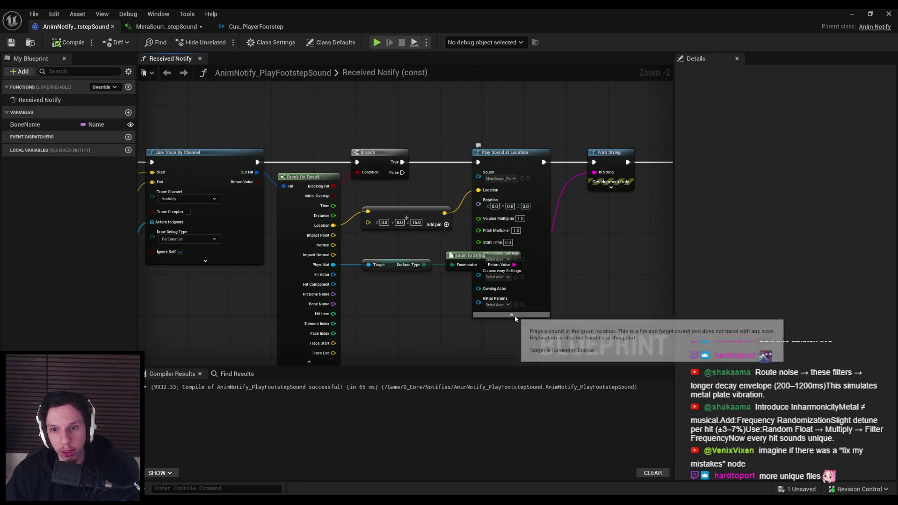
pyautogui.click(172, 27)
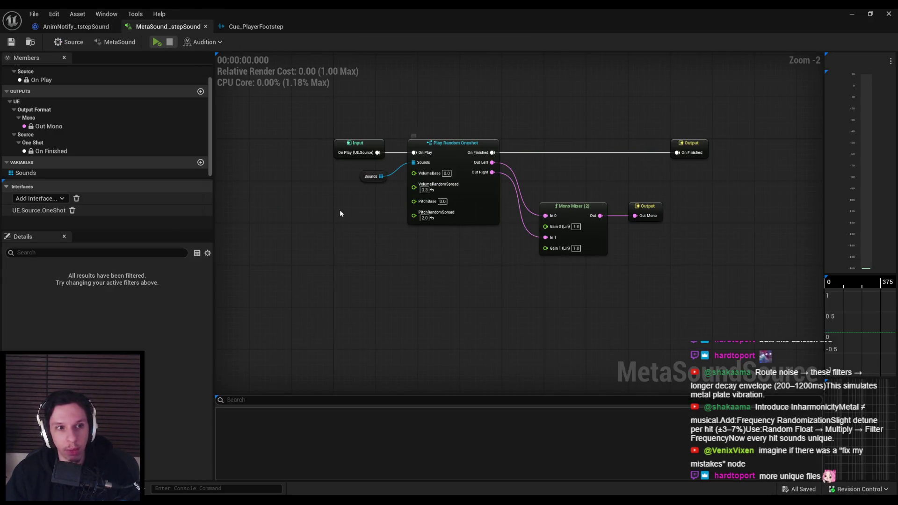
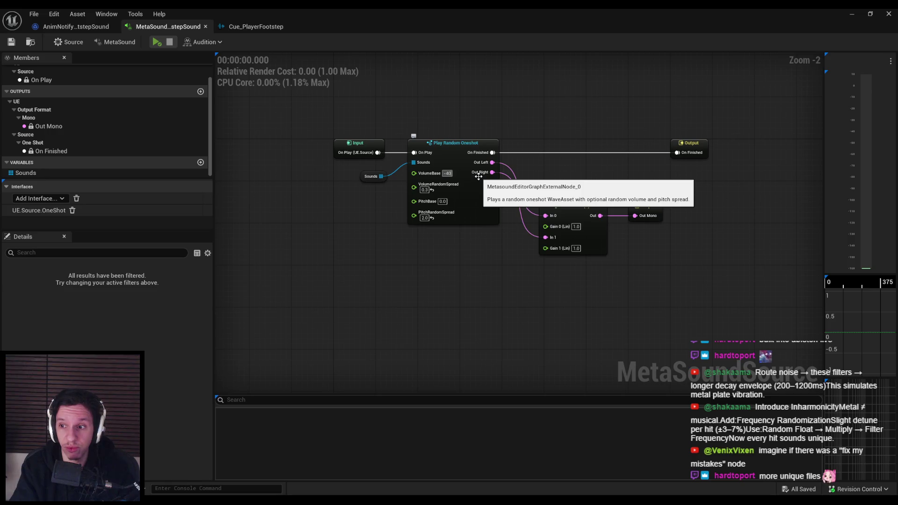
# Audition the footstep MetaSound, save it with VolumeBase -30, and check the audio analyzer display options
pyautogui.click(158, 42)
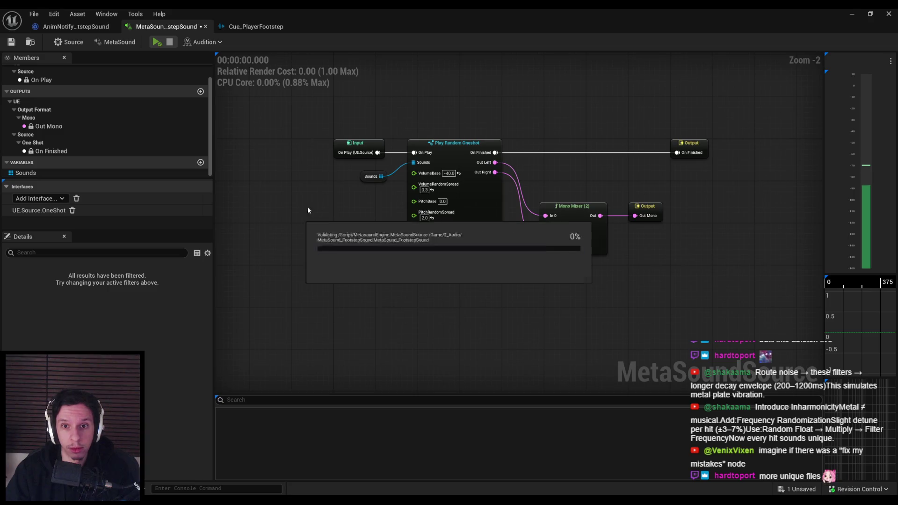
pyautogui.hotkey('ctrl', 's')
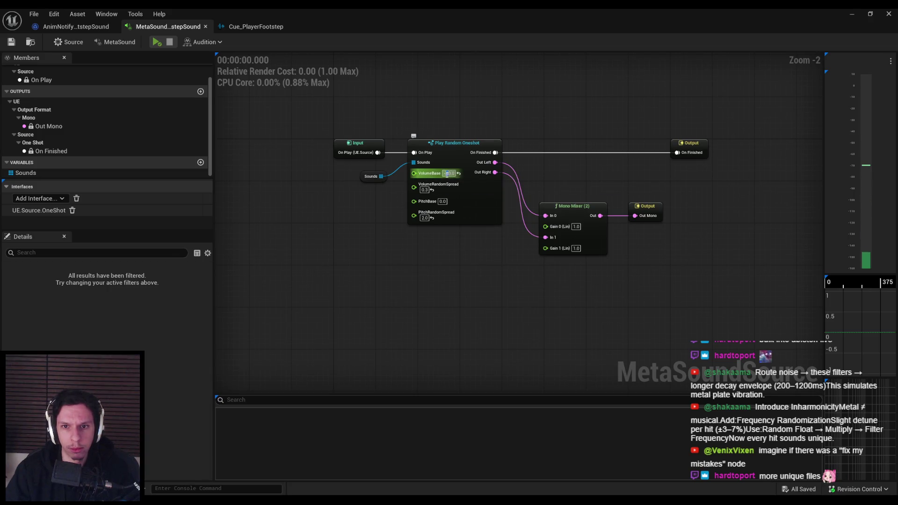
pyautogui.click(157, 43)
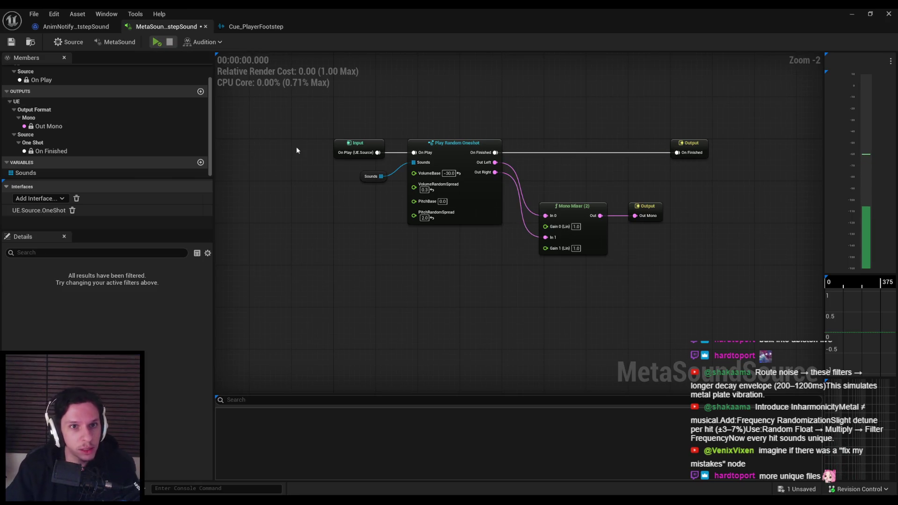
pyautogui.click(890, 62)
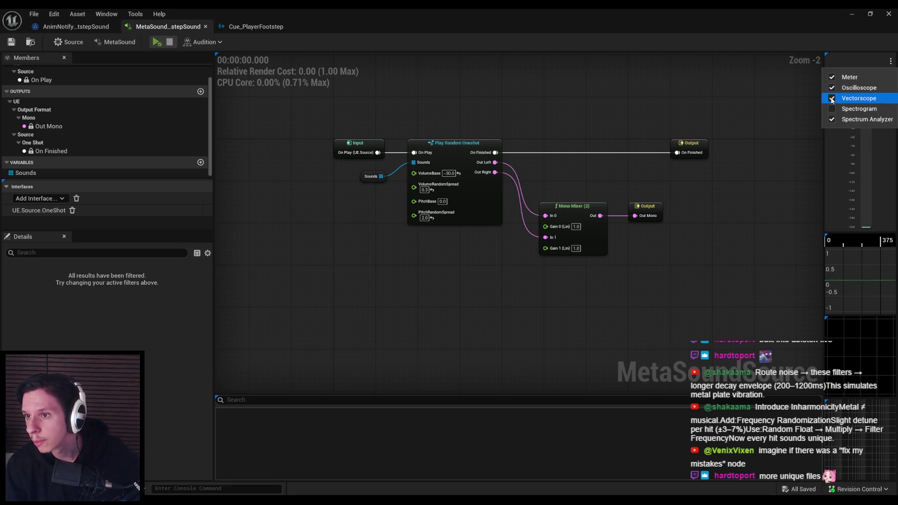
pyautogui.click(861, 120)
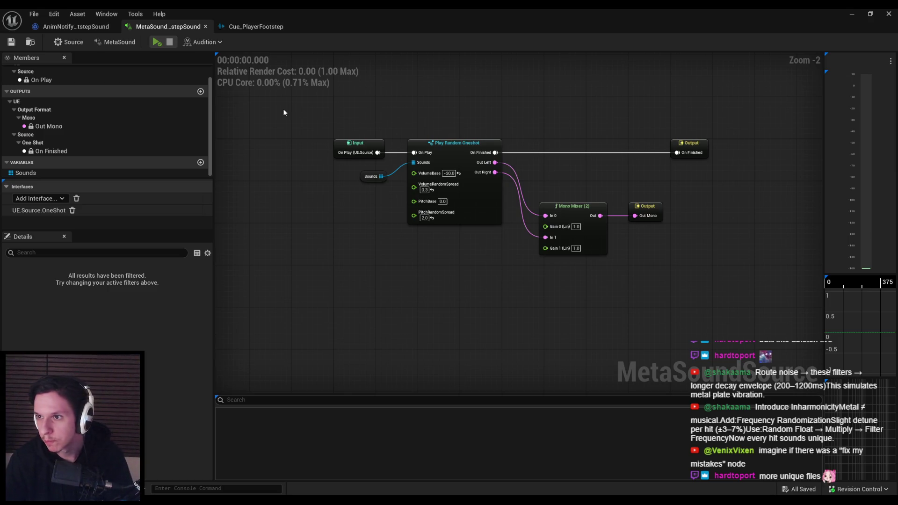
# Review the audition, general and Source (Volume, Pitch, Class) settings, then go back to the level editor
pyautogui.click(203, 42)
pyautogui.click(204, 44)
pyautogui.click(105, 43)
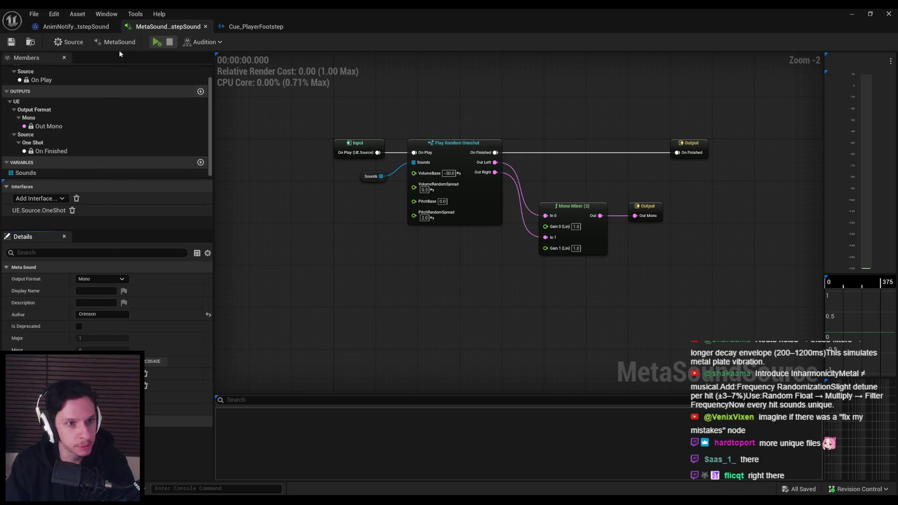
pyautogui.click(67, 44)
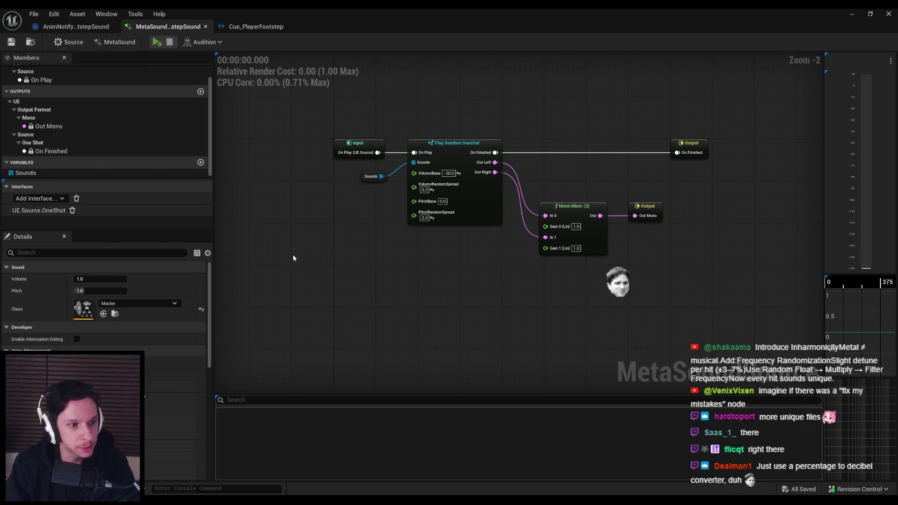
pyautogui.click(846, 15)
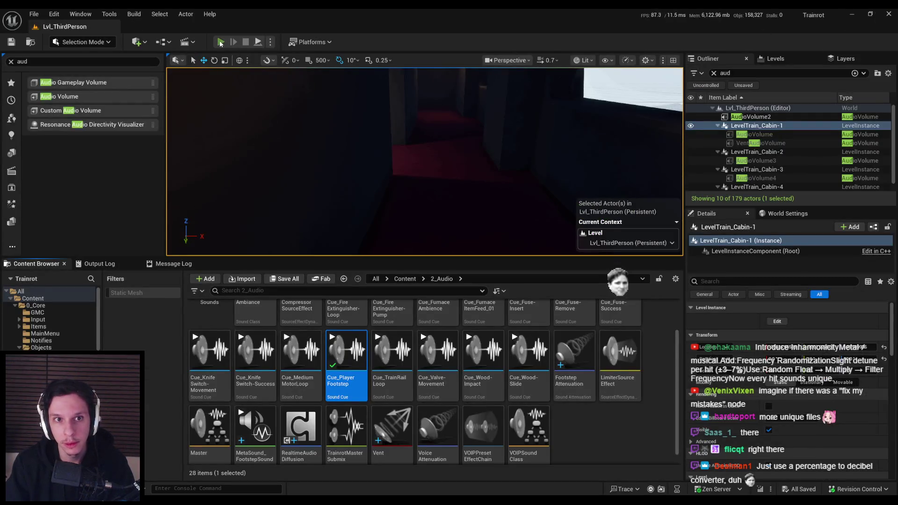
# Run a brief play session, stop it, and briefly reopen MetaSound_FootstepSound before returning to the level
pyautogui.click(220, 43)
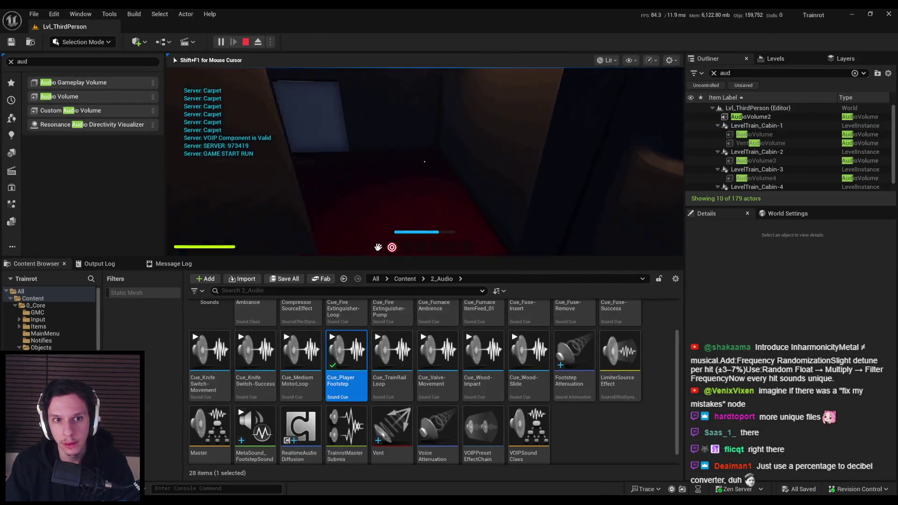
pyautogui.press('Escape')
pyautogui.click(465, 244)
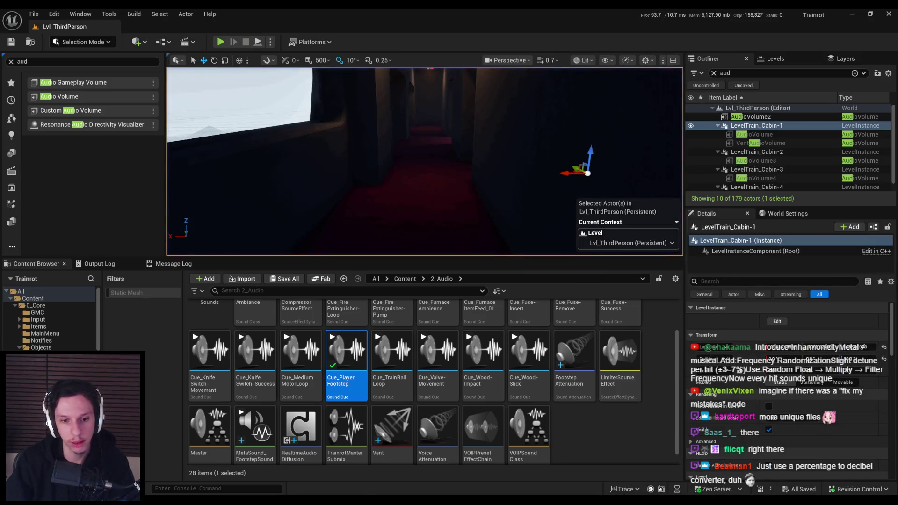
pyautogui.doubleClick(255, 428)
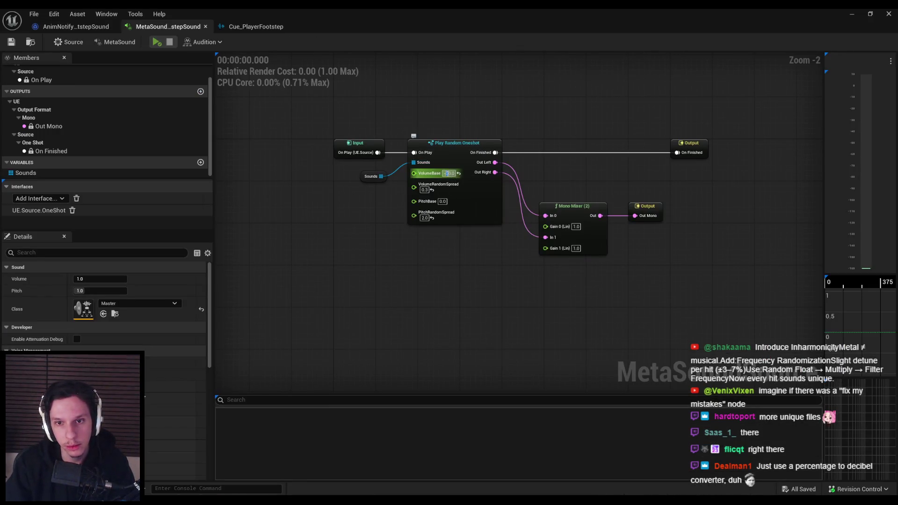
pyautogui.write('-10')
pyautogui.click(852, 13)
# Play the level full screen with F11 and walk the red-carpeted corridors listening to carpet footsteps
pyautogui.hotkey('alt', 'p')
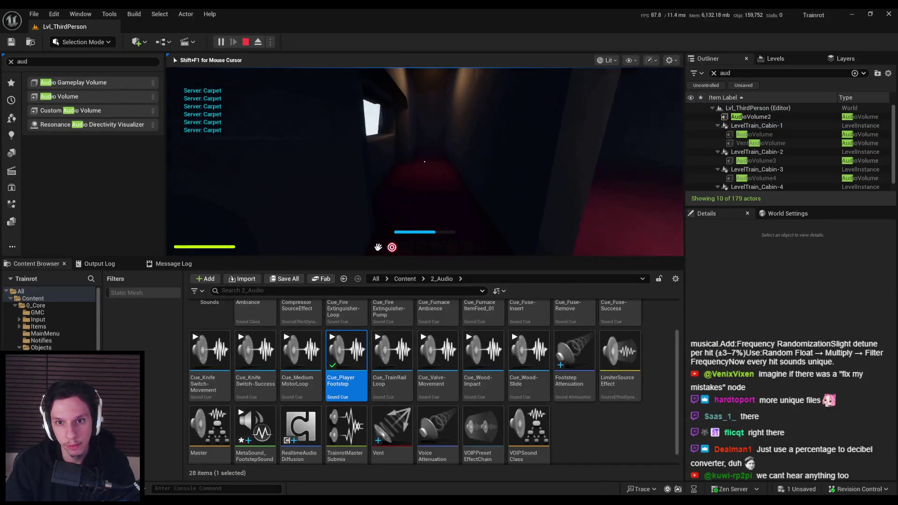
pyautogui.press('F11')
pyautogui.press('w')
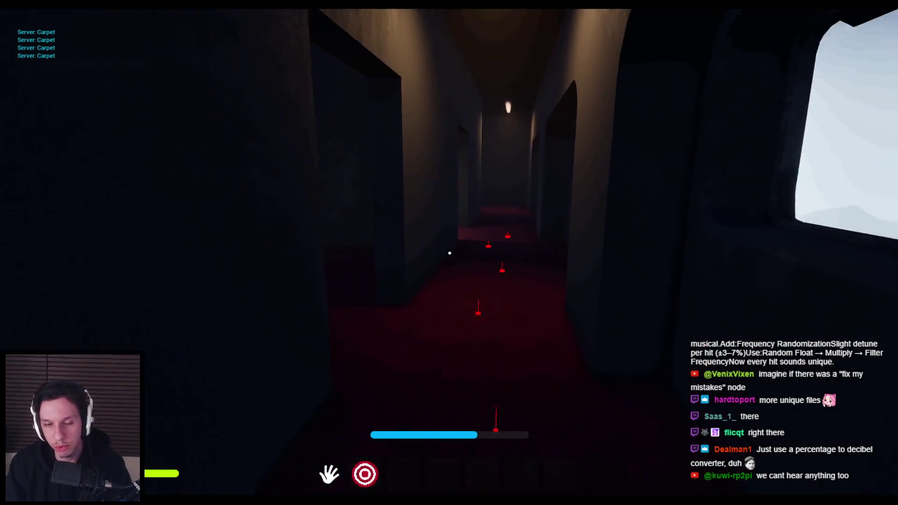
pyautogui.press('w')
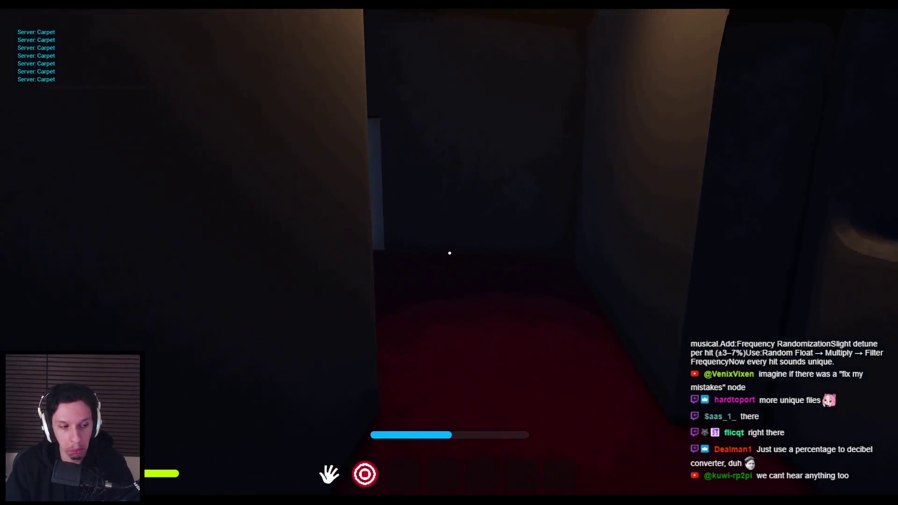
pyautogui.press('w')
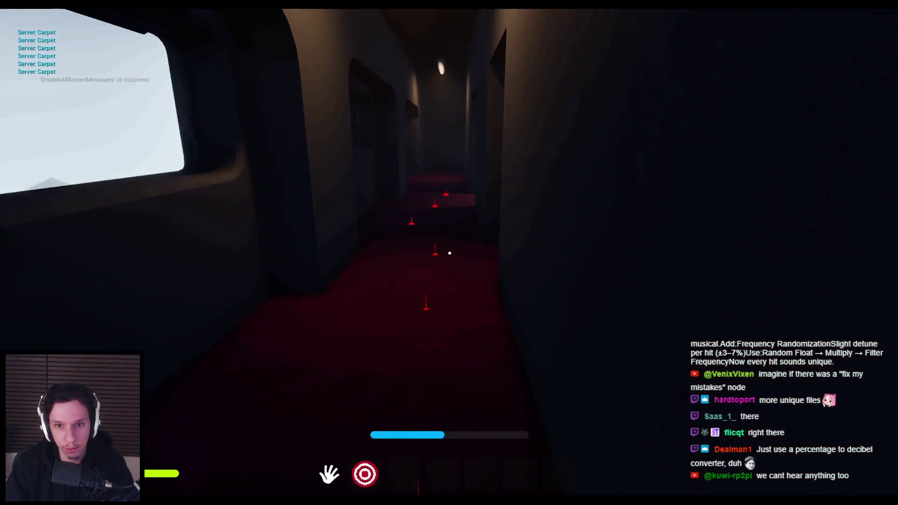
pyautogui.press('w')
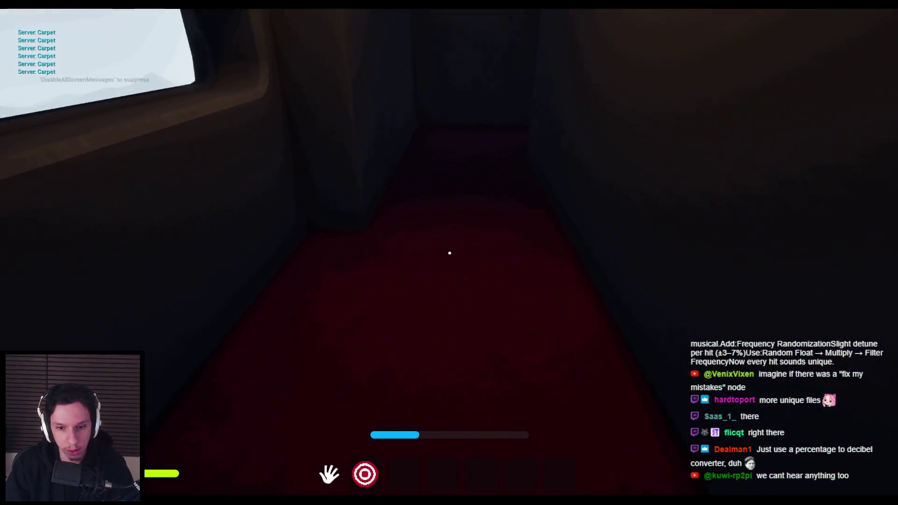
pyautogui.press('w')
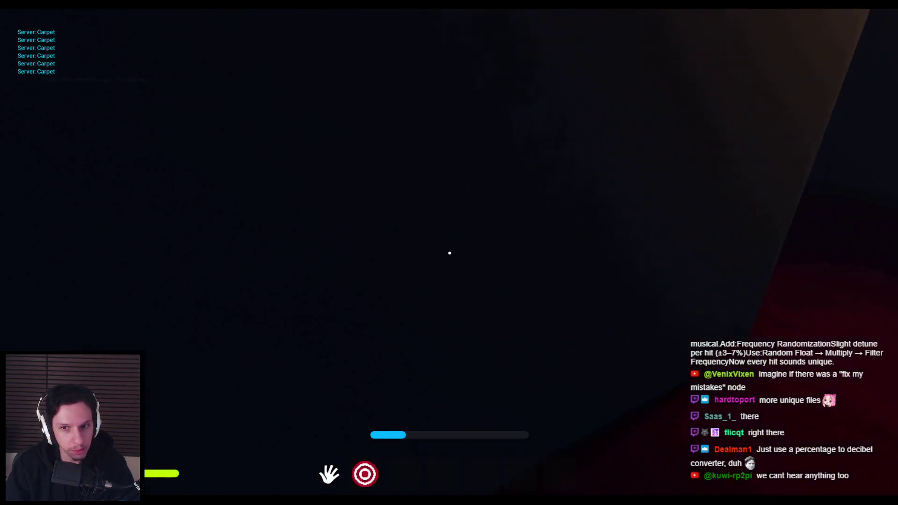
pyautogui.moveTo(450, 253)
pyautogui.press('w')
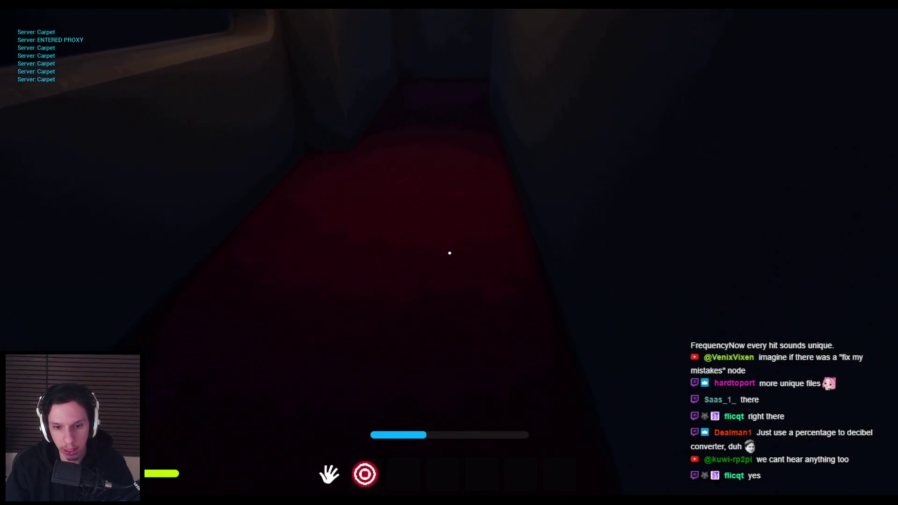
pyautogui.press('w')
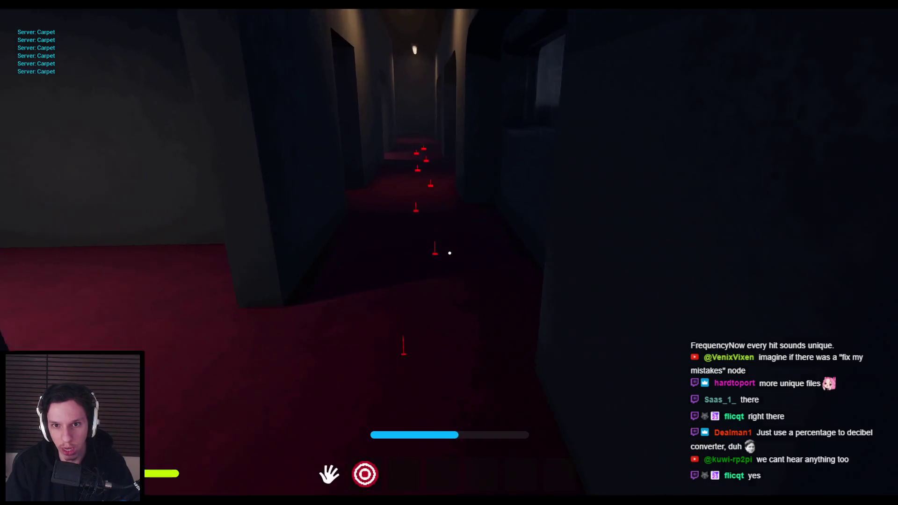
# Walk onto the metal corridor for metal footsteps, then back along the carpet and sprint
pyautogui.press('w')
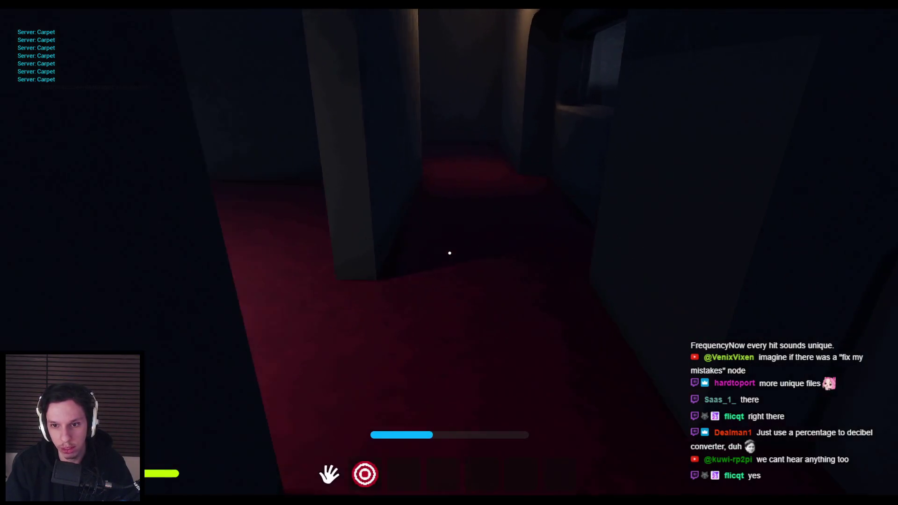
pyautogui.press('w')
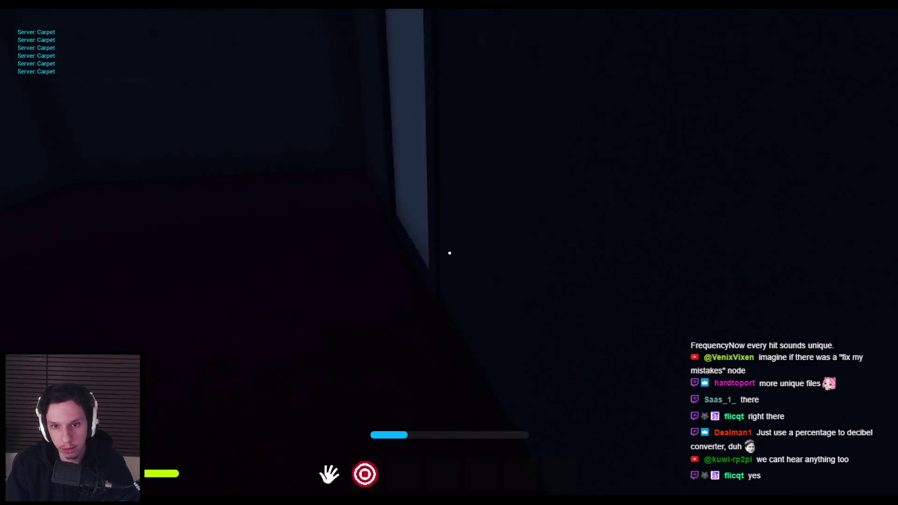
pyautogui.press('w')
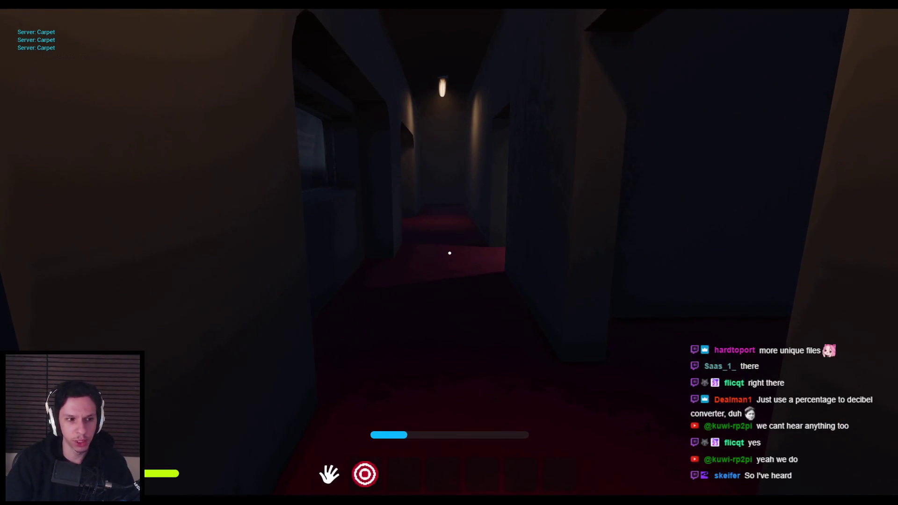
pyautogui.press('w')
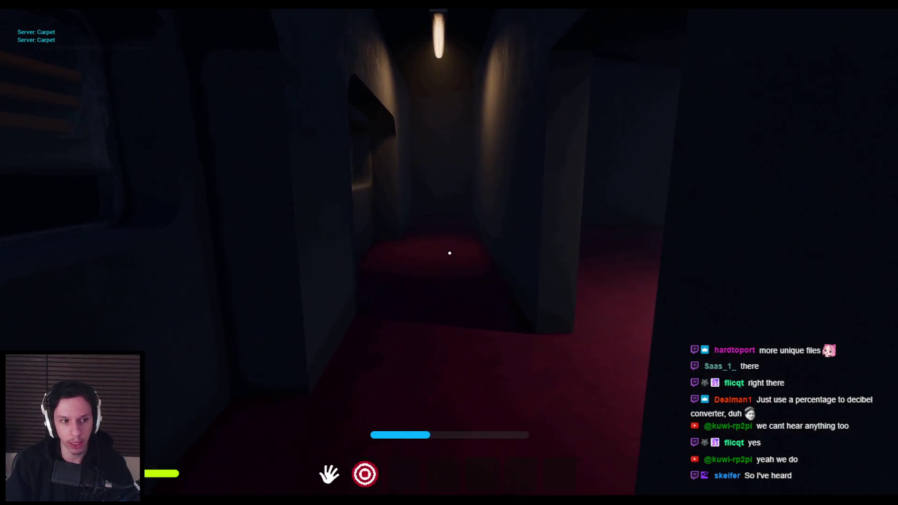
pyautogui.press('w')
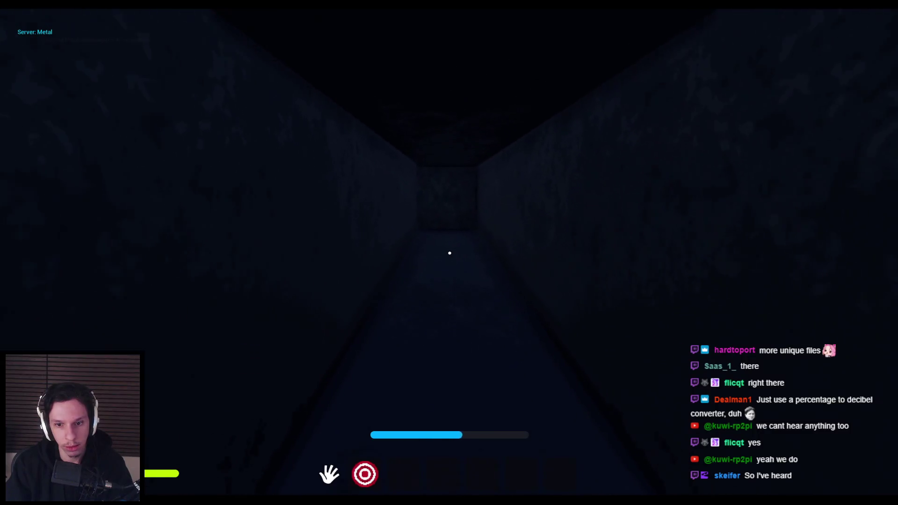
pyautogui.press('w')
pyautogui.press('w')
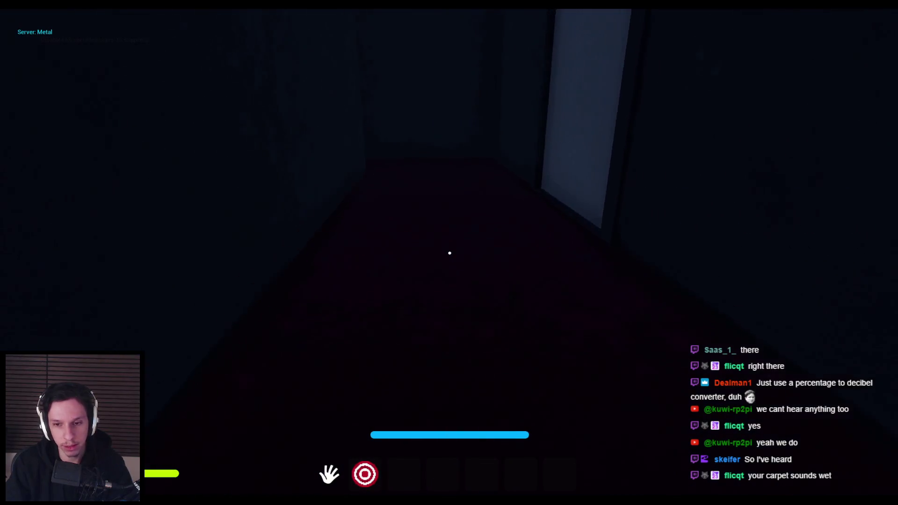
pyautogui.press('w')
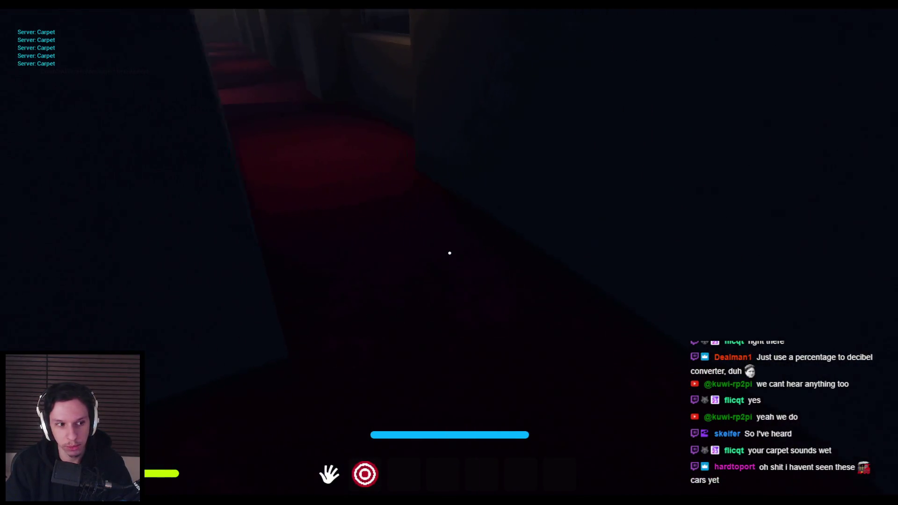
pyautogui.hotkey('shift', 'w')
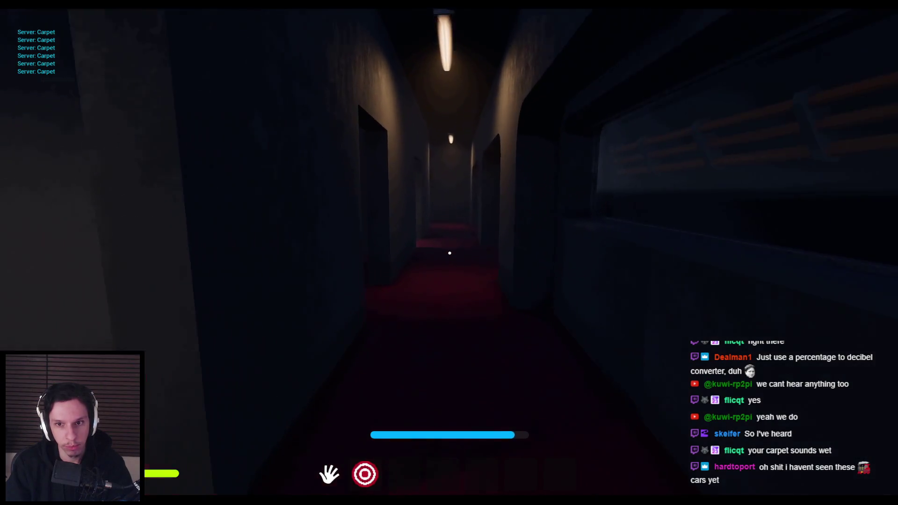
pyautogui.hotkey('shift', 'w')
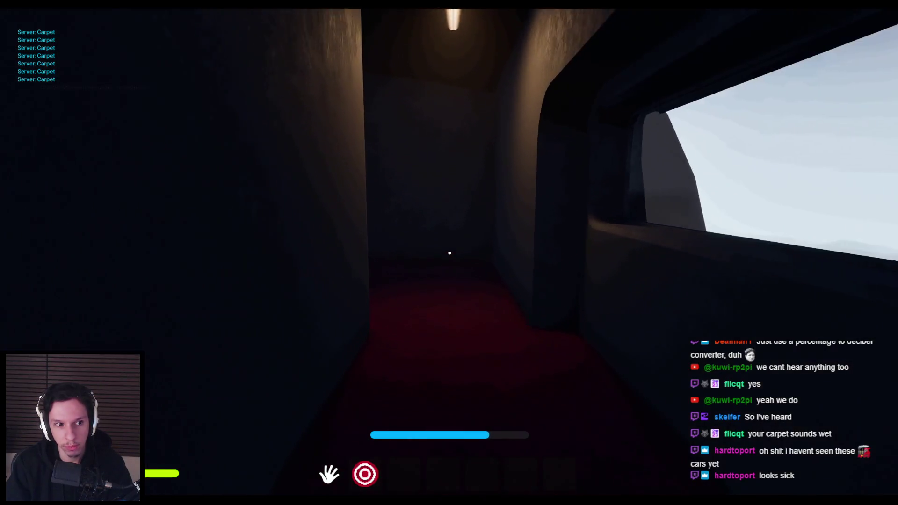
# Go through the doors onto the metal catwalk and walk along it for catwalk footsteps
pyautogui.press('w')
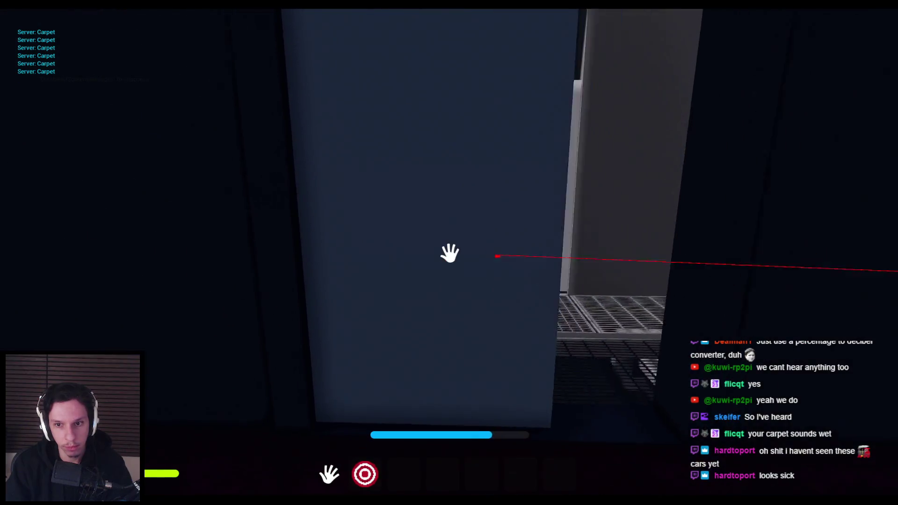
pyautogui.press('e')
pyautogui.press('w')
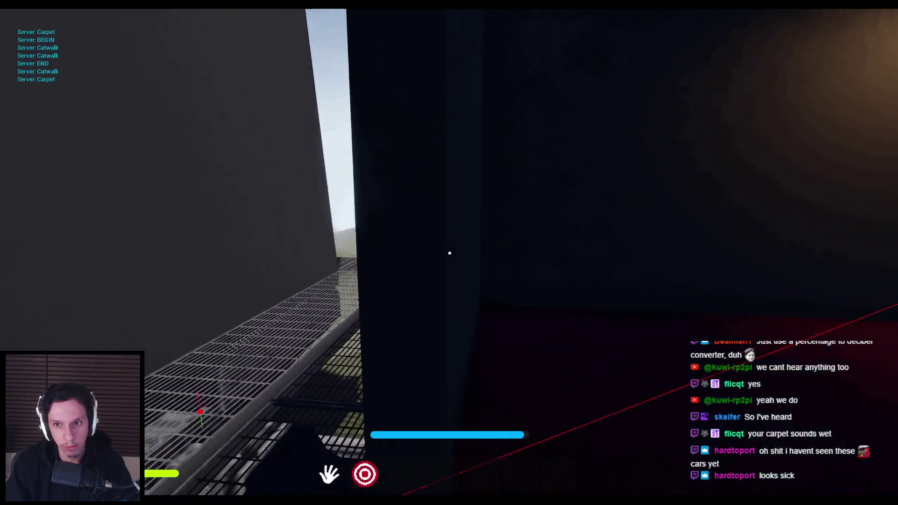
pyautogui.press('w')
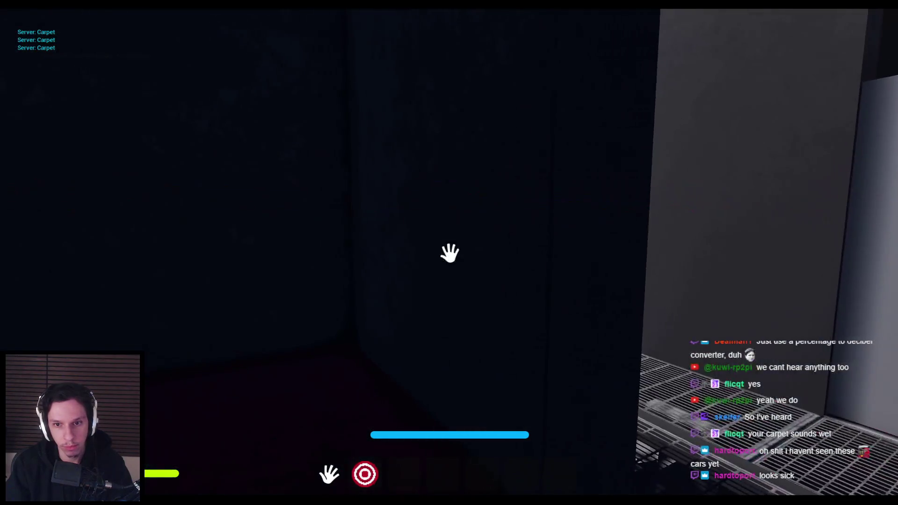
pyautogui.press('w')
pyautogui.press('e')
pyautogui.press('w')
pyautogui.press('w')
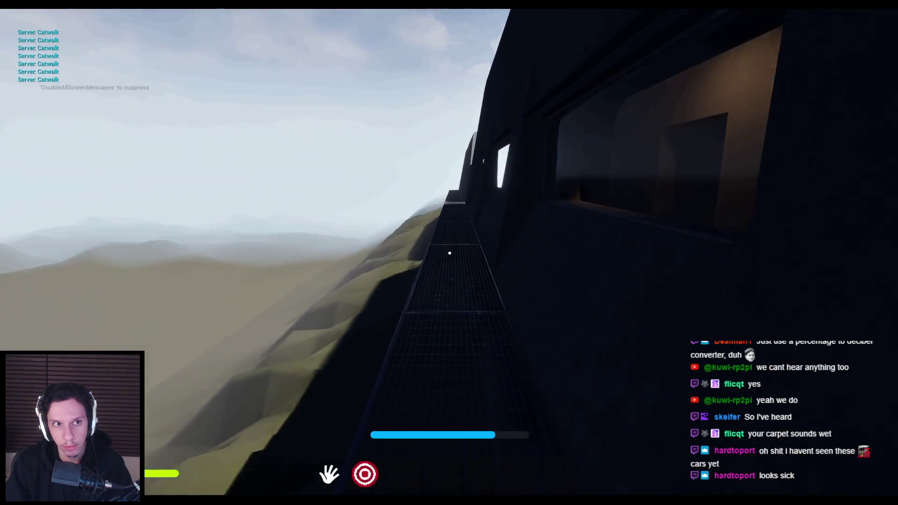
pyautogui.press('w')
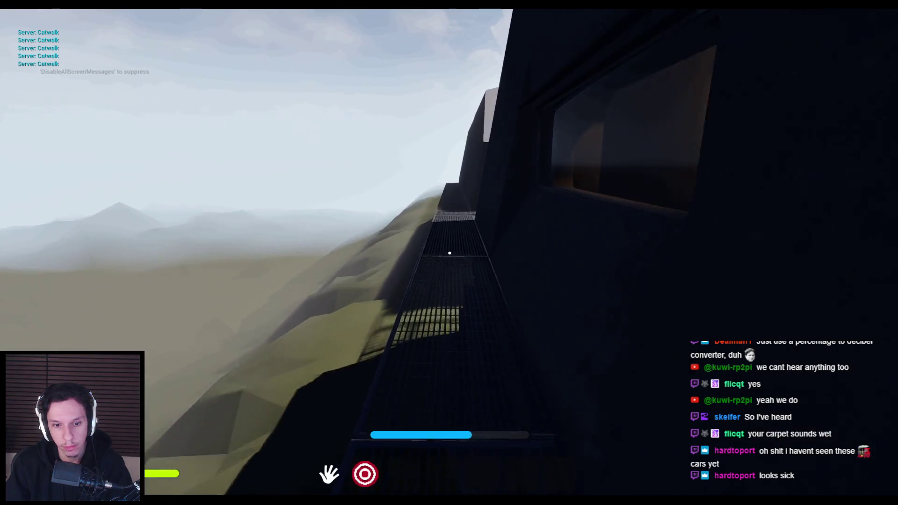
pyautogui.press('w')
pyautogui.press('w')
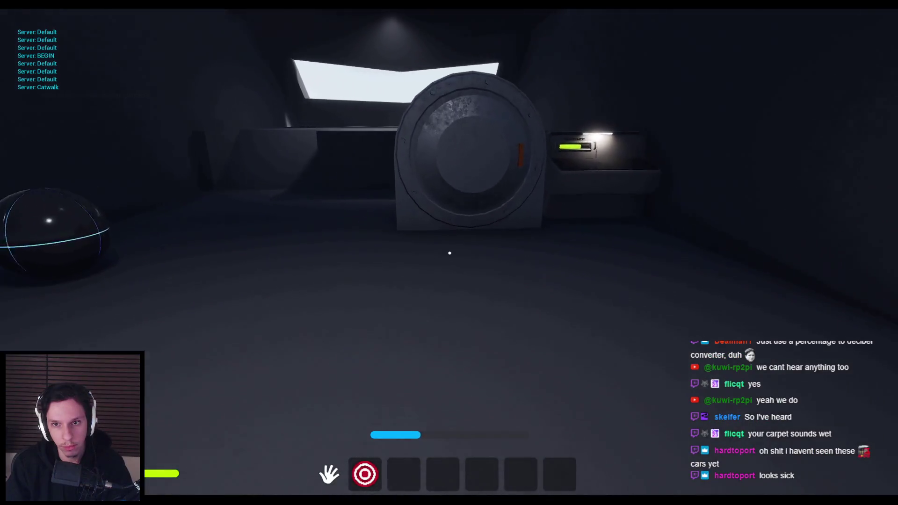
# Enter the red-carpeted train corridor, then stop play and clear the audio folder selection
pyautogui.press('w')
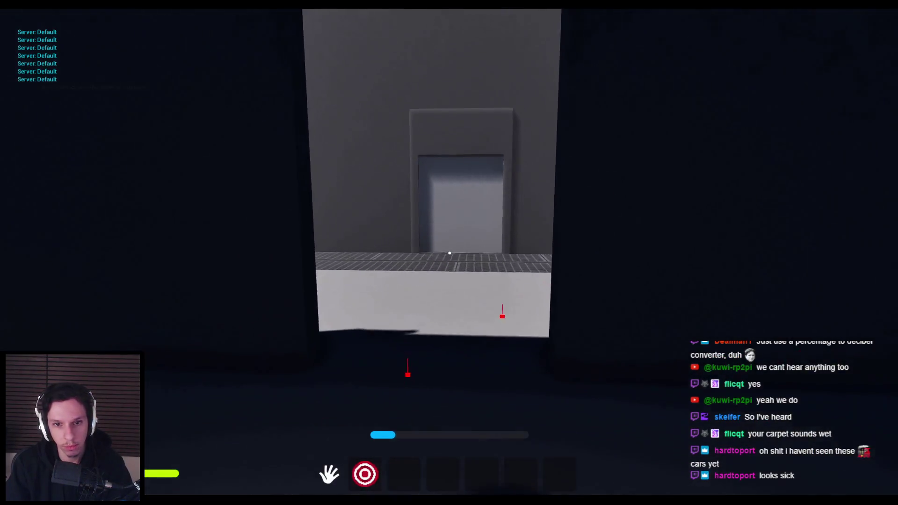
pyautogui.press('w')
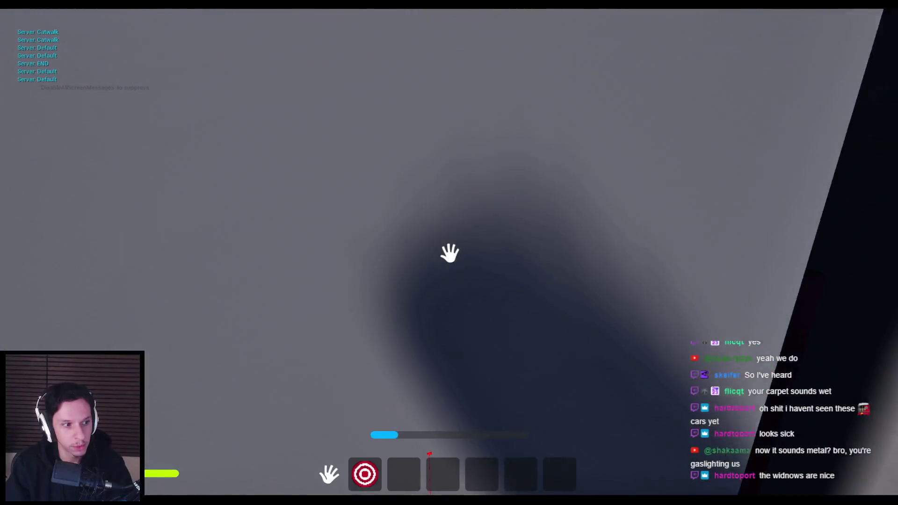
pyautogui.click(450, 253)
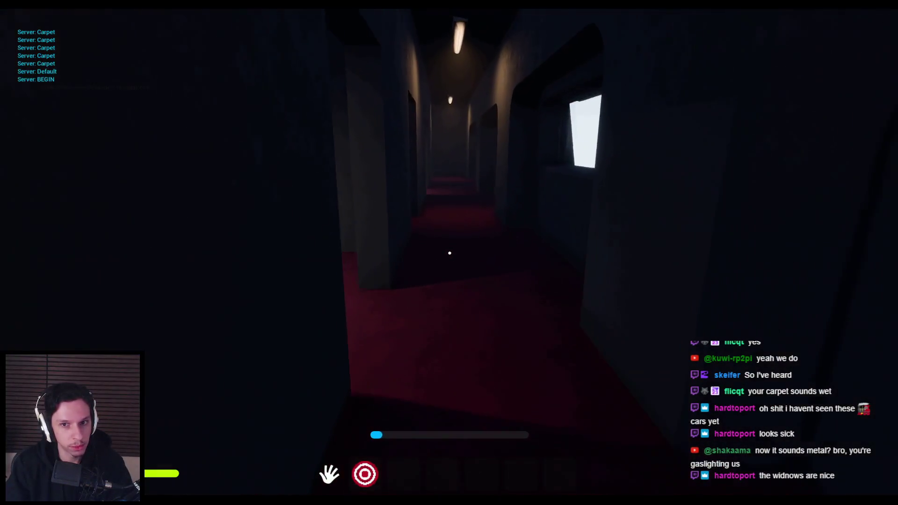
pyautogui.press('w')
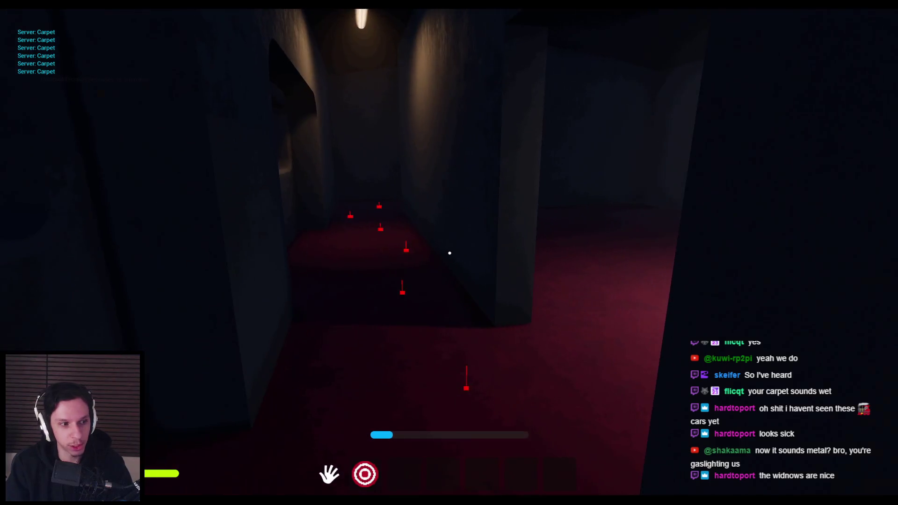
pyautogui.press('Escape')
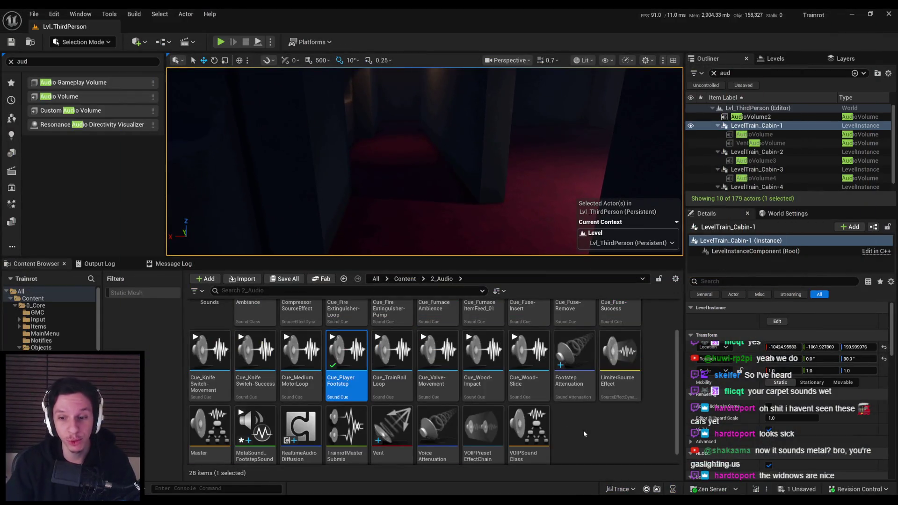
pyautogui.click(583, 432)
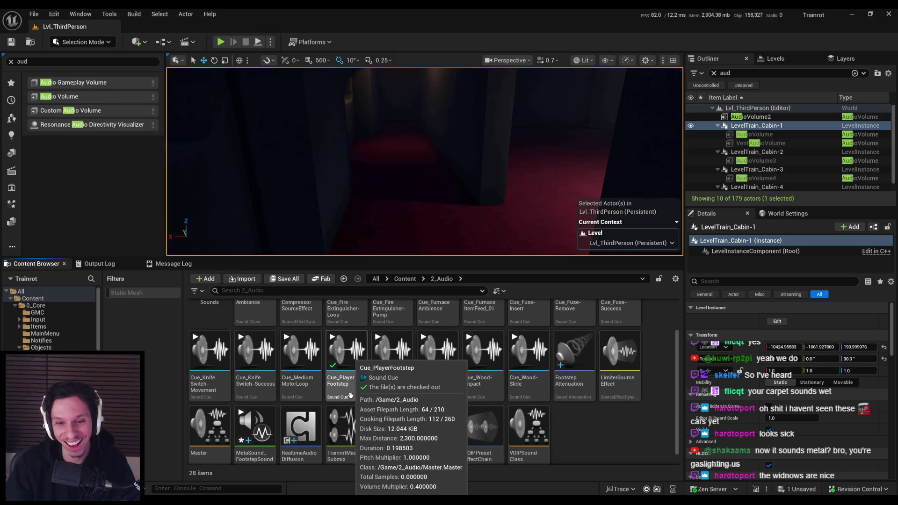
# Open MetaSound_FootstepSound and look through the Cue_PlayerFootstep and AnimNotify_PlayFootstepSound tabs
pyautogui.scroll(-1, 253, 446)
pyautogui.doubleClick(253, 446)
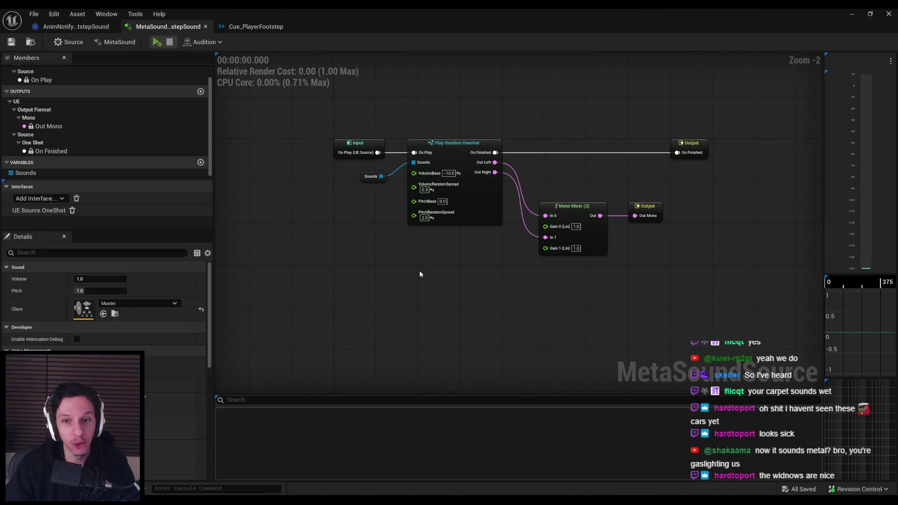
pyautogui.scroll(2, 422, 265)
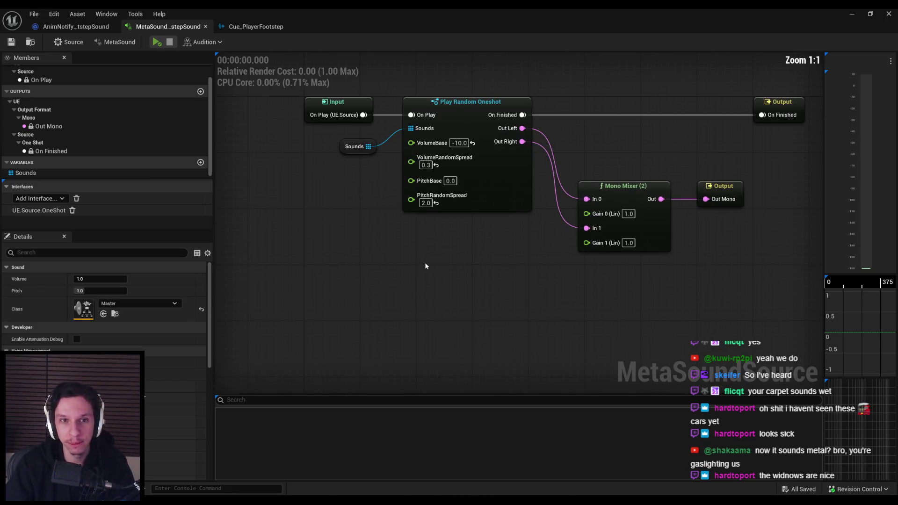
pyautogui.scroll(-2, 425, 265)
pyautogui.click(256, 26)
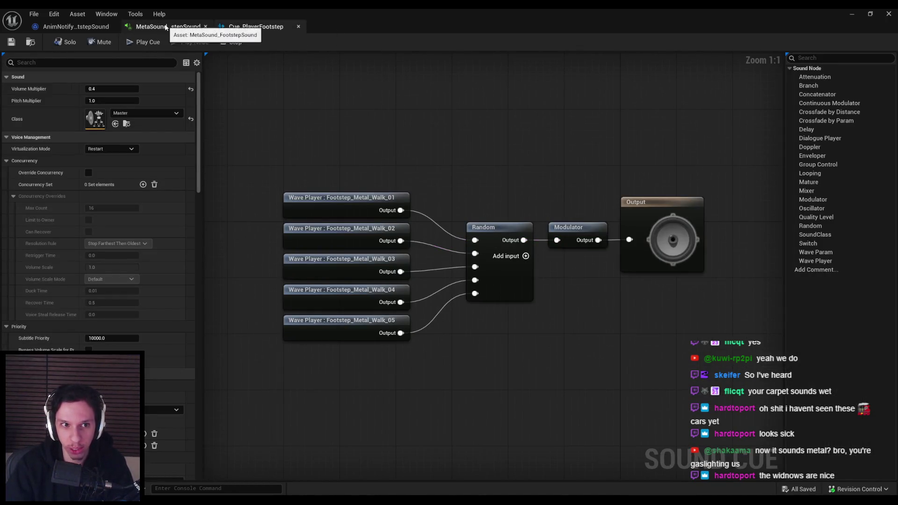
pyautogui.click(165, 27)
pyautogui.click(75, 27)
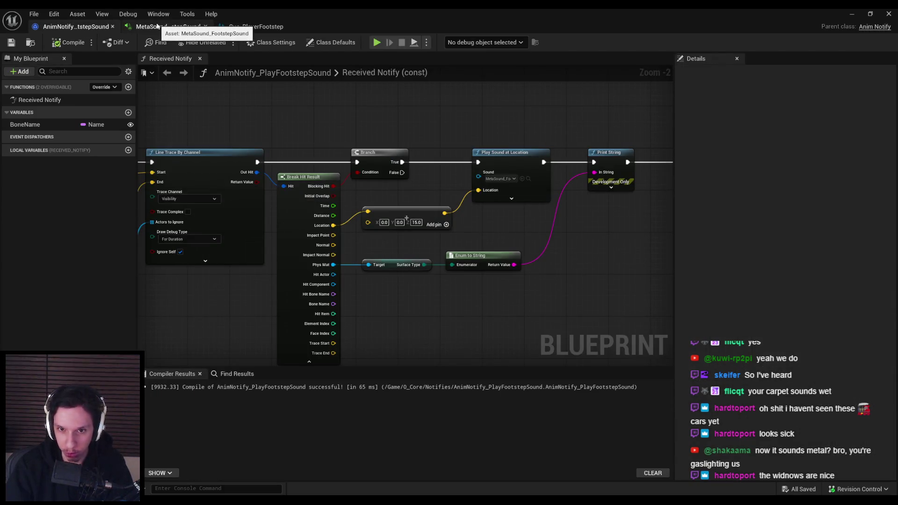
# Nudge the Branch node, save the AnimNotify_PlayFootstepSound blueprint, and close the Cue_PlayerFootstep tab
pyautogui.moveTo(374, 153); pyautogui.dragTo(385, 152)
pyautogui.click(12, 42)
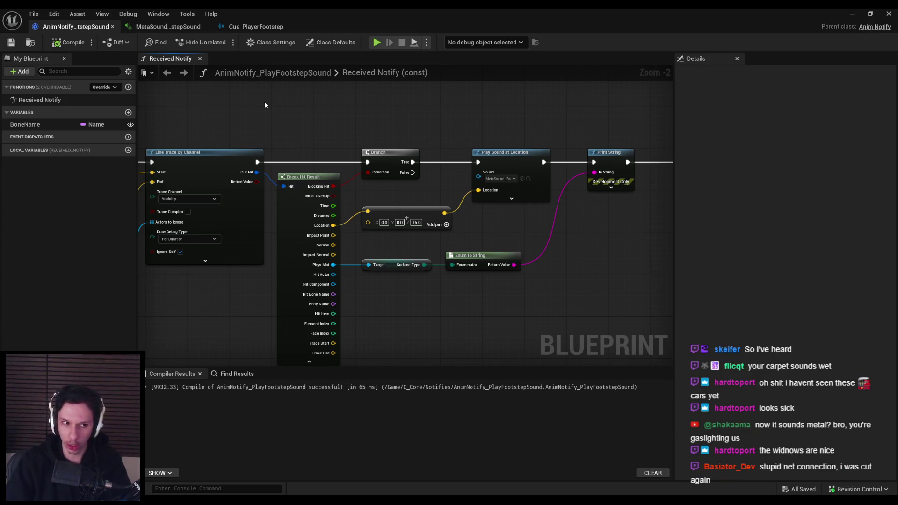
pyautogui.click(265, 27)
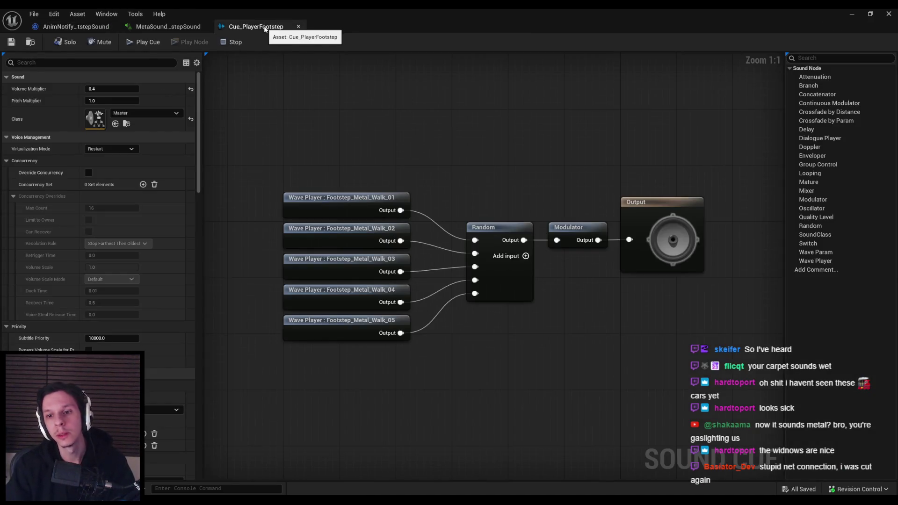
pyautogui.middleClick(264, 27)
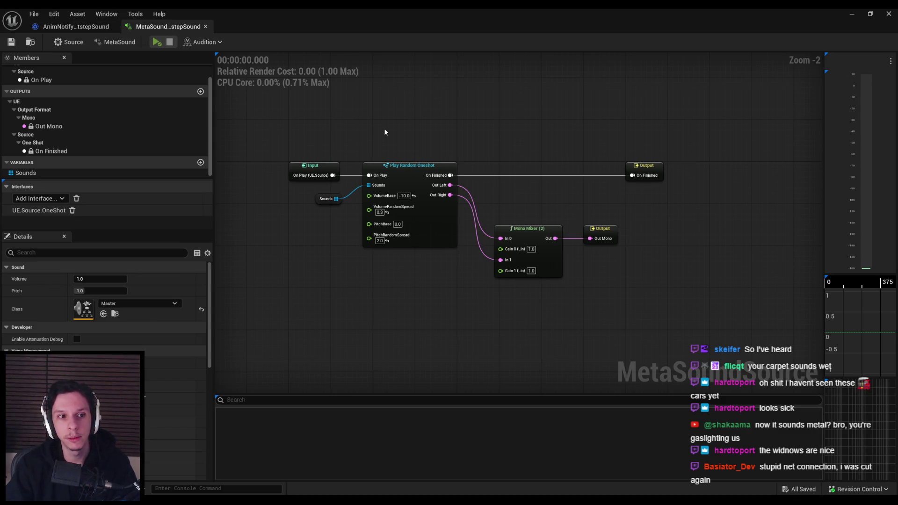
pyautogui.click(410, 169)
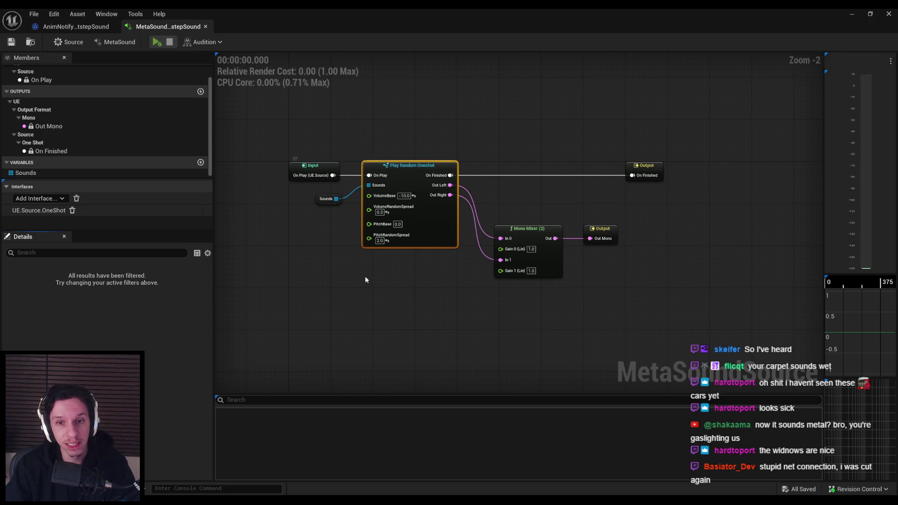
pyautogui.moveTo(333, 175); pyautogui.dragTo(369, 277)
pyautogui.write('play random')
pyautogui.hotkey('ctrl', 'a')
pyautogui.press('BackSpace')
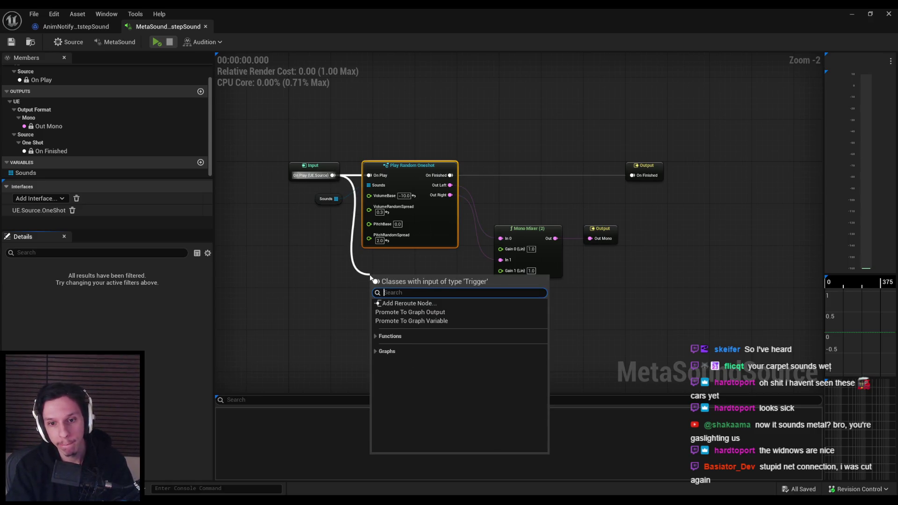
pyautogui.click(376, 336)
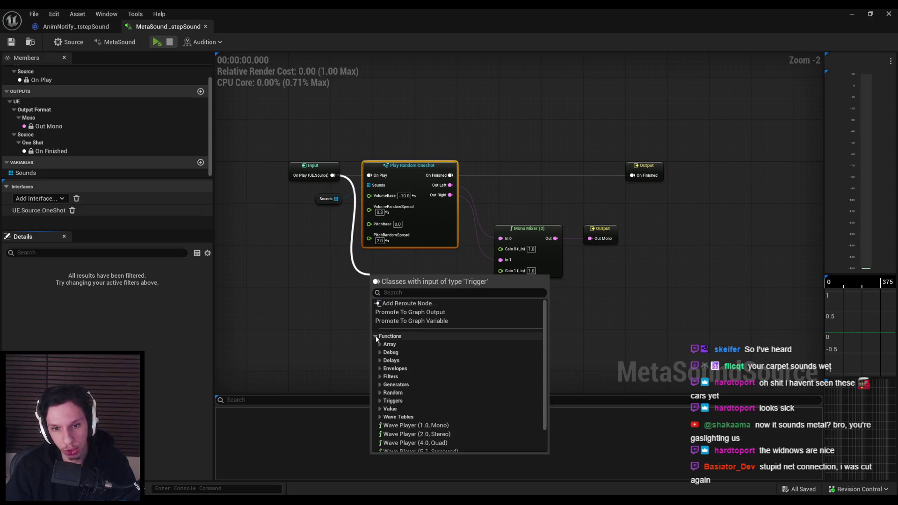
pyautogui.click(380, 345)
pyautogui.scroll(-1, 393, 346)
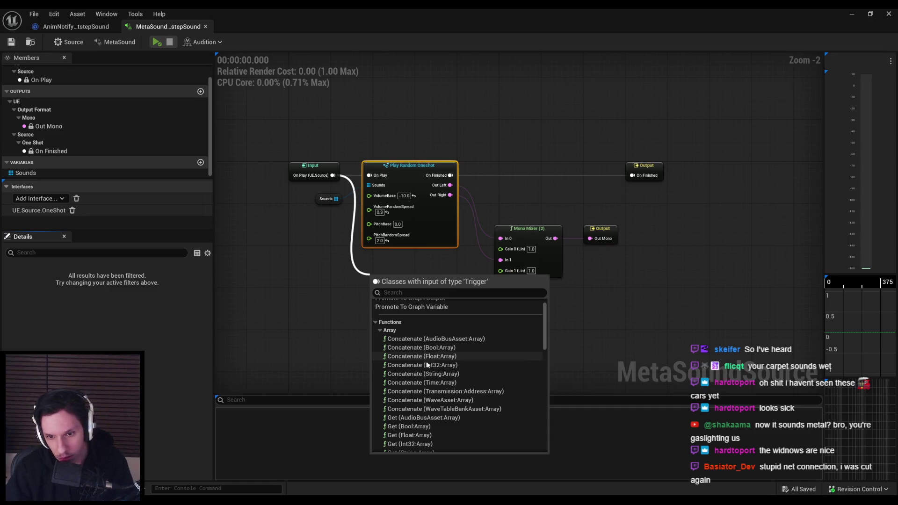
pyautogui.scroll(-1, 419, 405)
pyautogui.scroll(-1, 419, 407)
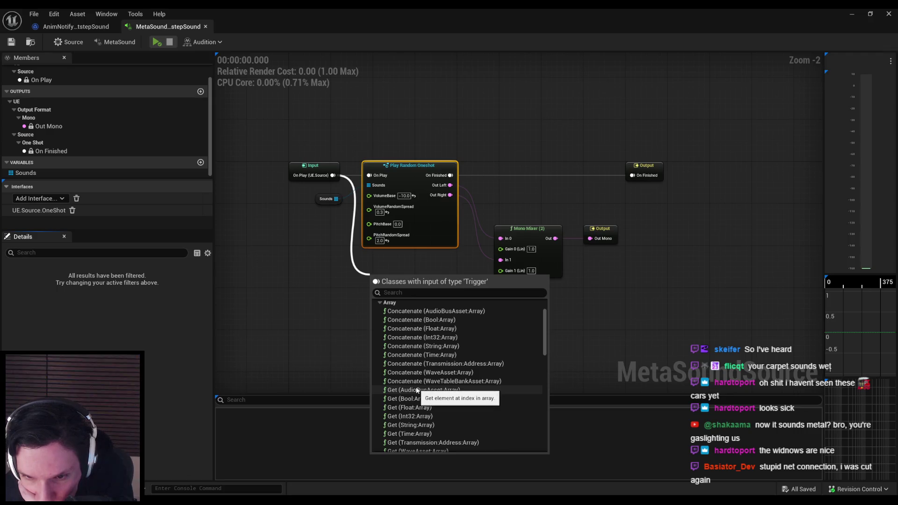
pyautogui.click(418, 390)
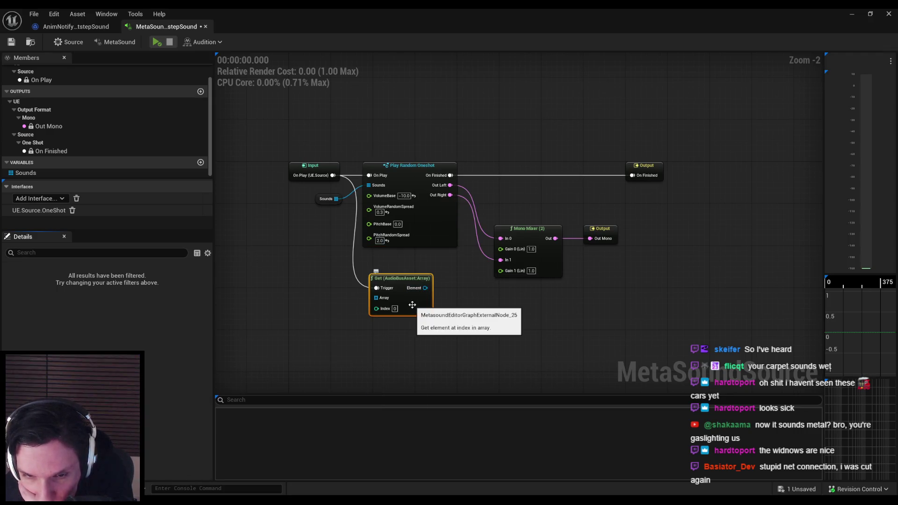
pyautogui.click(395, 309)
pyautogui.write('1')
pyautogui.press('Return')
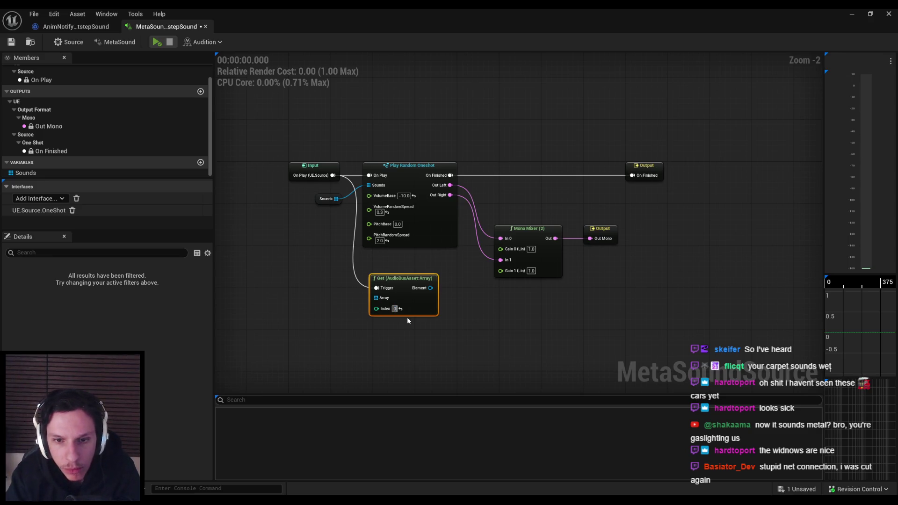
pyautogui.press('Delete')
pyautogui.moveTo(333, 176); pyautogui.dragTo(379, 314)
pyautogui.click(385, 376)
pyautogui.click(391, 393)
pyautogui.click(391, 393)
pyautogui.click(391, 401)
pyautogui.click(392, 401)
pyautogui.click(390, 410)
pyautogui.click(390, 409)
pyautogui.click(389, 417)
pyautogui.click(390, 417)
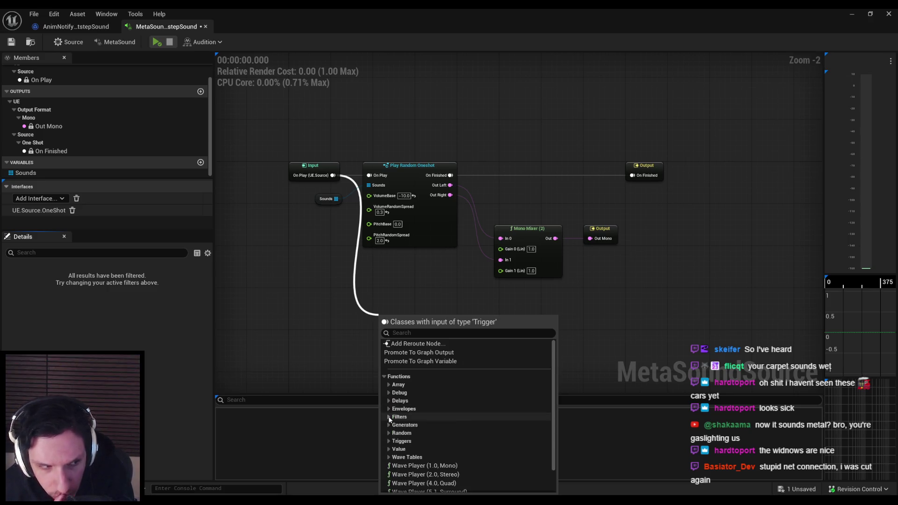
pyautogui.press('Escape')
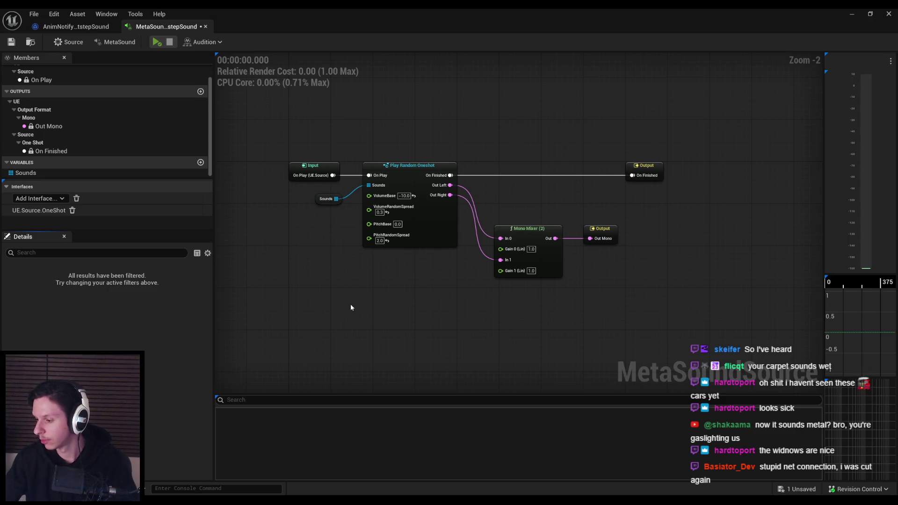
# Pan the graph and browse the Array, Debug, Delays, Envelopes, Filters, Generators, Triggers and Wave Tables node categories
pyautogui.moveTo(331, 184)
pyautogui.mouseDown()
pyautogui.moveTo(416, 193)
pyautogui.moveTo(273, 173)
pyautogui.moveTo(335, 269)
pyautogui.moveTo(333, 262)
pyautogui.mouseUp()
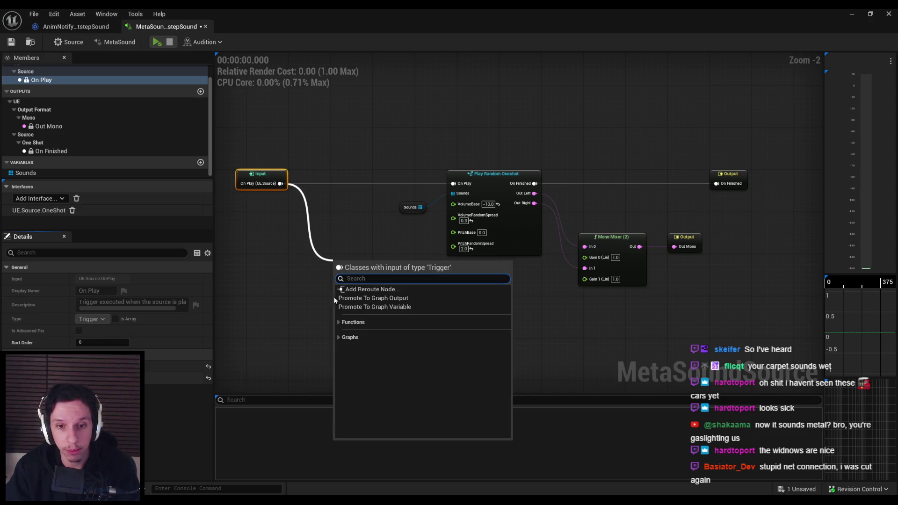
pyautogui.click(340, 322)
pyautogui.click(344, 330)
pyautogui.click(344, 331)
pyautogui.click(343, 339)
pyautogui.click(343, 339)
pyautogui.click(344, 347)
pyautogui.click(344, 346)
pyautogui.click(344, 355)
pyautogui.click(344, 356)
pyautogui.click(343, 363)
pyautogui.click(343, 363)
pyautogui.click(343, 370)
pyautogui.click(344, 371)
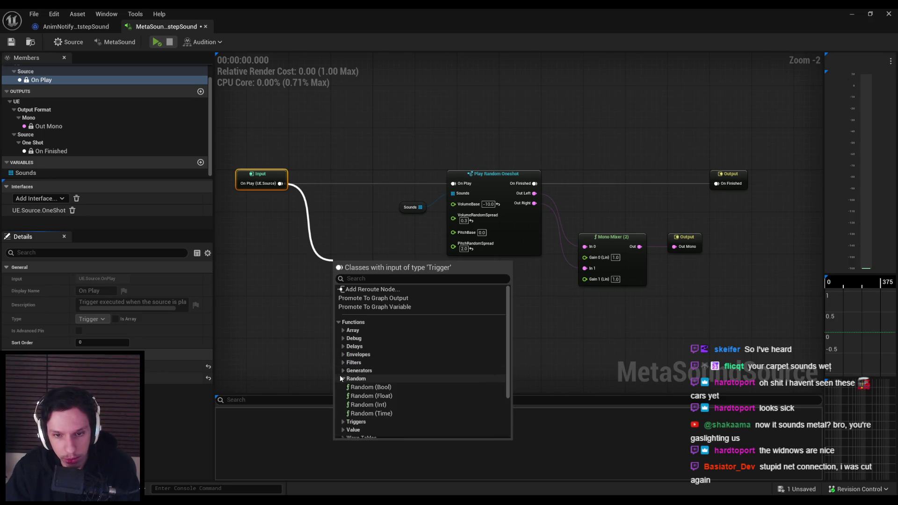
pyautogui.click(343, 387)
pyautogui.click(343, 386)
pyautogui.scroll(-1, 342, 380)
pyautogui.click(341, 374)
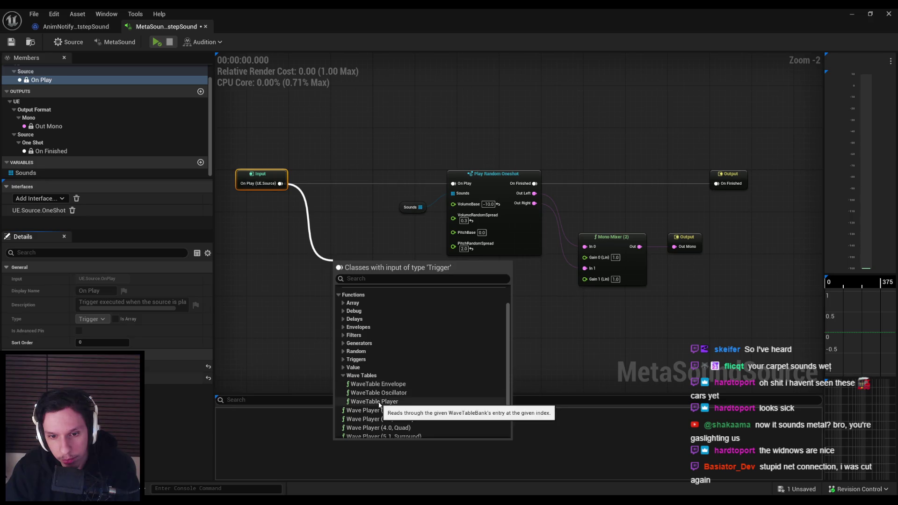
pyautogui.click(342, 375)
# Add and delete a Get (Int32:Array) node, then list WaveAsset:Array actions from the Sounds pin
pyautogui.click(344, 302)
pyautogui.scroll(-3, 369, 312)
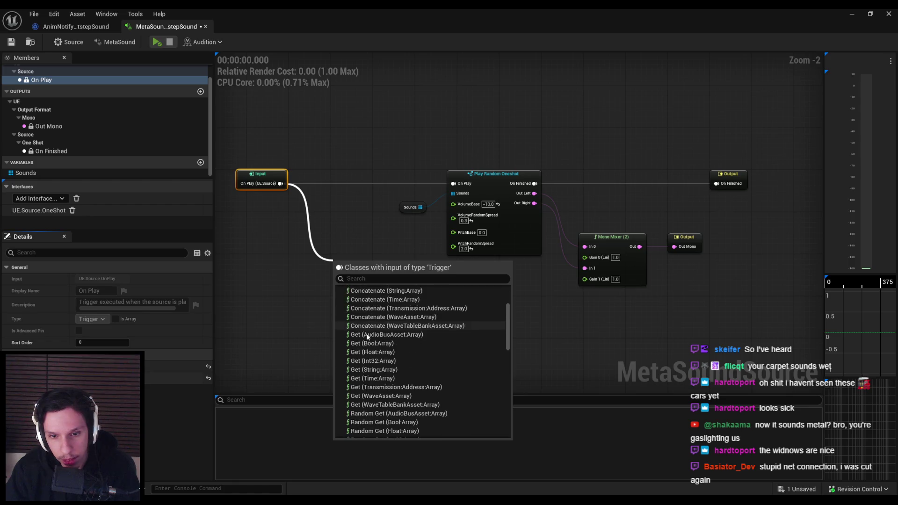
pyautogui.click(375, 362)
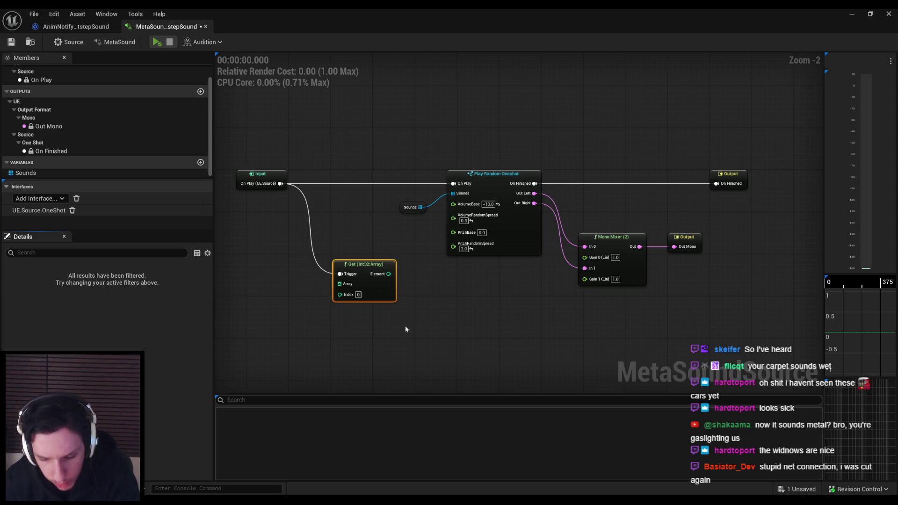
pyautogui.press('Delete')
pyautogui.moveTo(453, 193); pyautogui.dragTo(415, 259)
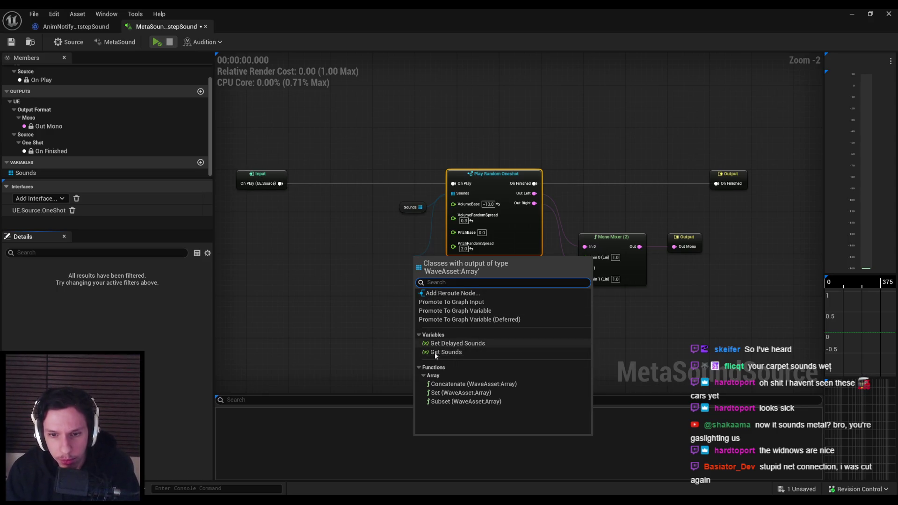
# Try a Concatenate node (undone) and a Set (WaveAsset:Array) node on Sounds, then delete the Set node
pyautogui.click(446, 384)
pyautogui.moveTo(465, 291); pyautogui.dragTo(433, 281)
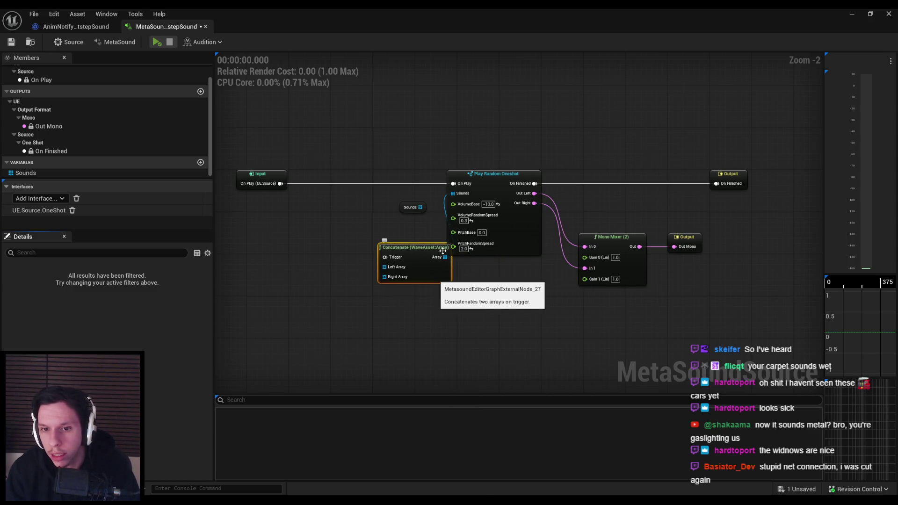
pyautogui.hotkey('ctrl', 'z')
pyautogui.moveTo(418, 255); pyautogui.dragTo(417, 256)
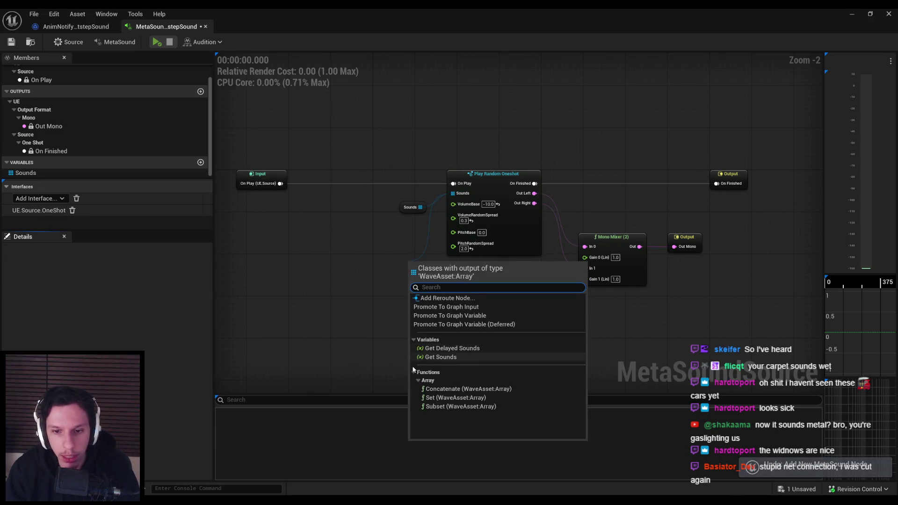
pyautogui.press('Escape')
pyautogui.moveTo(455, 297)
pyautogui.mouseDown()
pyautogui.moveTo(423, 286)
pyautogui.moveTo(388, 291)
pyautogui.mouseUp()
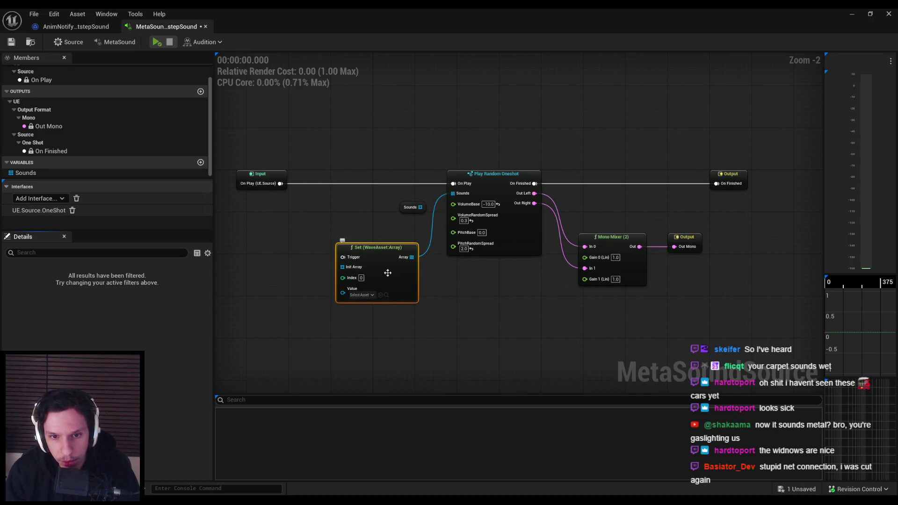
pyautogui.click(368, 295)
pyautogui.click(367, 297)
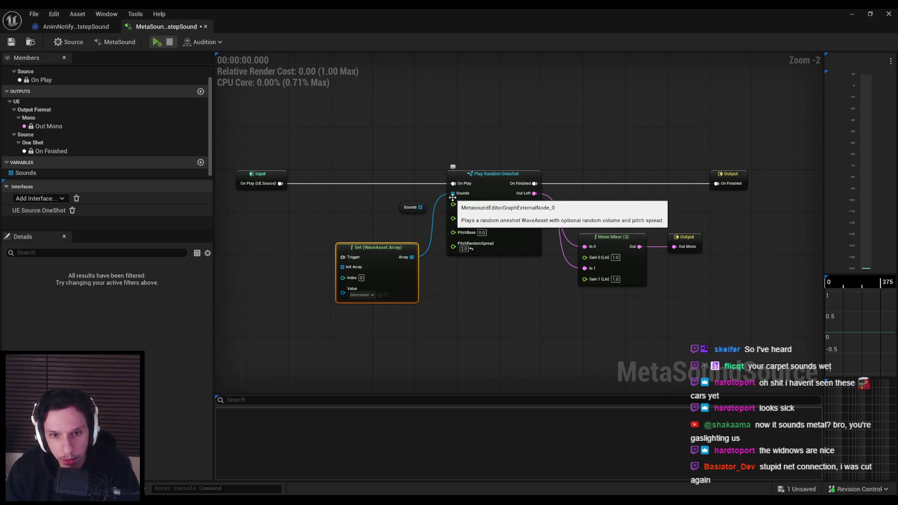
pyautogui.press('Delete')
# Add a Subset array node fed by Sounds, reposition it, then delete it
pyautogui.moveTo(453, 193); pyautogui.dragTo(412, 250)
pyautogui.click(448, 394)
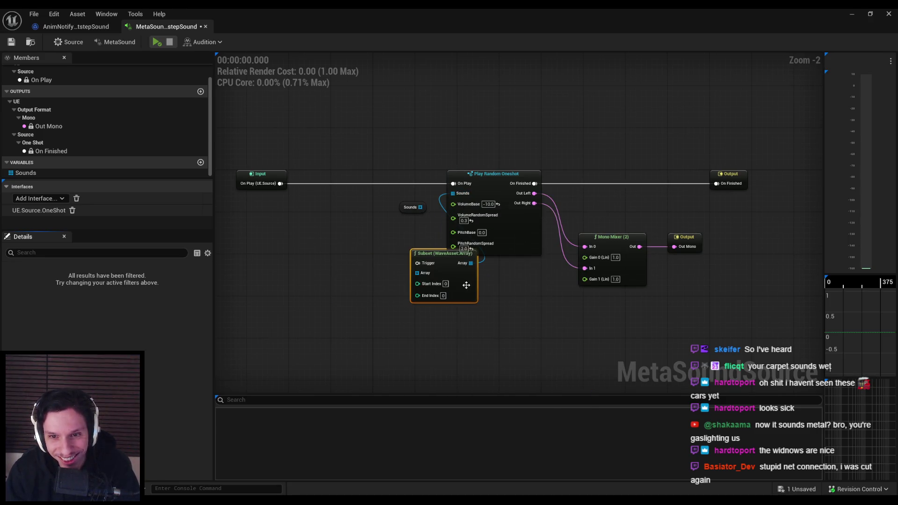
pyautogui.moveTo(466, 286); pyautogui.dragTo(416, 271)
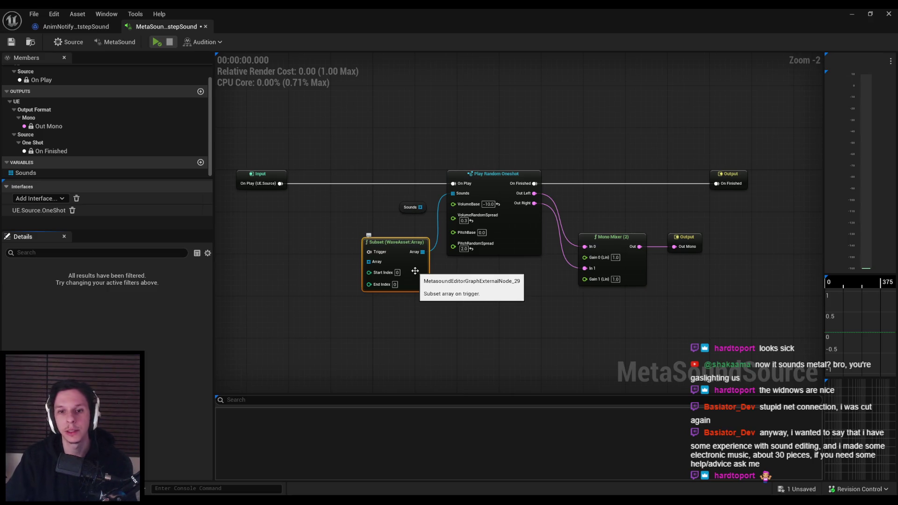
pyautogui.press('Delete')
pyautogui.scroll(1, 420, 206)
# Promote Sounds to a graph input, remove the extra input node, and wire Sounds into Play Random Oneshot
pyautogui.moveTo(458, 191)
pyautogui.mouseDown()
pyautogui.moveTo(420, 207)
pyautogui.moveTo(411, 259)
pyautogui.mouseUp()
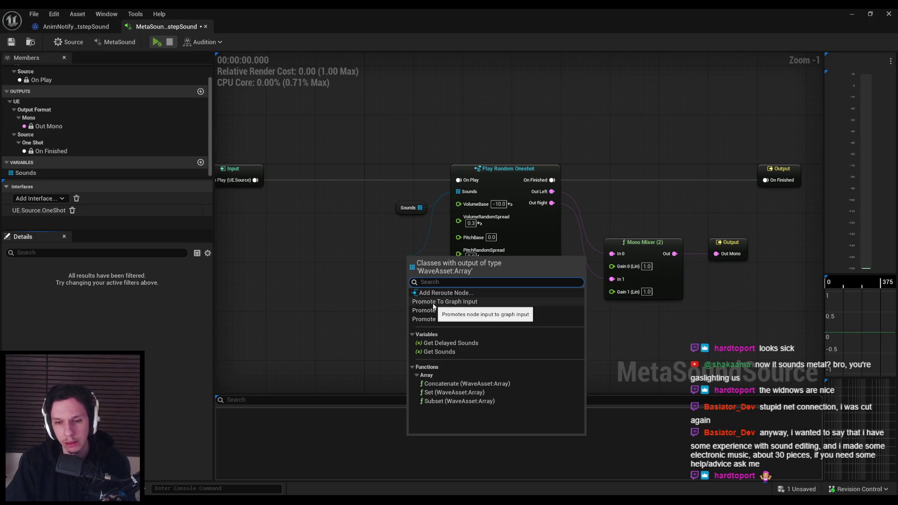
pyautogui.click(433, 304)
pyautogui.press('Return')
pyautogui.moveTo(422, 281); pyautogui.dragTo(411, 276)
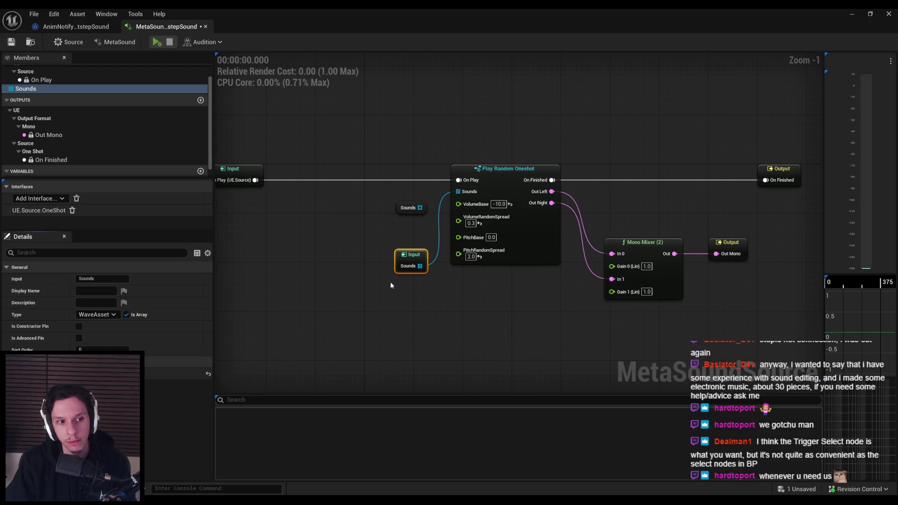
pyautogui.press('Delete')
pyautogui.moveTo(420, 208); pyautogui.dragTo(463, 194)
pyautogui.moveTo(344, 250); pyautogui.dragTo(400, 253)
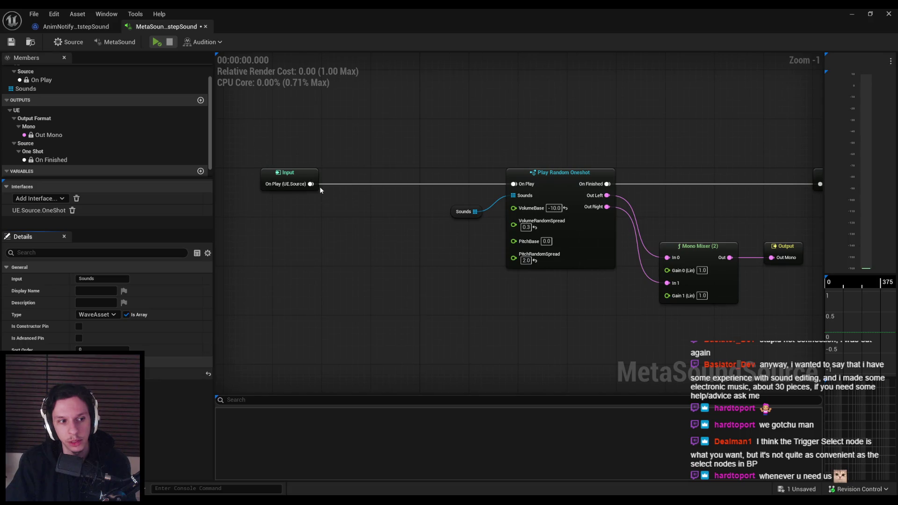
pyautogui.moveTo(313, 187); pyautogui.dragTo(351, 220)
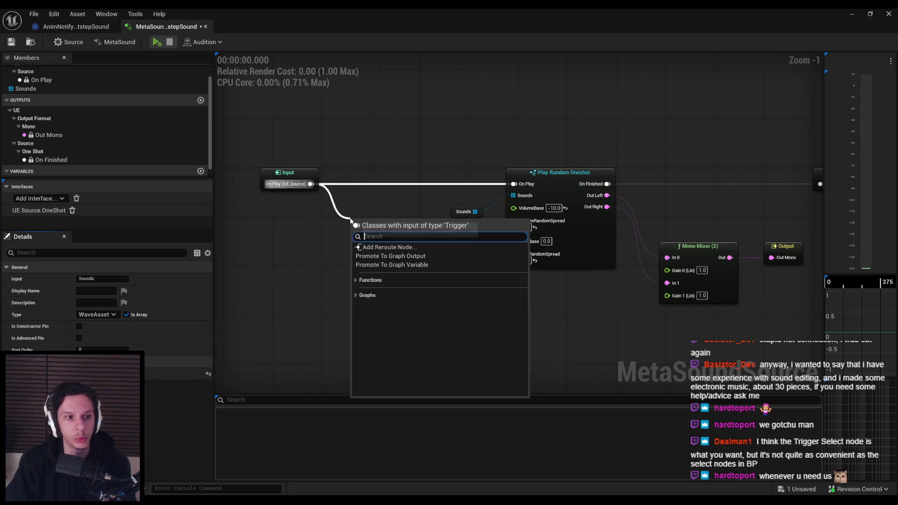
# Add a Trigger Select (2) node after On Play, inspect it, then delete it
pyautogui.write('trigger select')
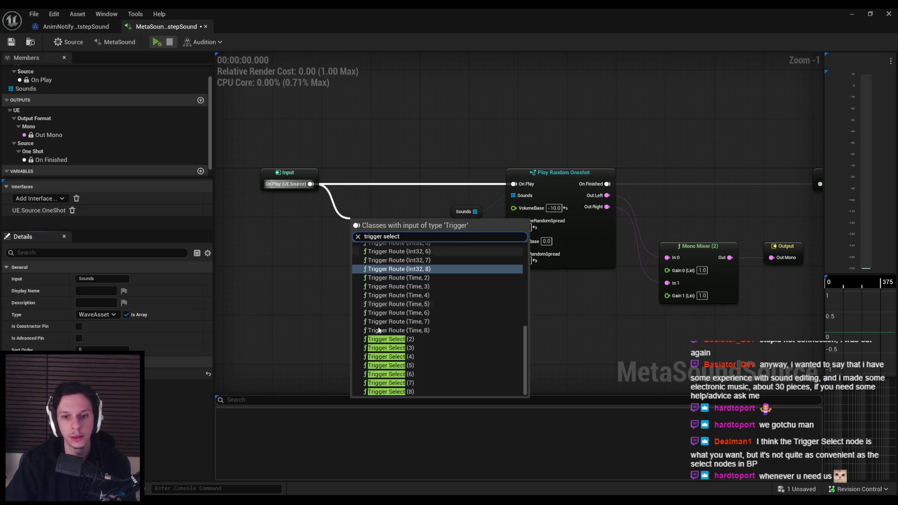
pyautogui.click(393, 341)
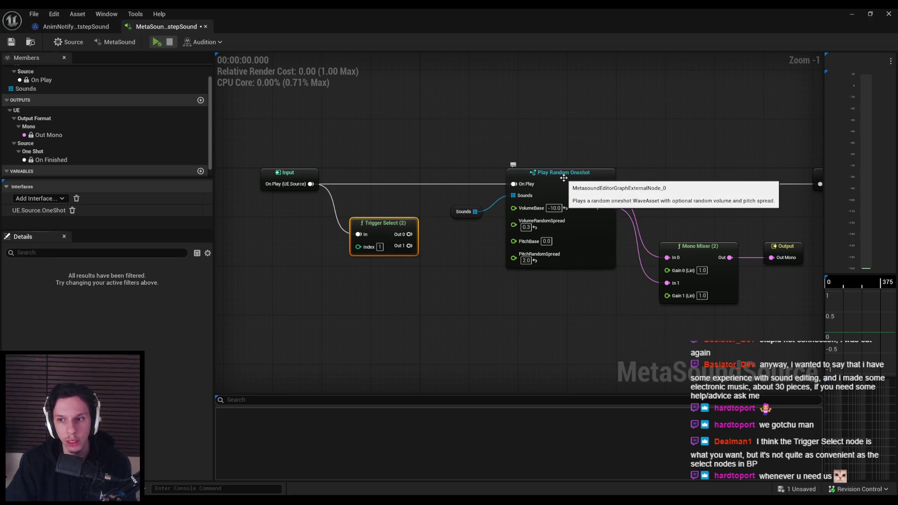
pyautogui.scroll(-1, 563, 178)
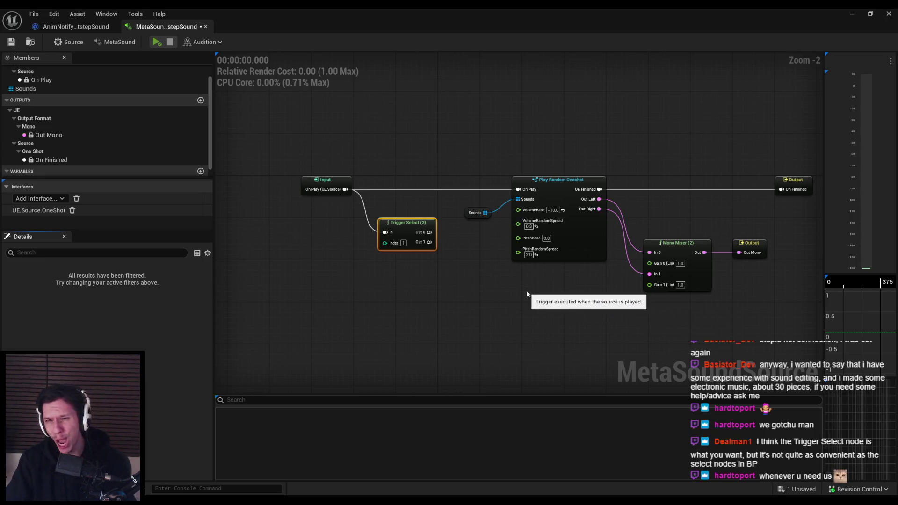
pyautogui.scroll(2, 406, 241)
pyautogui.press('Delete')
# Search 'select' from On Play, add a Trigger Route (Audio, 2) node, then delete it
pyautogui.moveTo(324, 172); pyautogui.dragTo(371, 241)
pyautogui.click(377, 302)
pyautogui.click(381, 312)
pyautogui.click(381, 311)
pyautogui.click(397, 259)
pyautogui.write('select')
pyautogui.scroll(5, 415, 324)
pyautogui.scroll(4, 415, 324)
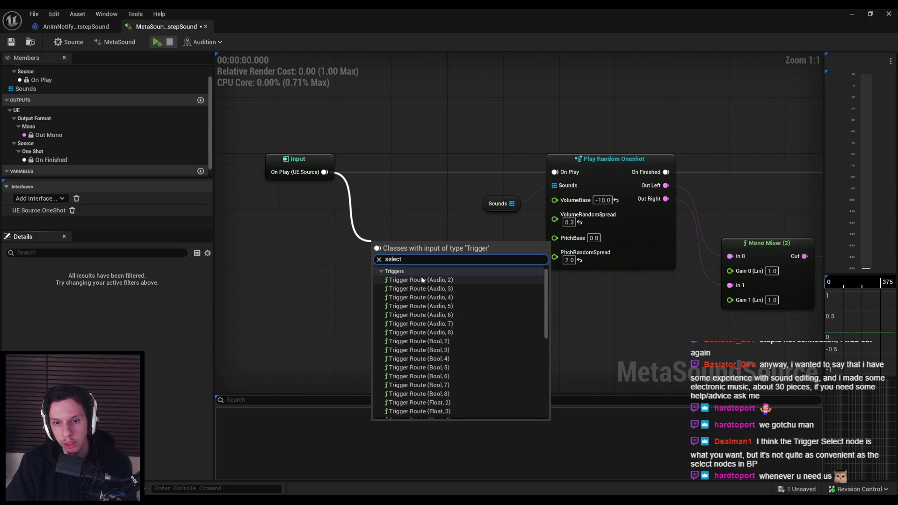
pyautogui.click(422, 280)
pyautogui.press('Delete')
# Search 'trigger' from On Play and add a Trigger Route (Int32, 8) node, bringing it into view
pyautogui.moveTo(324, 172); pyautogui.dragTo(364, 206)
pyautogui.write('trigger')
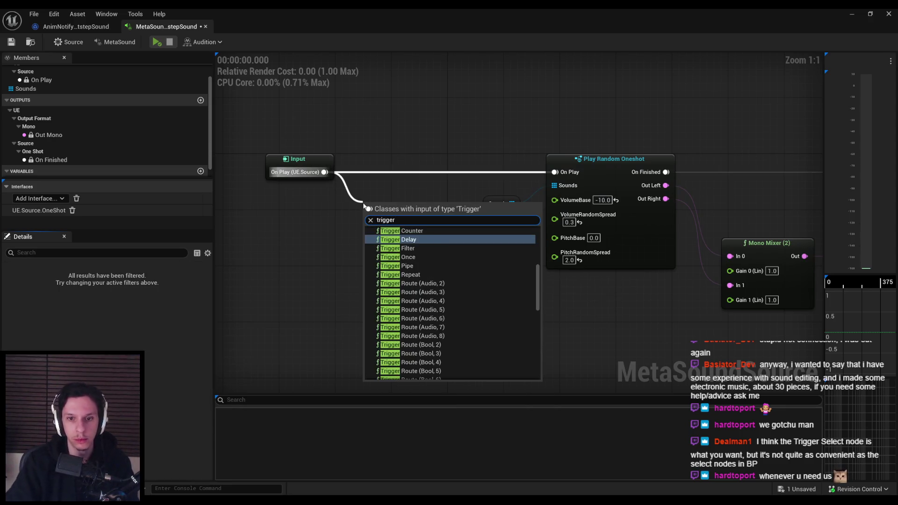
pyautogui.scroll(-5, 423, 323)
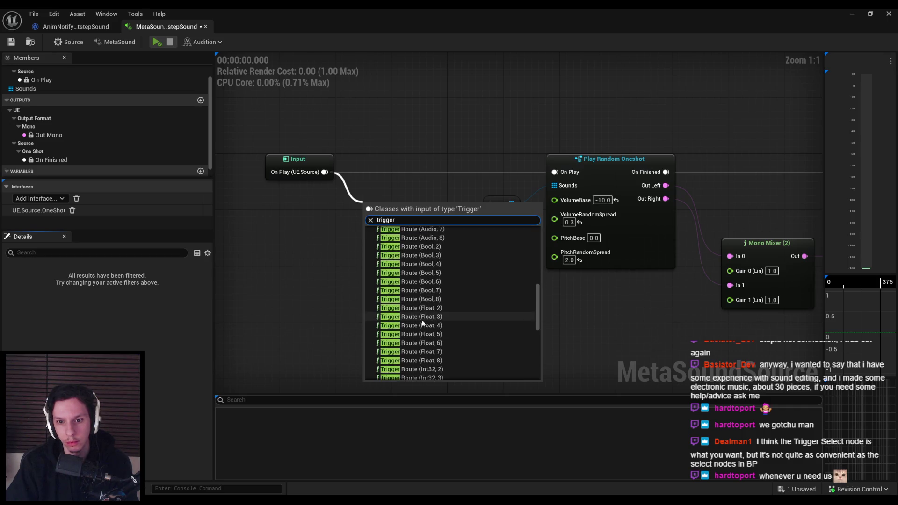
pyautogui.scroll(-3, 423, 328)
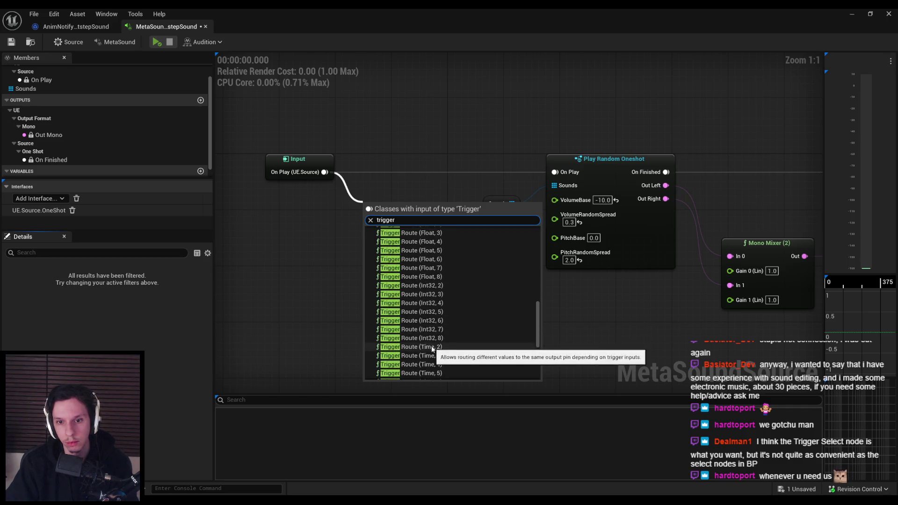
pyautogui.click(430, 337)
pyautogui.moveTo(431, 337); pyautogui.dragTo(436, 239)
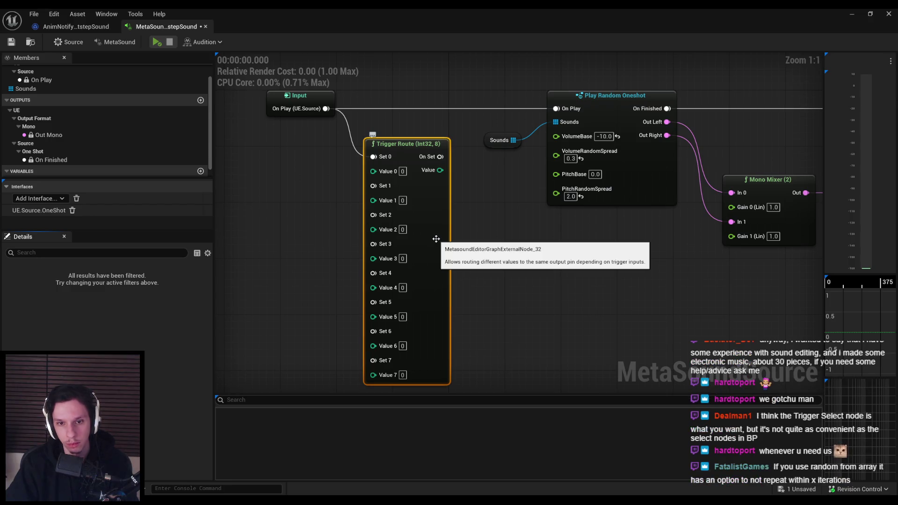
# Delete the Trigger Route node, then try a Trigger Select (5) node from On Play and delete it
pyautogui.press('Delete')
pyautogui.moveTo(326, 109); pyautogui.dragTo(364, 156)
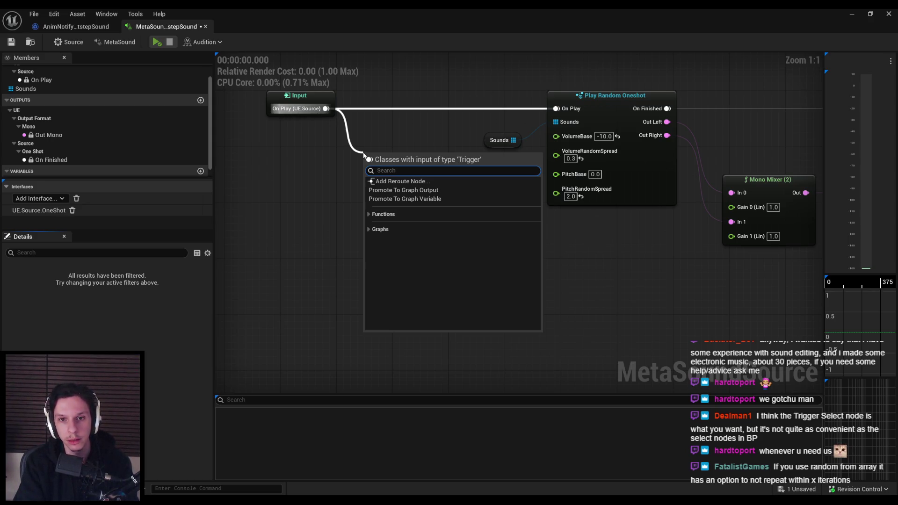
pyautogui.write('select')
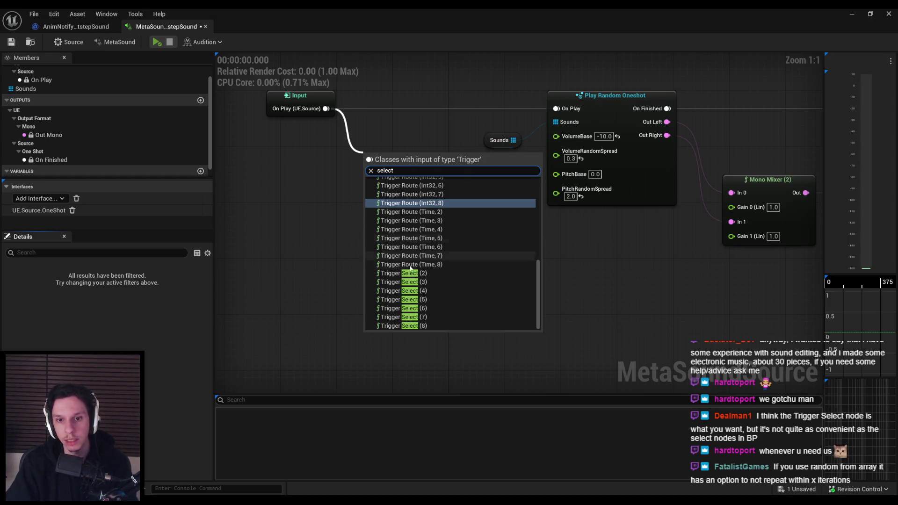
pyautogui.click(412, 299)
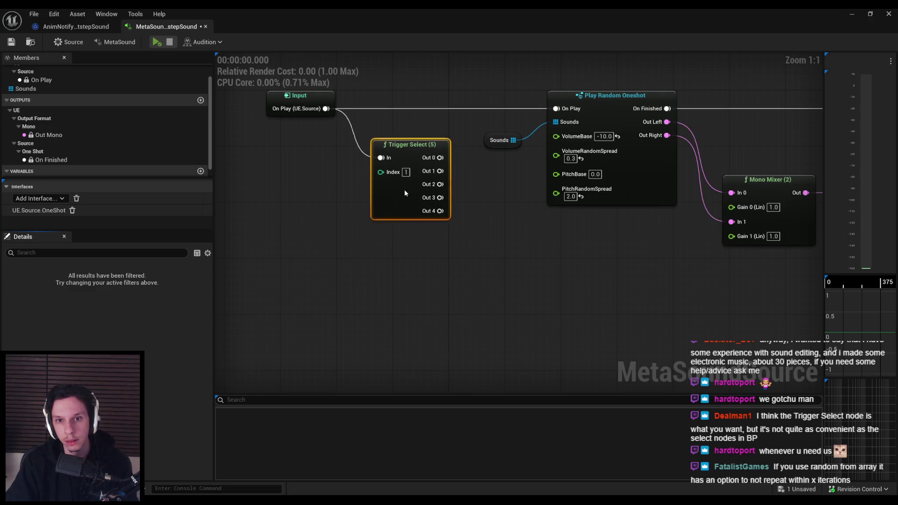
pyautogui.press('Delete')
# Move the Sounds variable left, try a Get array node fed by Sounds, then delete it
pyautogui.moveTo(488, 145)
pyautogui.mouseDown()
pyautogui.moveTo(312, 193)
pyautogui.moveTo(372, 180)
pyautogui.mouseUp()
pyautogui.write('select')
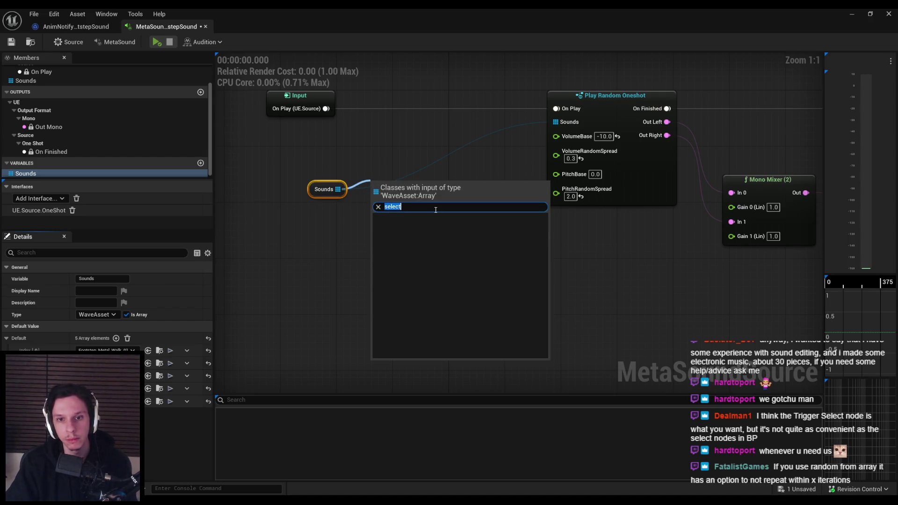
pyautogui.press('BackSpace')
pyautogui.click(377, 251)
pyautogui.click(380, 257)
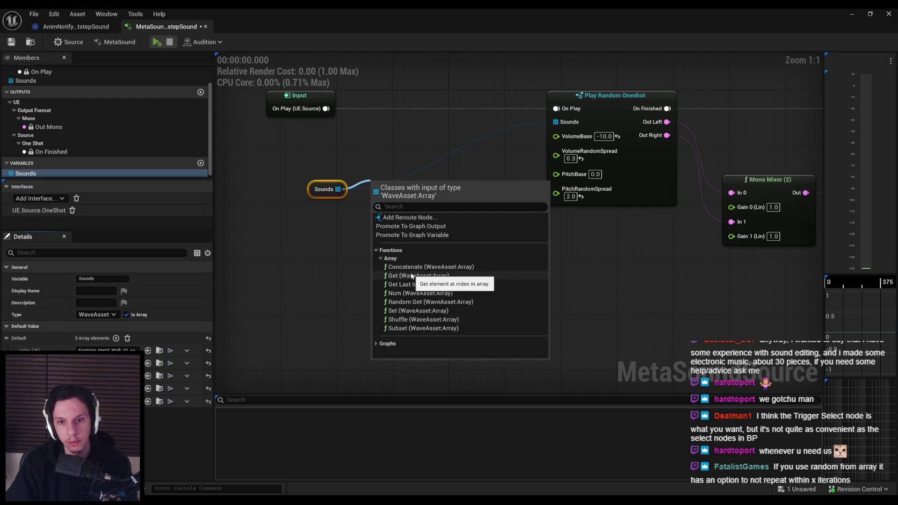
pyautogui.click(411, 276)
pyautogui.moveTo(415, 226); pyautogui.dragTo(418, 212)
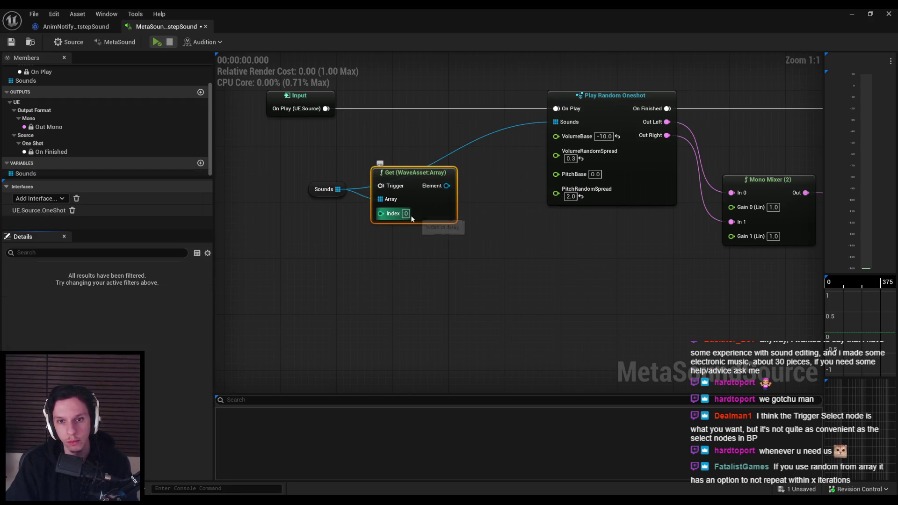
pyautogui.press('Delete')
# Try a Set array node fed by the Sounds pin, then delete it
pyautogui.moveTo(344, 190); pyautogui.dragTo(372, 209)
pyautogui.click(376, 293)
pyautogui.click(380, 301)
pyautogui.click(379, 299)
pyautogui.click(376, 276)
pyautogui.click(379, 285)
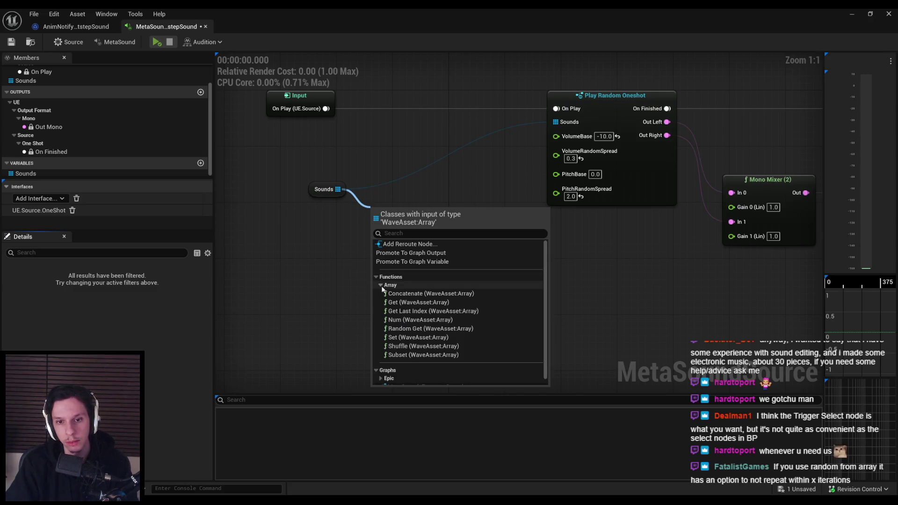
pyautogui.click(400, 338)
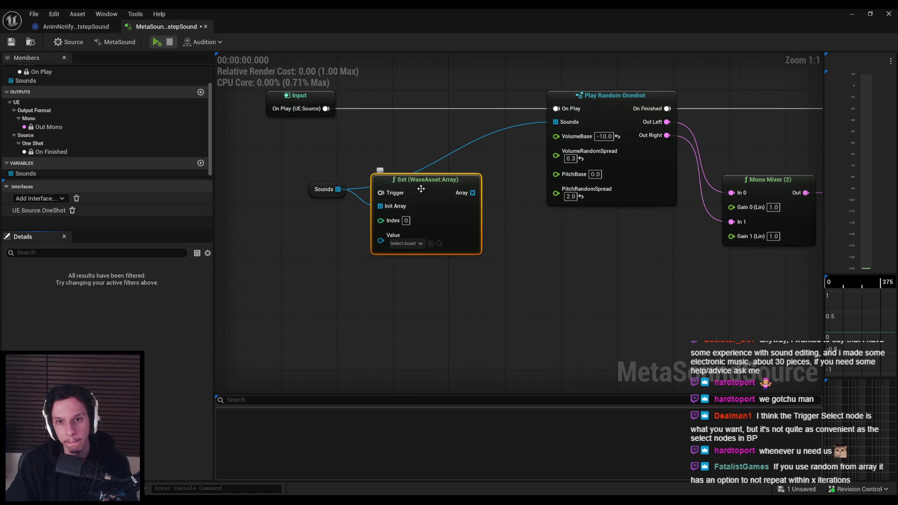
pyautogui.press('Delete')
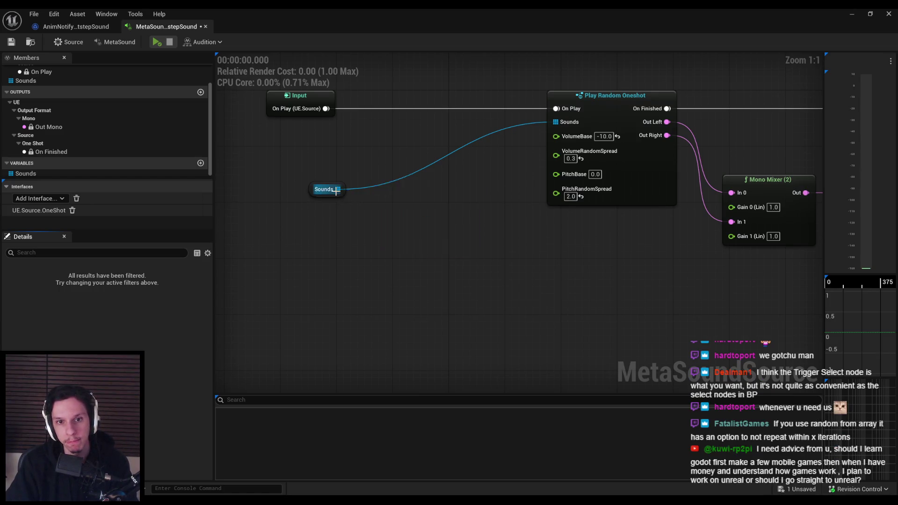
# Try a Subset array node fed by the Sounds pin, move it up, then delete it
pyautogui.moveTo(338, 189); pyautogui.dragTo(378, 213)
pyautogui.click(388, 289)
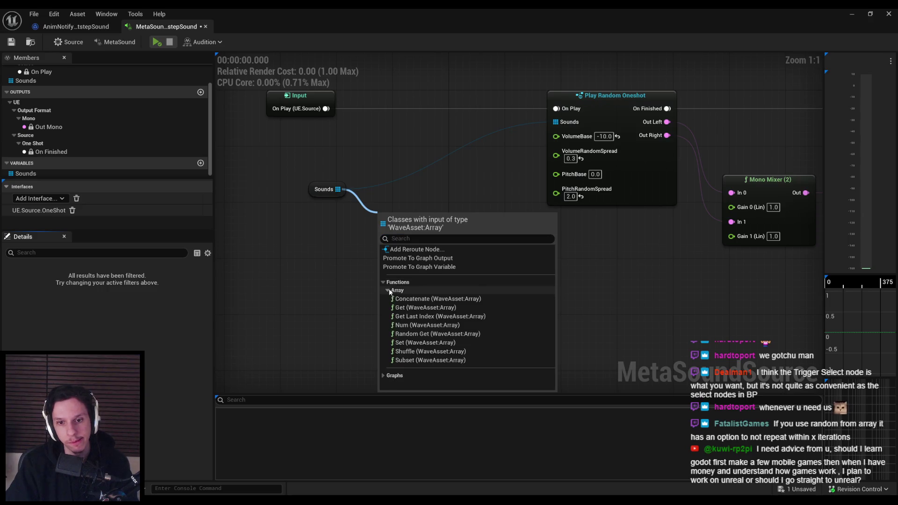
pyautogui.click(412, 360)
pyautogui.moveTo(440, 260); pyautogui.dragTo(440, 236)
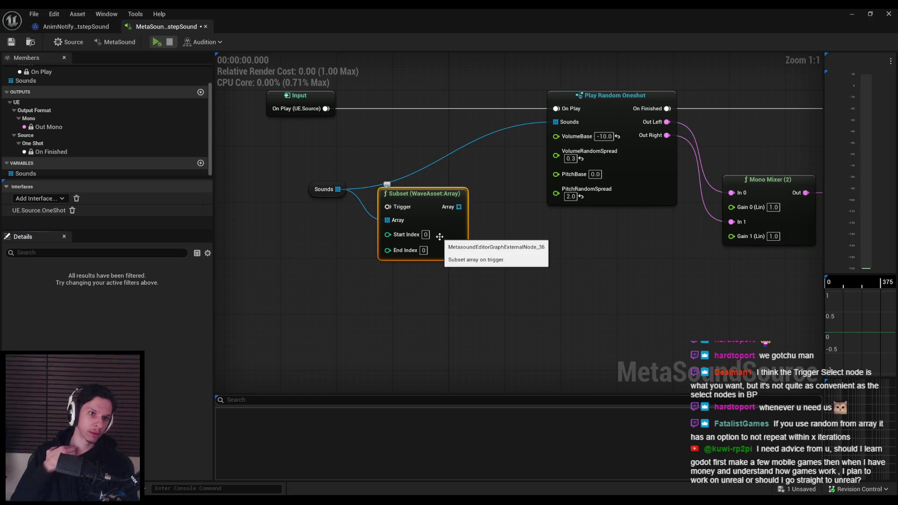
pyautogui.press('Delete')
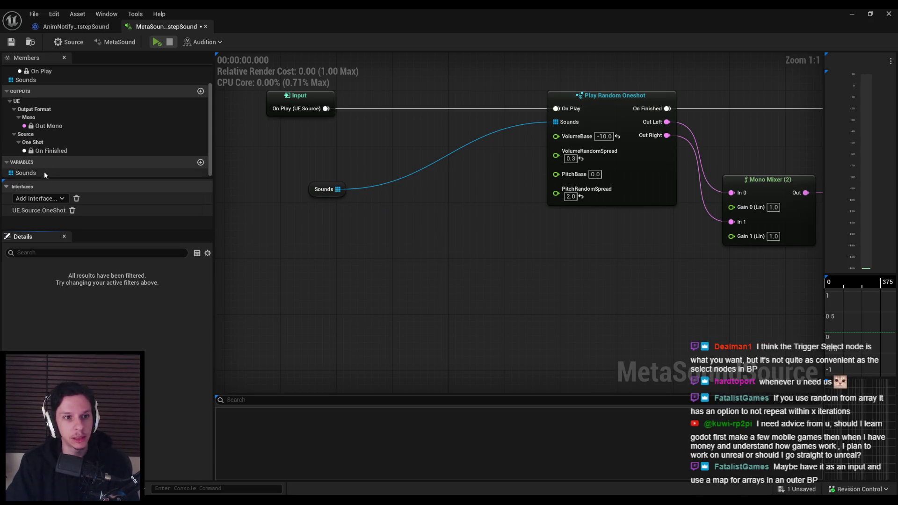
# Add a new MetaSound variable and set its type to WaveTable, leaving the default array empty
pyautogui.click(26, 173)
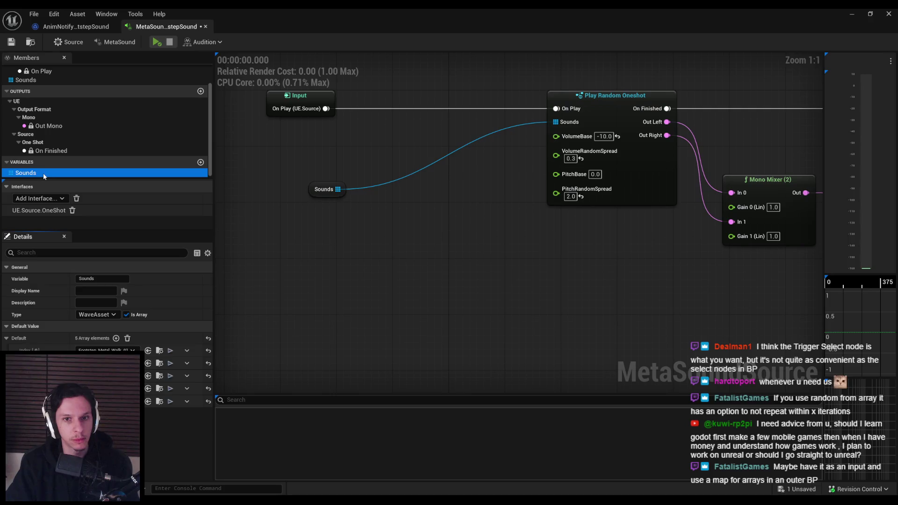
pyautogui.click(96, 315)
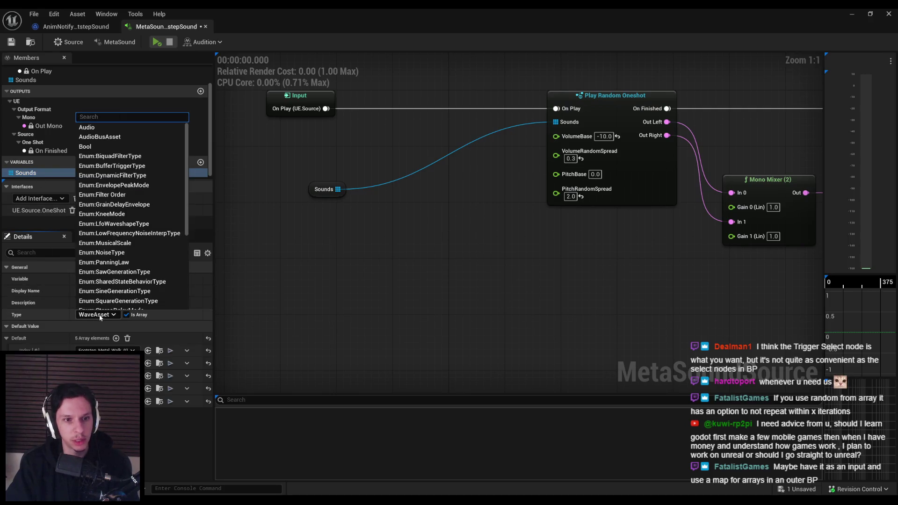
pyautogui.click(100, 316)
pyautogui.click(201, 161)
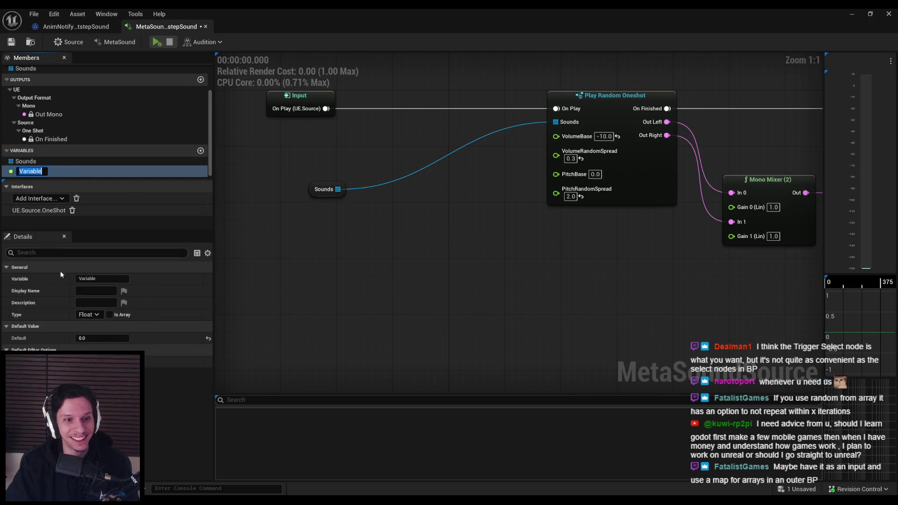
pyautogui.click(89, 314)
pyautogui.scroll(-3, 97, 262)
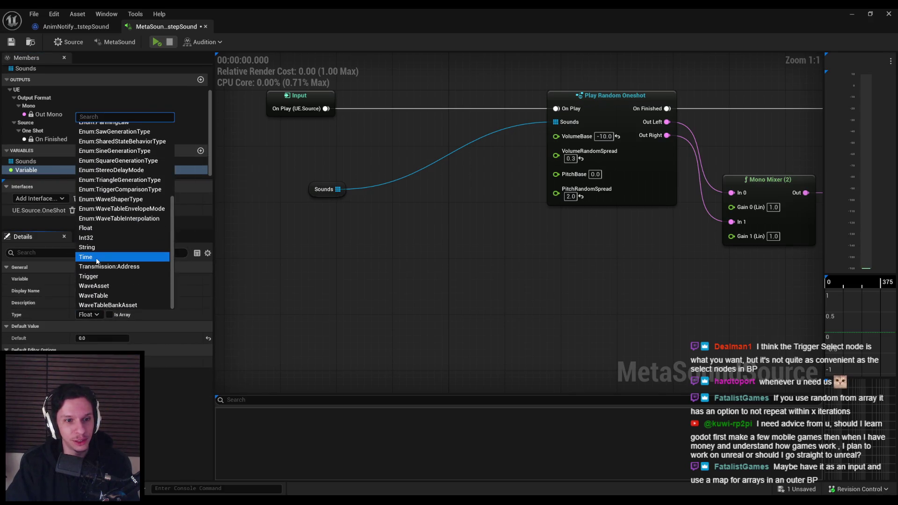
pyautogui.scroll(5, 100, 258)
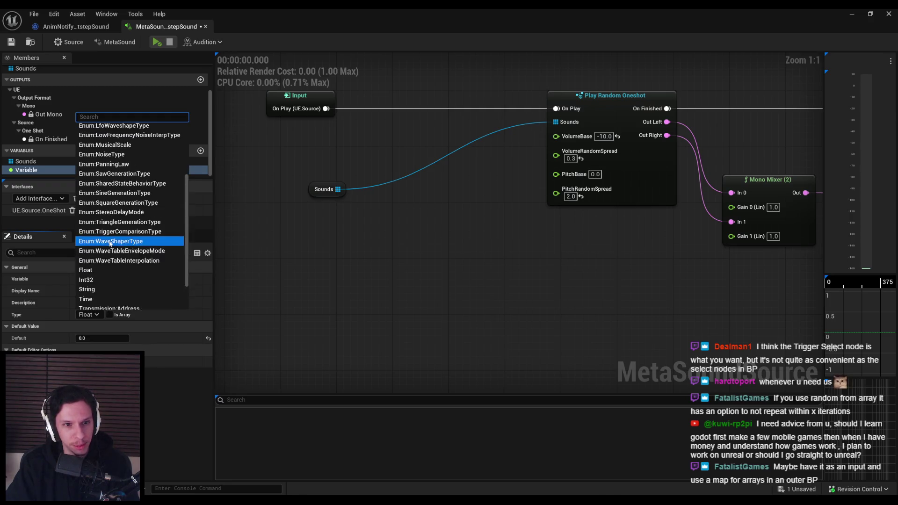
pyautogui.scroll(3, 111, 243)
pyautogui.scroll(-6, 110, 244)
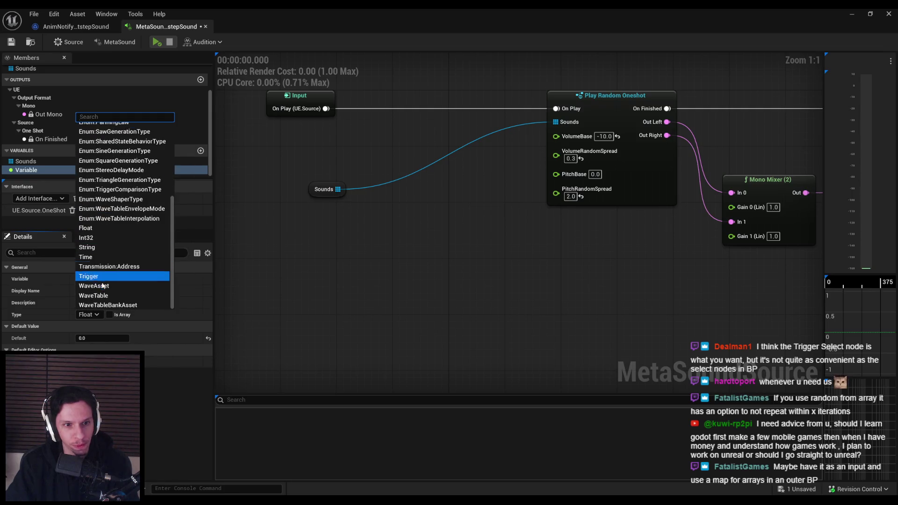
pyautogui.click(96, 296)
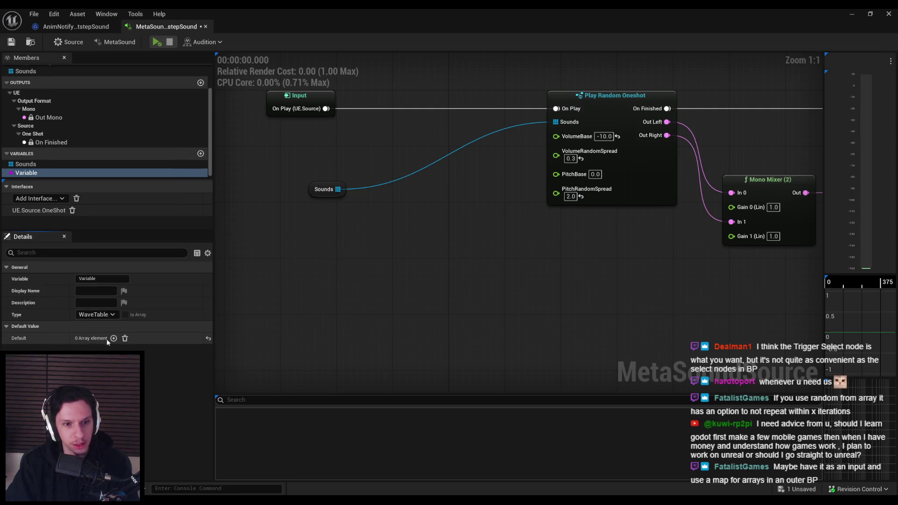
pyautogui.click(114, 339)
pyautogui.click(124, 338)
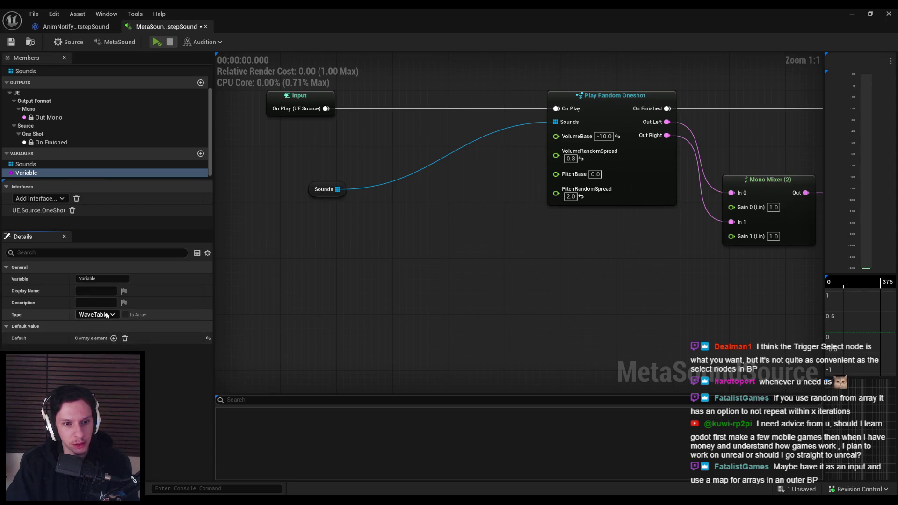
# Change the new variable's type to WaveTableBankAsset
pyautogui.click(98, 314)
pyautogui.scroll(-10, 121, 268)
pyautogui.scroll(-3, 120, 267)
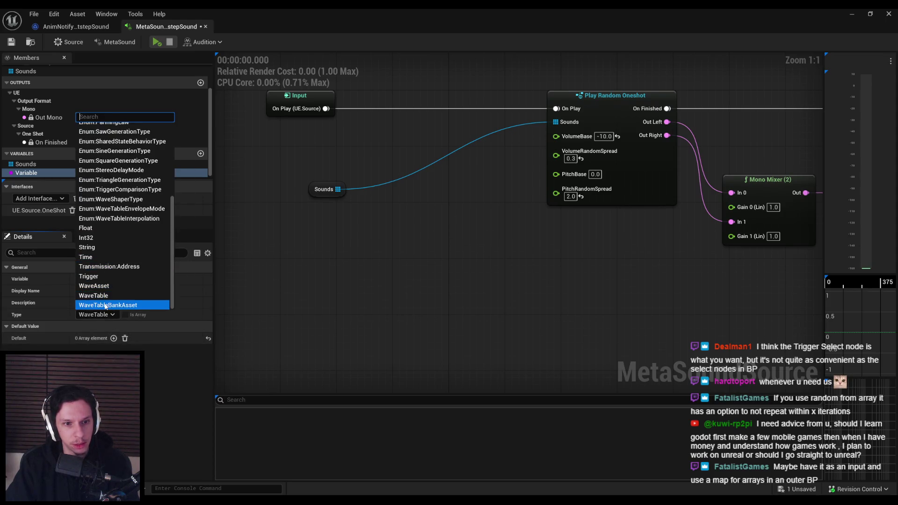
pyautogui.click(113, 304)
pyautogui.click(88, 350)
pyautogui.press('Escape')
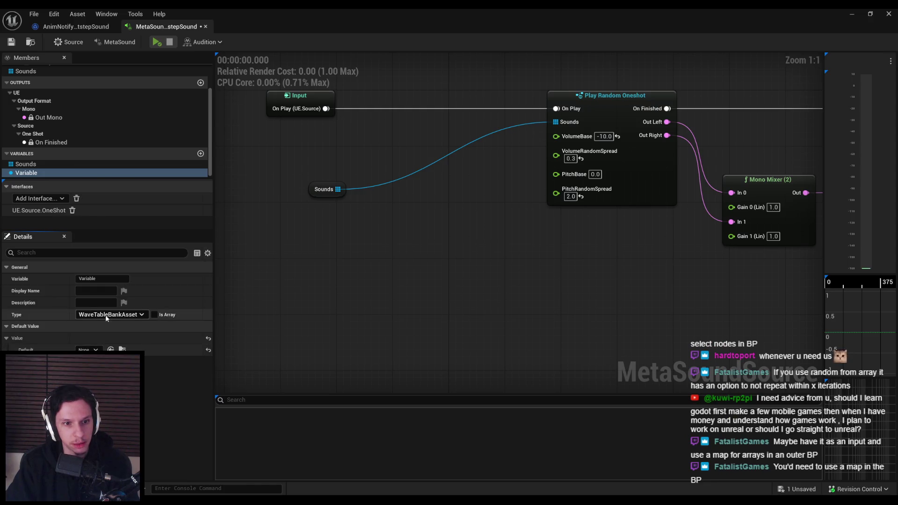
pyautogui.click(109, 315)
pyautogui.scroll(-5, 111, 282)
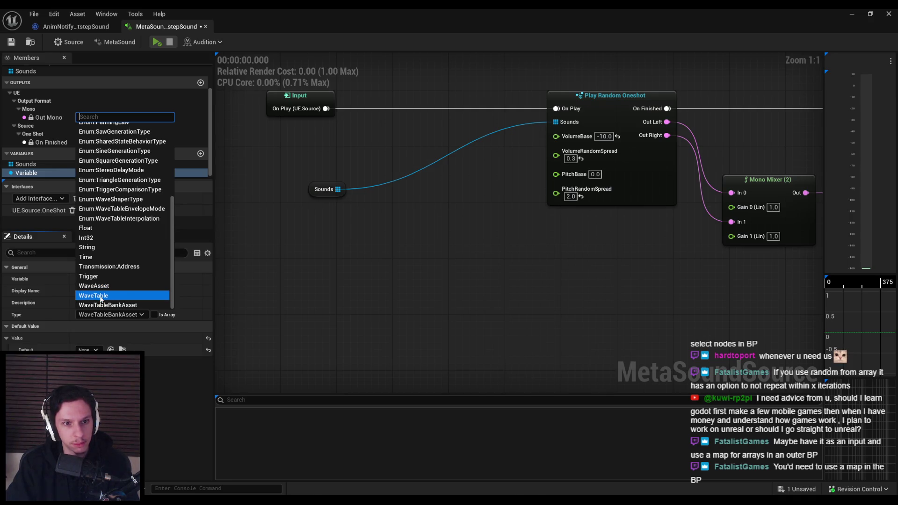
pyautogui.click(98, 286)
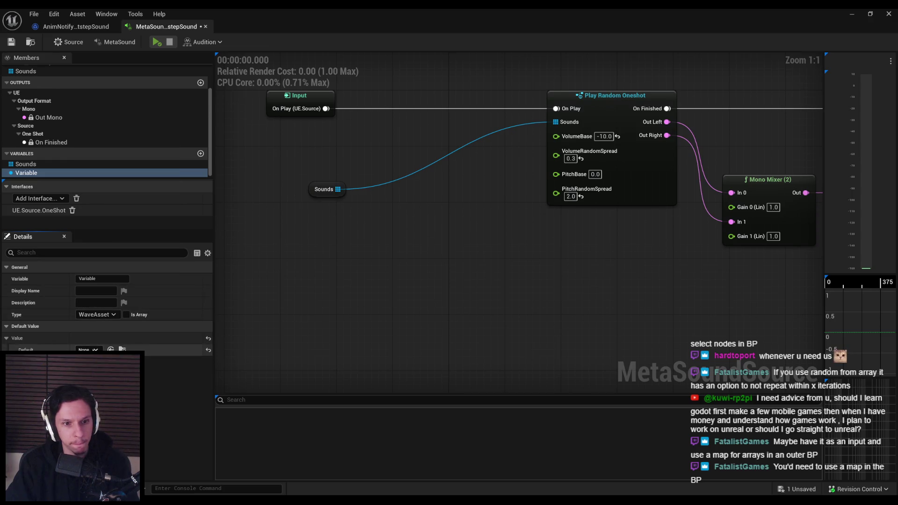
pyautogui.click(96, 315)
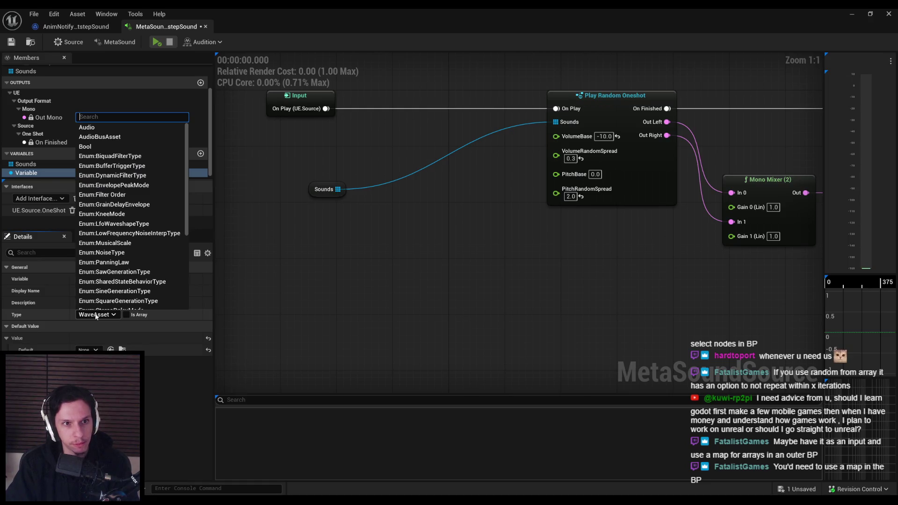
pyautogui.scroll(-5, 103, 275)
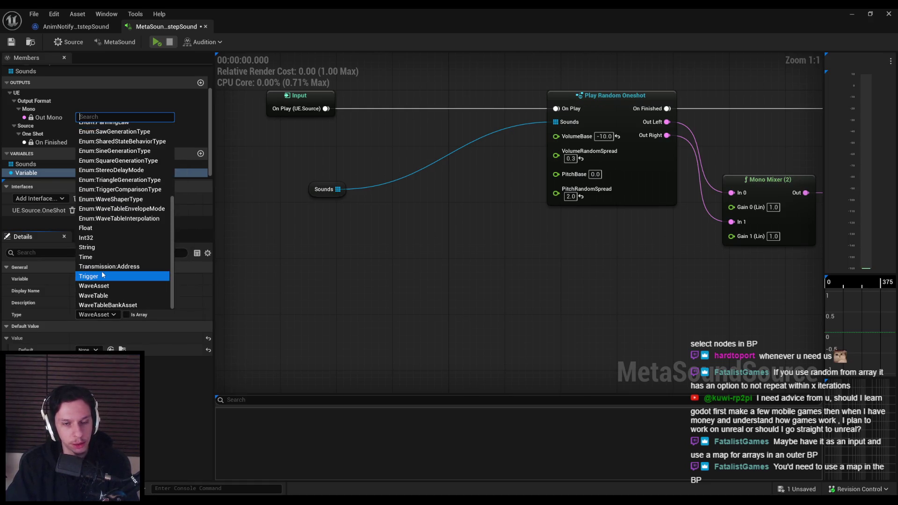
pyautogui.click(104, 305)
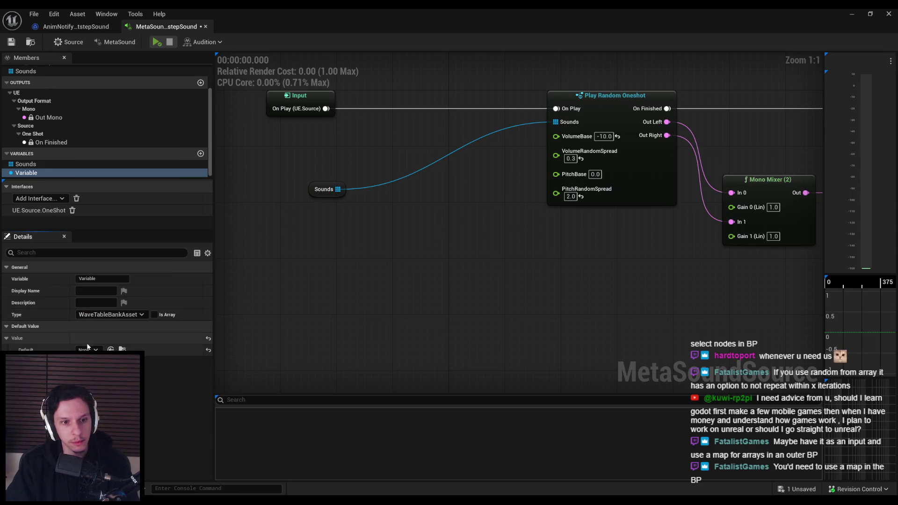
# Create a new WaveTable Bank asset saved as NewWaveTableBank as the variable's default
pyautogui.click(88, 350)
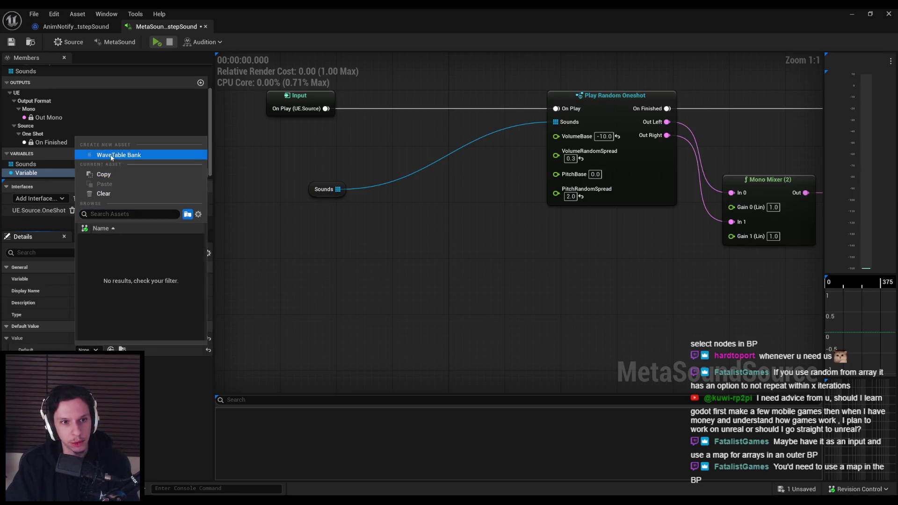
pyautogui.click(119, 154)
pyautogui.click(646, 391)
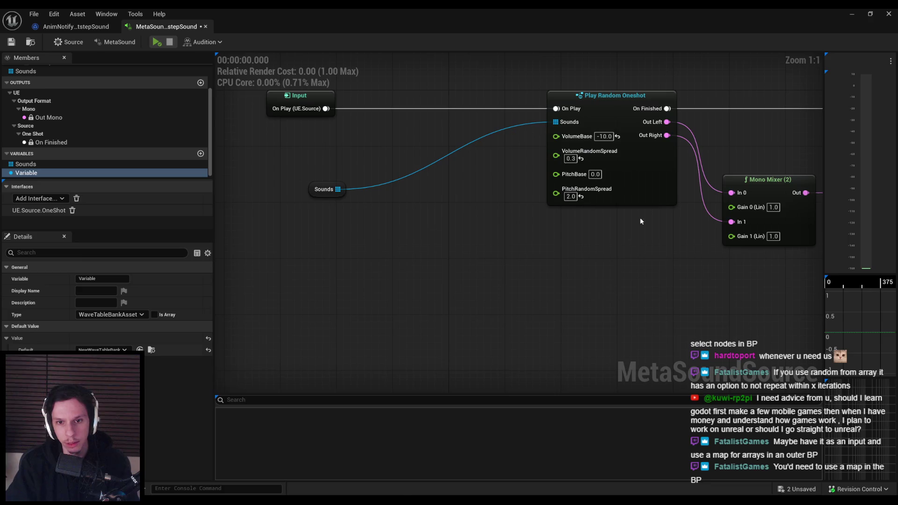
pyautogui.click(852, 14)
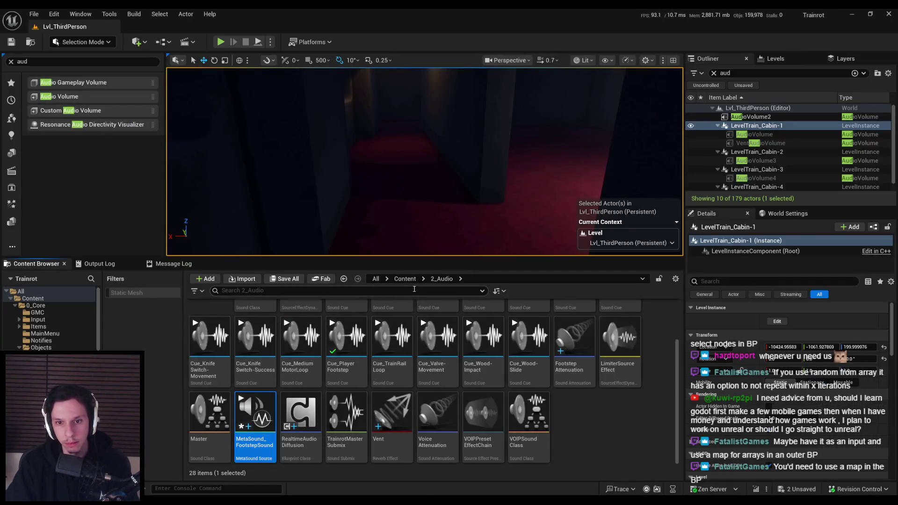
# Open NewWaveTableBank from the Content root and look through its curve, view and selection options
pyautogui.click(599, 410)
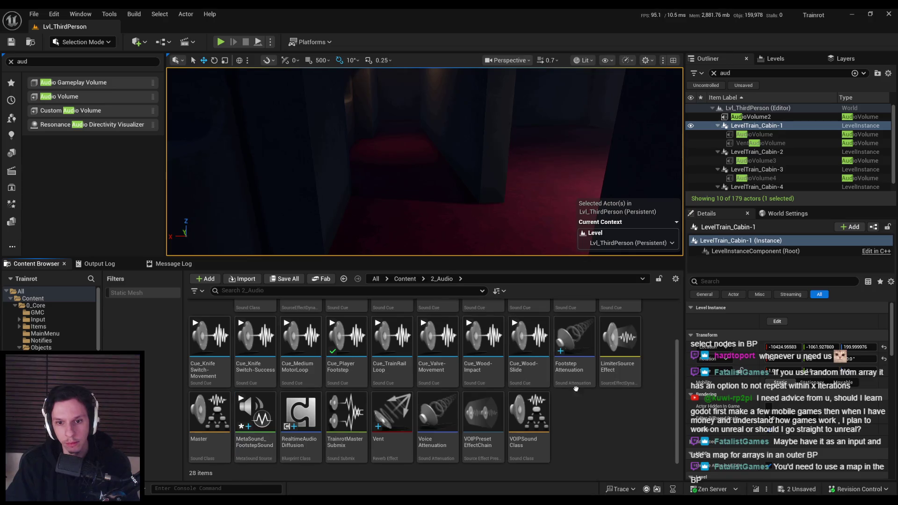
pyautogui.click(405, 279)
pyautogui.doubleClick(307, 414)
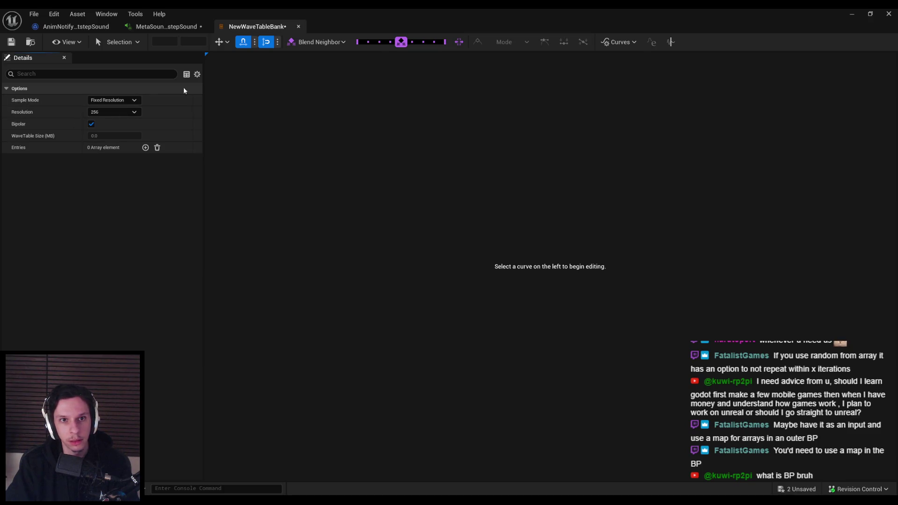
pyautogui.click(620, 42)
pyautogui.click(620, 42)
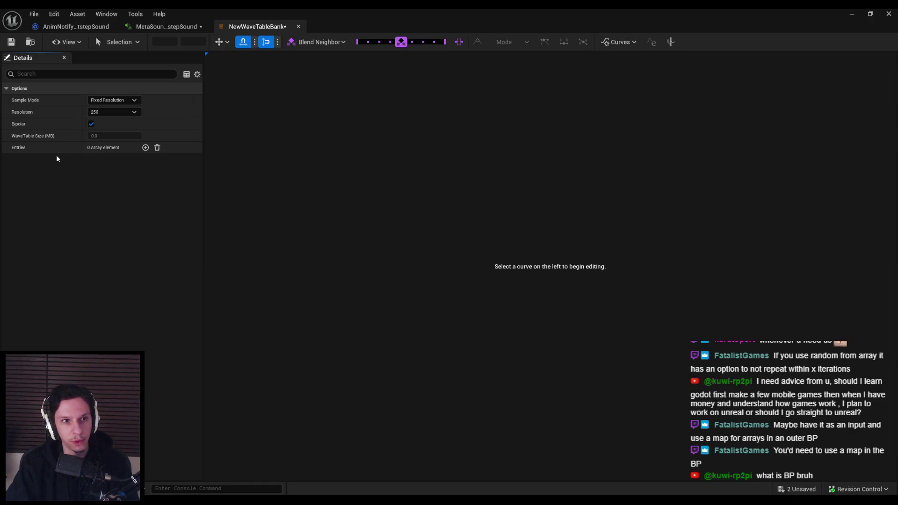
pyautogui.click(68, 42)
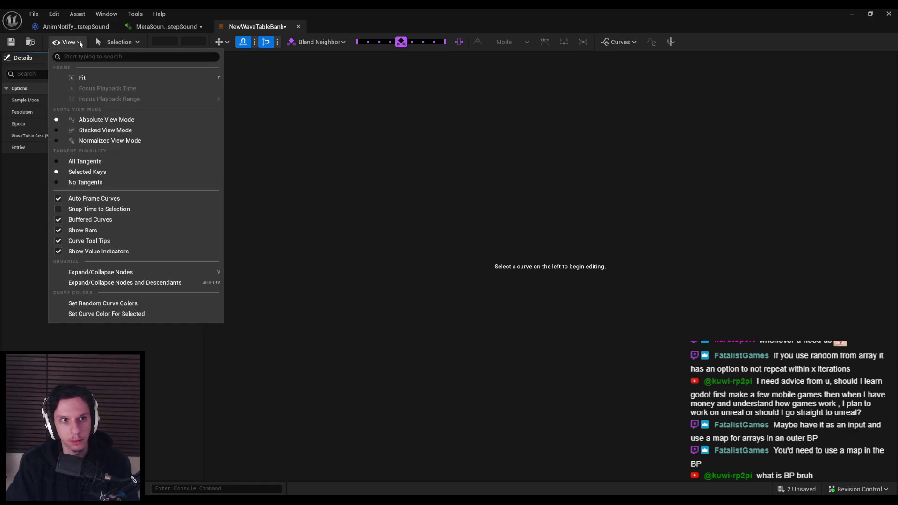
pyautogui.click(109, 43)
pyautogui.click(99, 42)
# Review the curve blending and filter options, save all assets, and close NewWaveTableBank
pyautogui.click(98, 42)
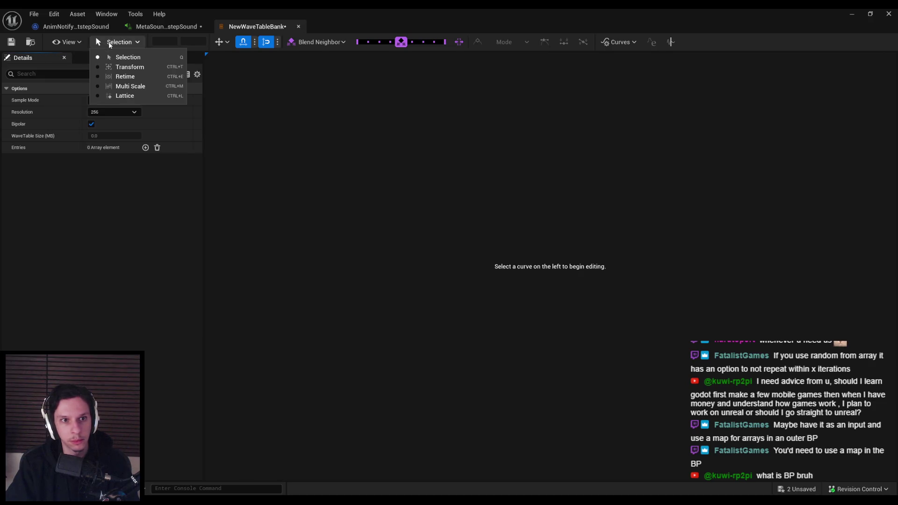
pyautogui.click(98, 42)
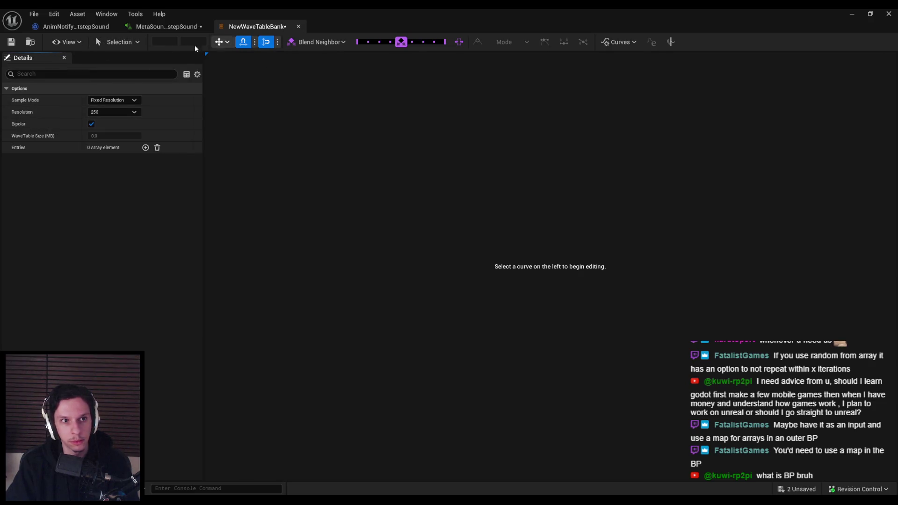
pyautogui.click(318, 42)
pyautogui.click(318, 42)
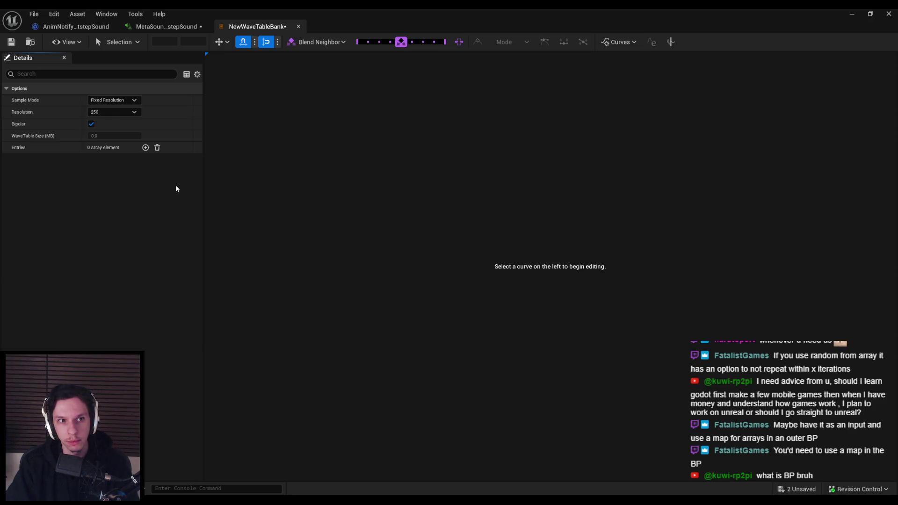
pyautogui.click(662, 45)
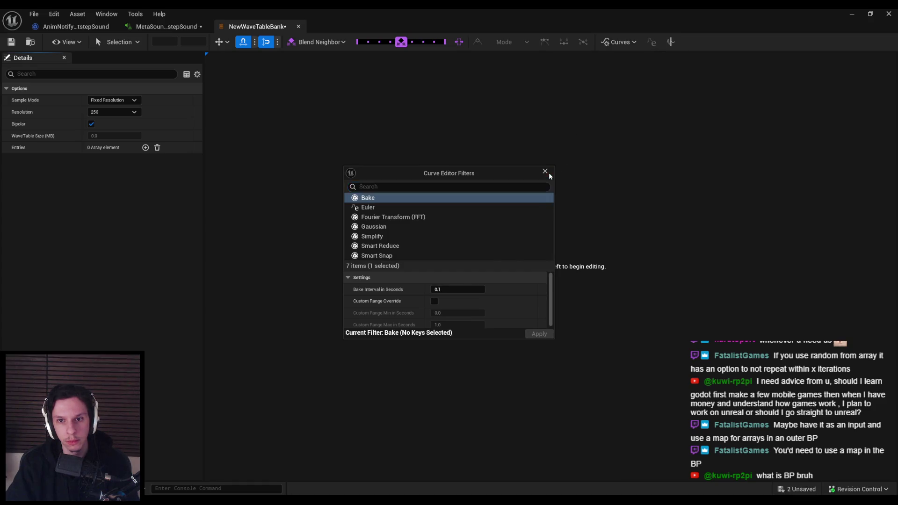
pyautogui.click(550, 176)
pyautogui.click(621, 41)
pyautogui.click(653, 43)
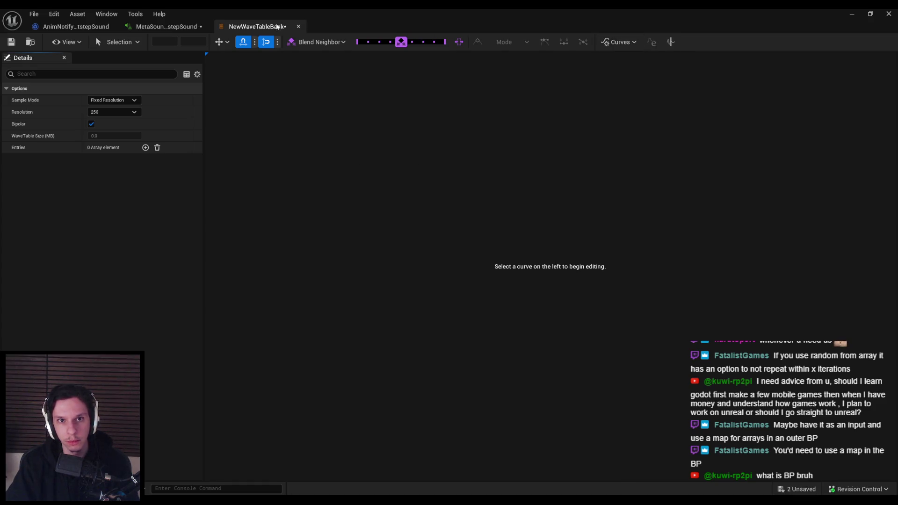
pyautogui.hotkey('ctrl', 'shift', 's')
pyautogui.click(299, 26)
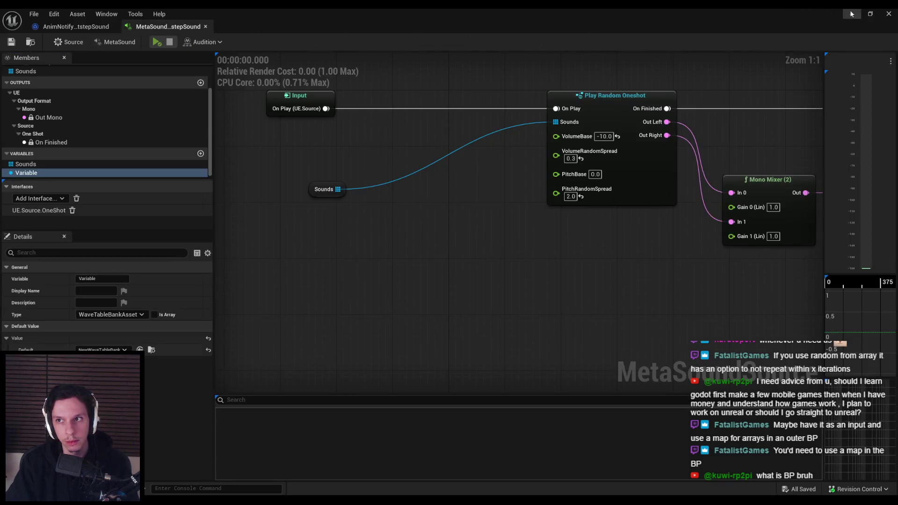
# Force-delete the NewWaveTableBank asset from the Content Browser
pyautogui.click(852, 14)
pyautogui.press('Delete')
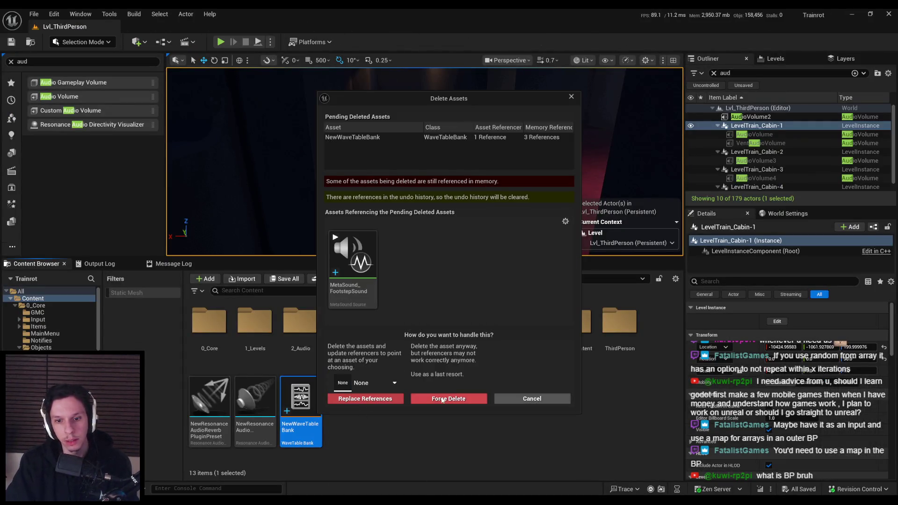
pyautogui.click(442, 398)
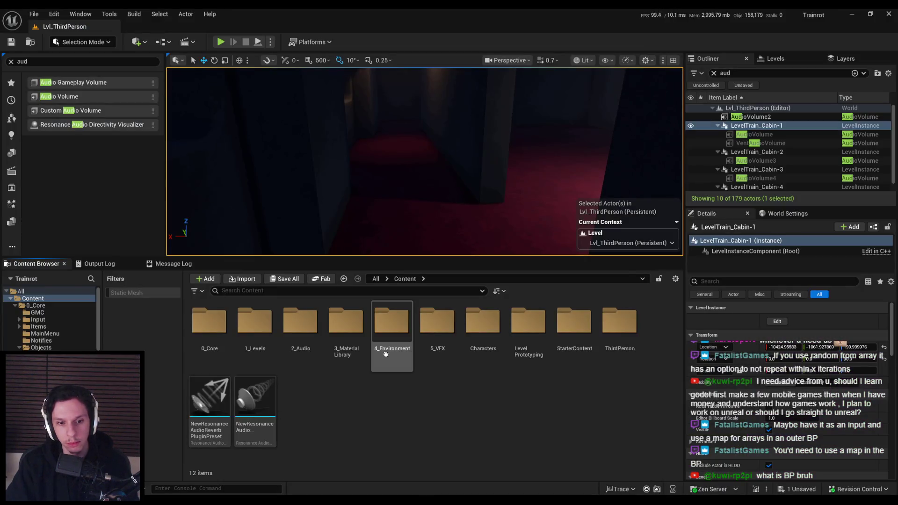
# Reopen MetaSound_FootstepSound and inspect its Variable and Sounds members
pyautogui.scroll(-2, 301, 330)
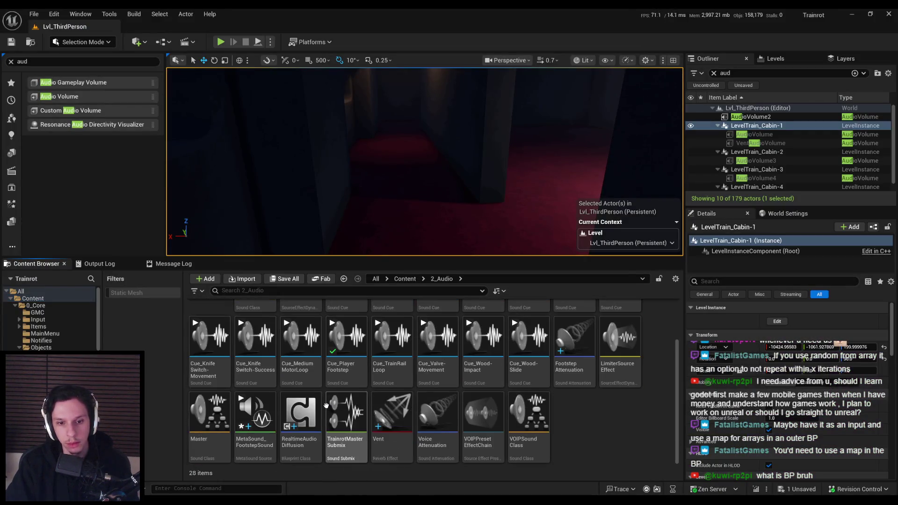
pyautogui.click(267, 455)
pyautogui.doubleClick(267, 455)
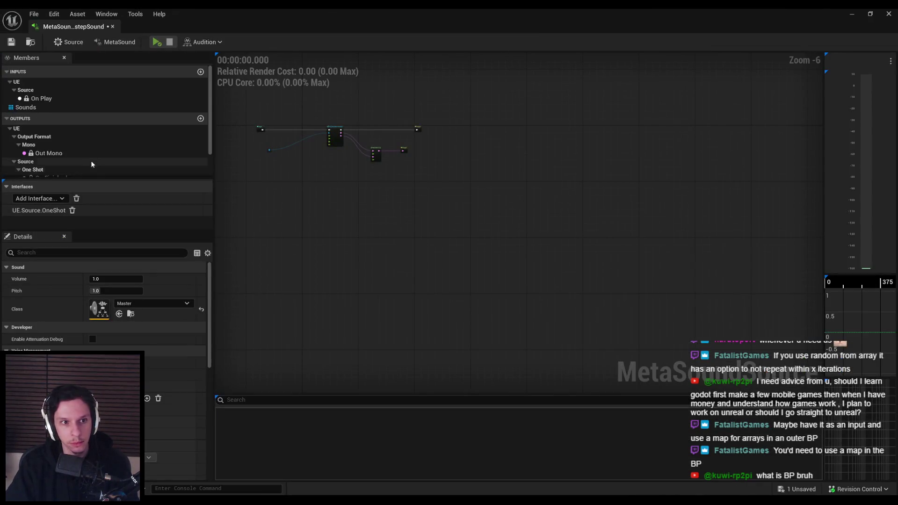
pyautogui.scroll(-2, 90, 163)
pyautogui.click(52, 172)
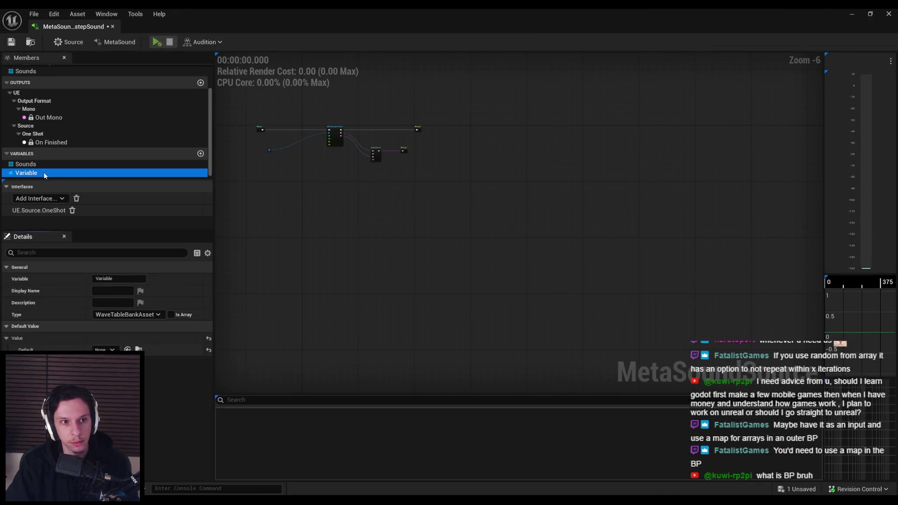
pyautogui.click(55, 164)
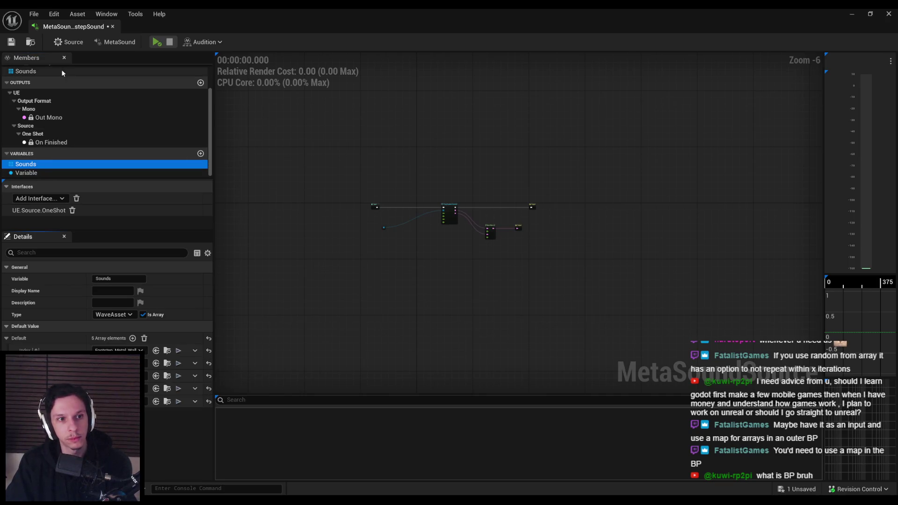
pyautogui.rightClick(34, 174)
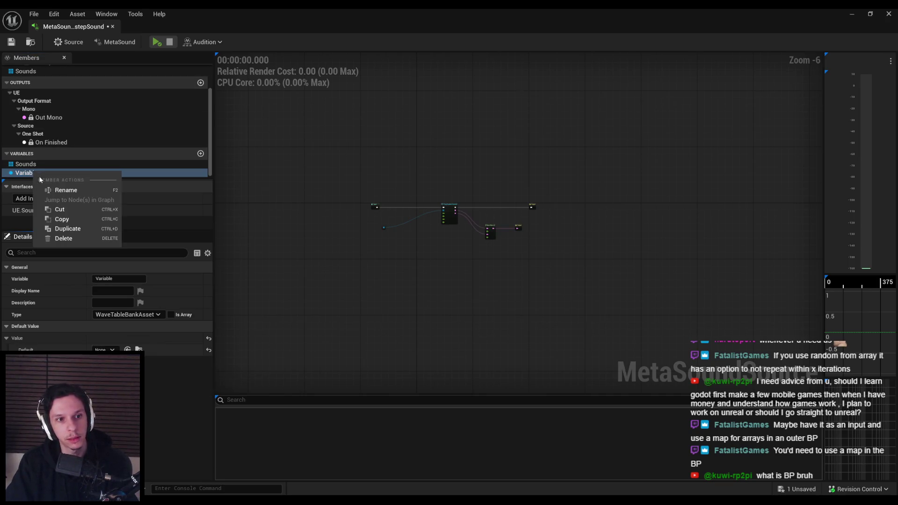
# Duplicate the Variable member, then attempt to delete the extra variable
pyautogui.click(67, 230)
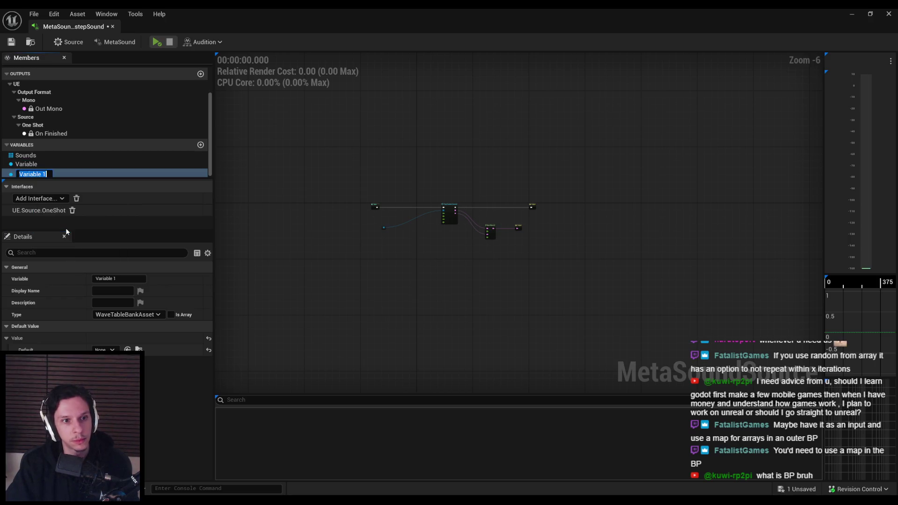
pyautogui.click(71, 239)
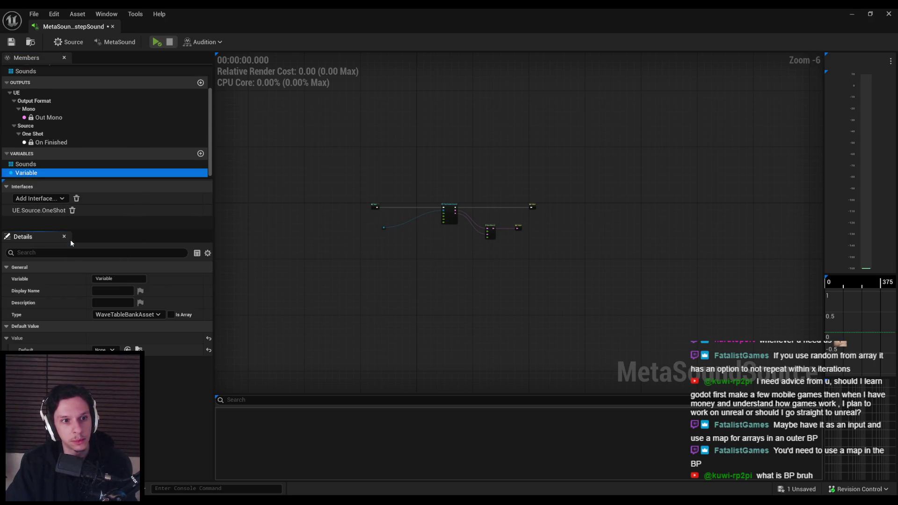
pyautogui.rightClick(43, 173)
pyautogui.click(68, 239)
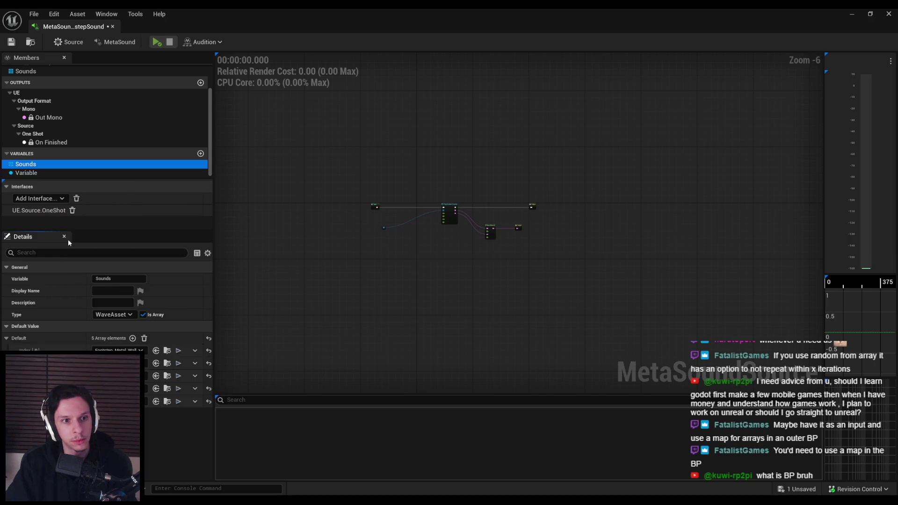
# Change the extra variable's type to Bool, delete it, and save the footstep MetaSound
pyautogui.click(47, 173)
pyautogui.click(126, 314)
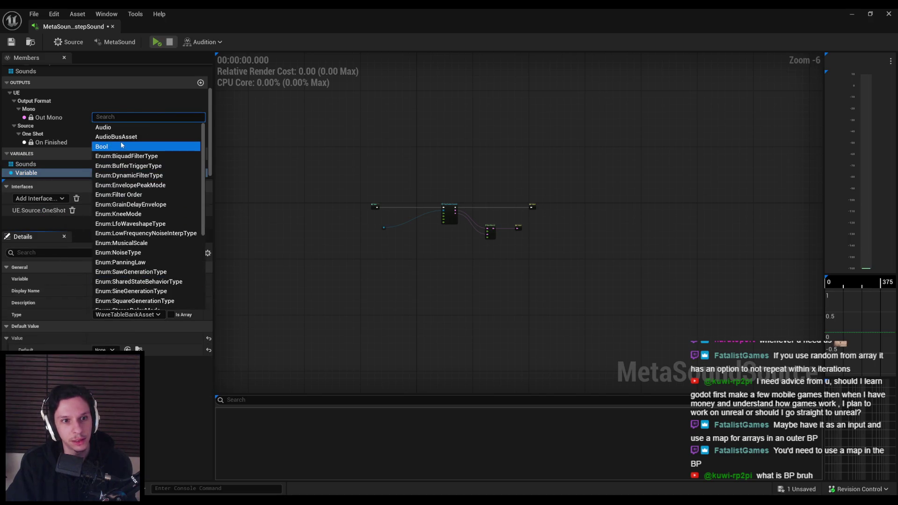
pyautogui.click(106, 146)
pyautogui.click(40, 164)
pyautogui.rightClick(39, 173)
pyautogui.click(58, 236)
pyautogui.click(11, 42)
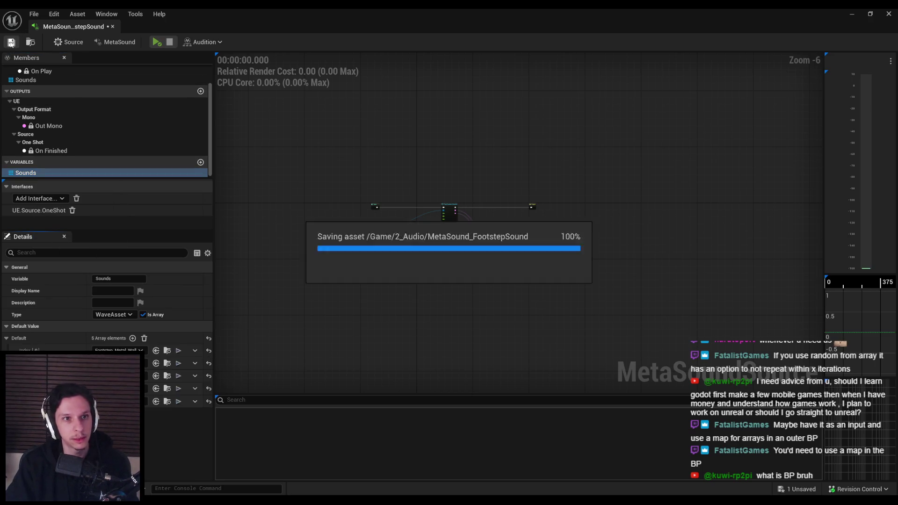
pyautogui.scroll(3, 399, 217)
# Zoom in and reposition the Sounds getter node in the graph
pyautogui.scroll(2, 400, 217)
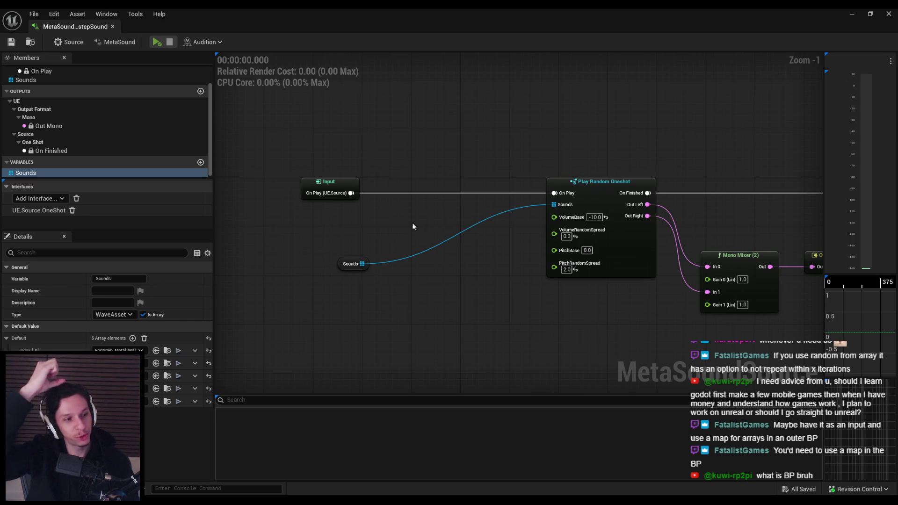
pyautogui.scroll(1, 367, 258)
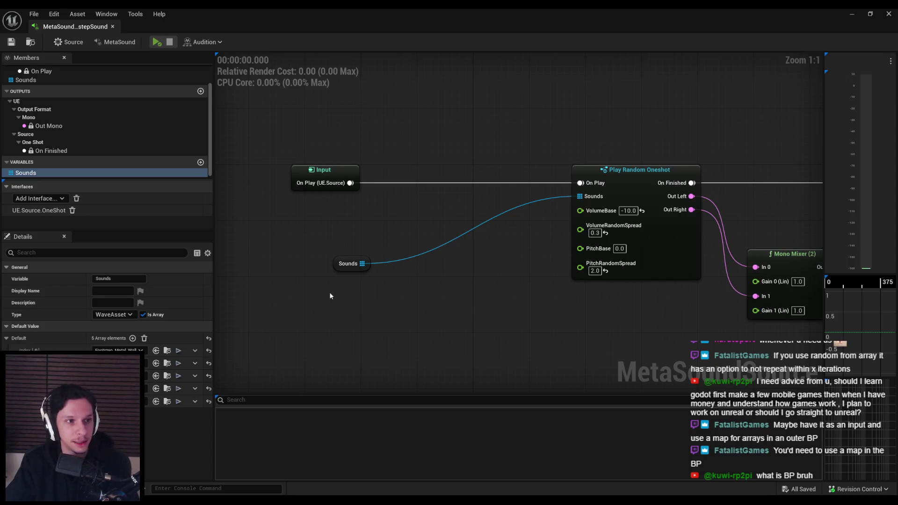
pyautogui.moveTo(341, 270)
pyautogui.mouseDown()
pyautogui.moveTo(510, 224)
pyautogui.moveTo(325, 248)
pyautogui.moveTo(329, 275)
pyautogui.moveTo(317, 256)
pyautogui.moveTo(327, 261)
pyautogui.mouseUp()
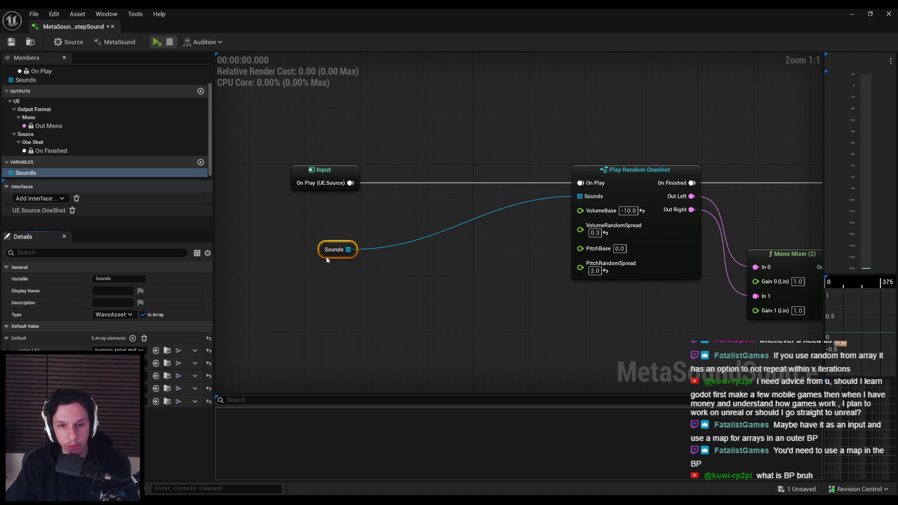
pyautogui.click(334, 276)
# Add a Random Get (Int32:Array) node from On Play, then undo it
pyautogui.moveTo(350, 183); pyautogui.dragTo(380, 207)
pyautogui.write('int')
pyautogui.scroll(3, 427, 274)
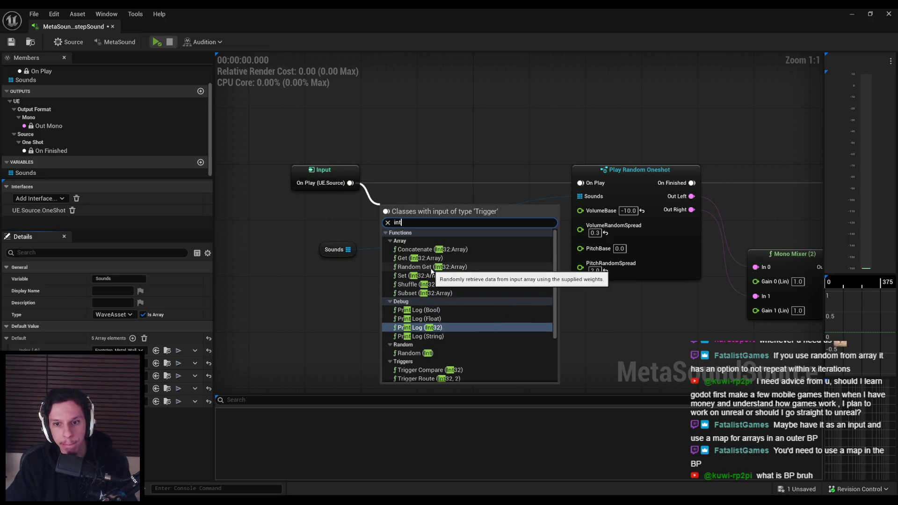
pyautogui.click(432, 271)
pyautogui.moveTo(444, 244); pyautogui.dragTo(445, 203)
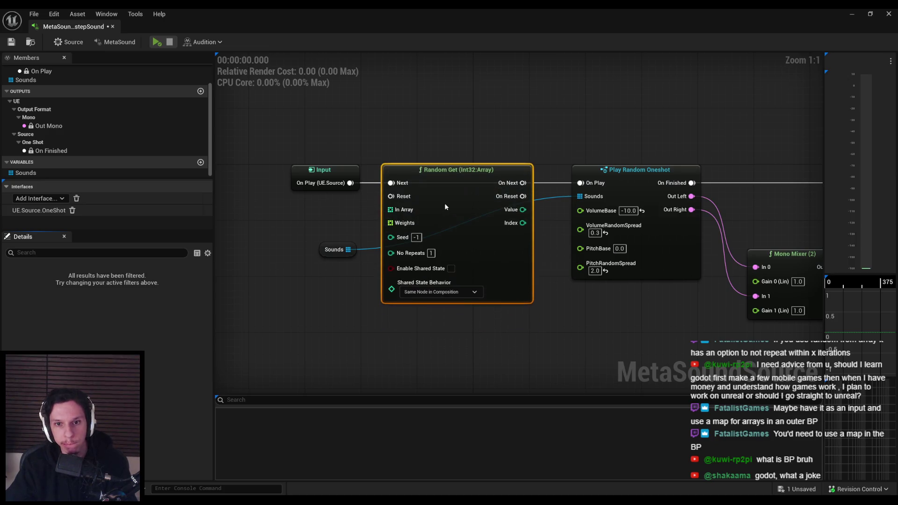
pyautogui.hotkey('ctrl', 'z')
# Search 'int' again from On Play, cancel the search, and return to the level editor
pyautogui.moveTo(350, 183); pyautogui.dragTo(391, 192)
pyautogui.write('int')
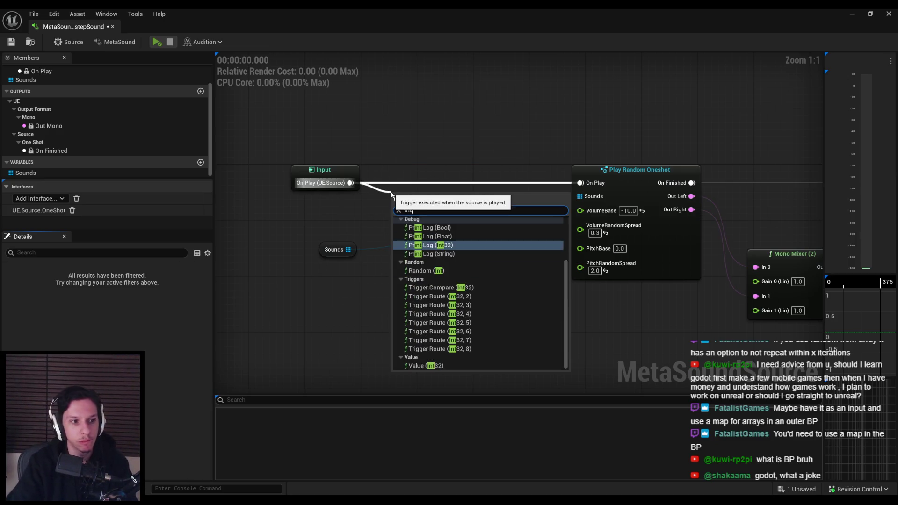
pyautogui.scroll(3, 427, 297)
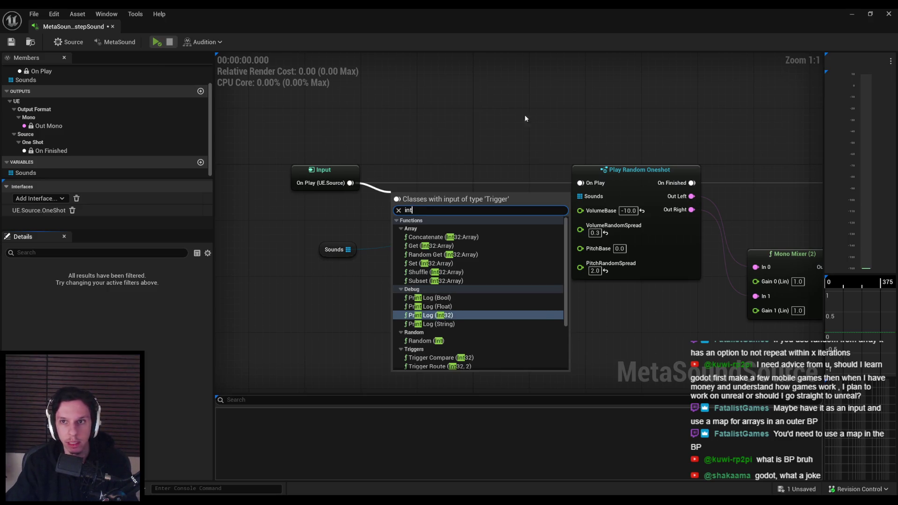
pyautogui.press('Escape')
pyautogui.hotkey('alt', 'Tab')
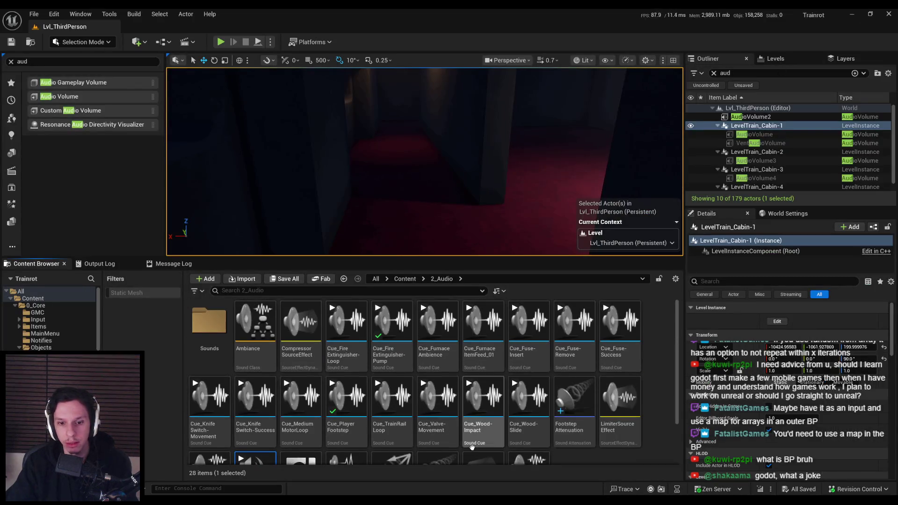
# Open the AnimNotify_PlayFootstepSound blueprint from Content > 0_Core > Notifies
pyautogui.scroll(-2, 392, 407)
pyautogui.click(405, 279)
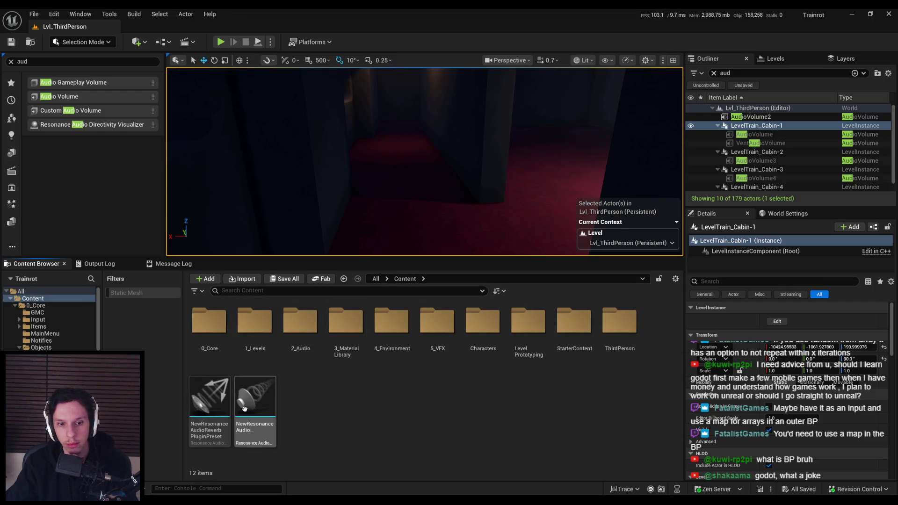
pyautogui.doubleClick(210, 332)
pyautogui.doubleClick(392, 323)
pyautogui.doubleClick(208, 328)
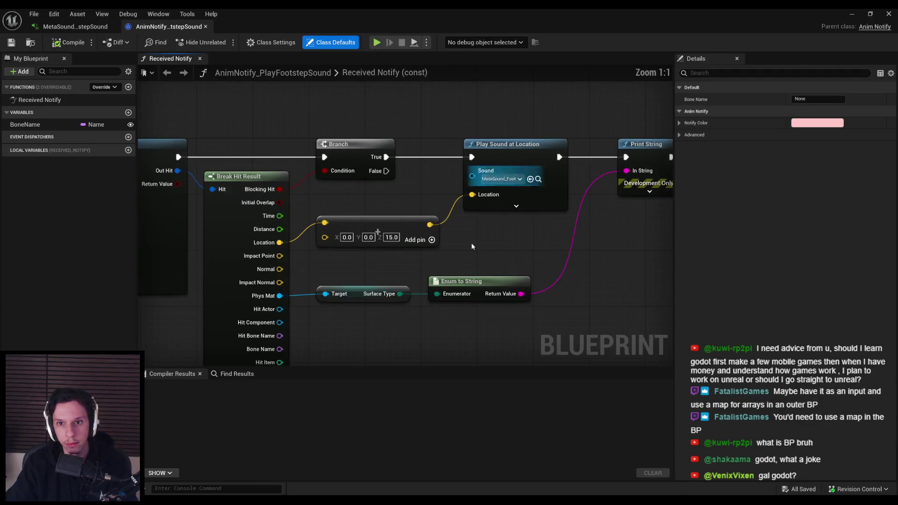
# Search the graph's actions for 'metasound' and browse the results
pyautogui.rightClick(420, 231)
pyautogui.write('metas')
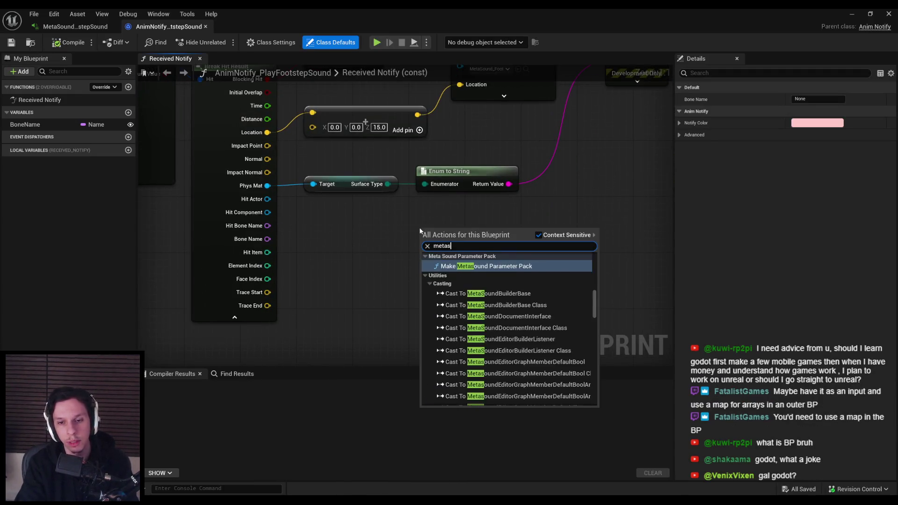
pyautogui.write('ound')
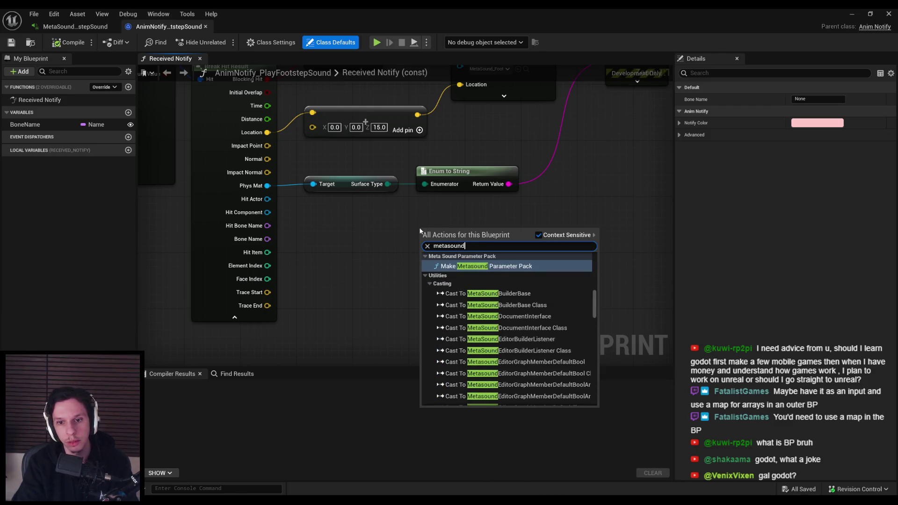
pyautogui.scroll(5, 532, 309)
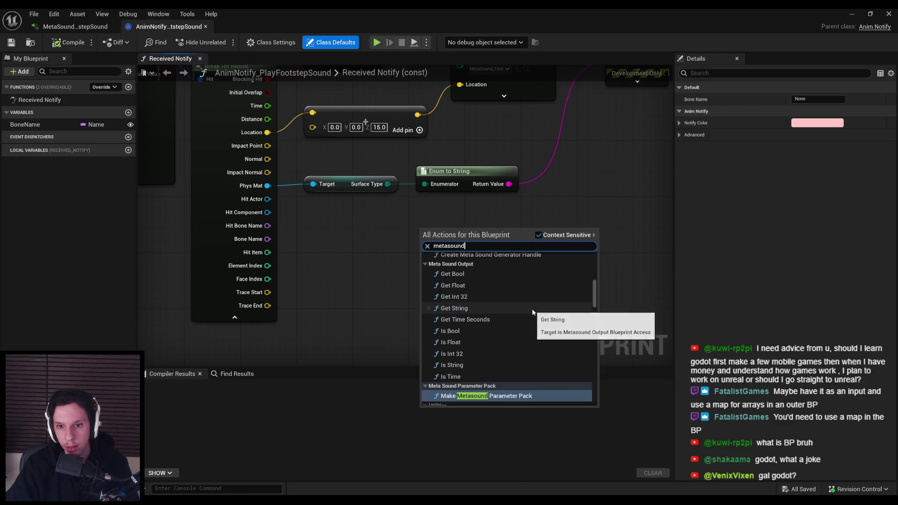
pyautogui.scroll(1, 507, 310)
pyautogui.scroll(6, 507, 312)
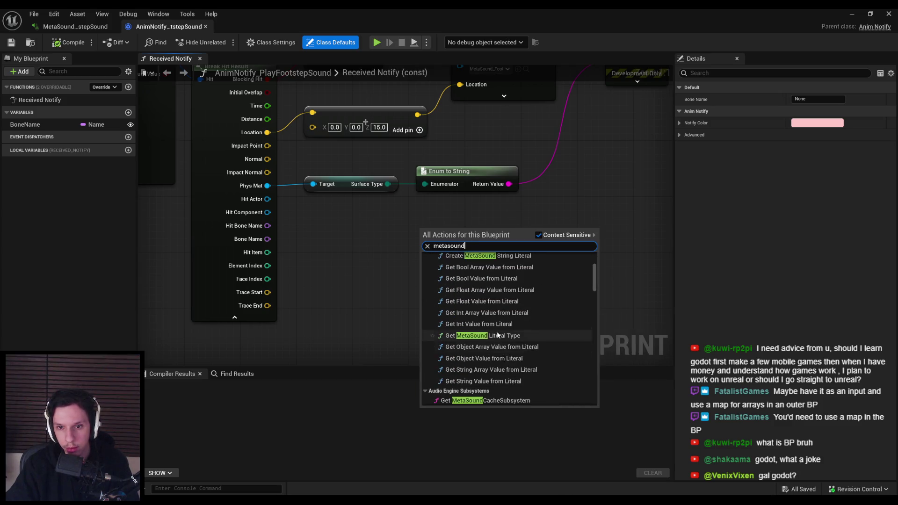
pyautogui.scroll(5, 496, 339)
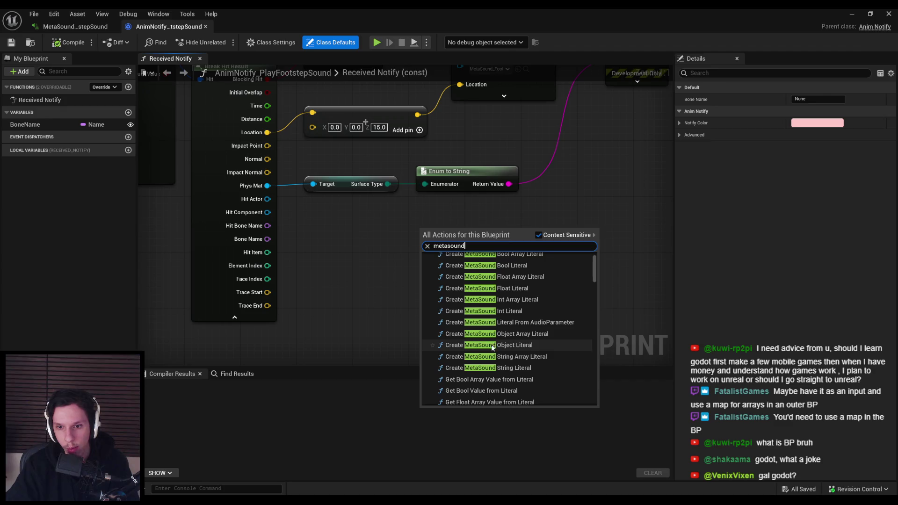
pyautogui.scroll(2, 492, 347)
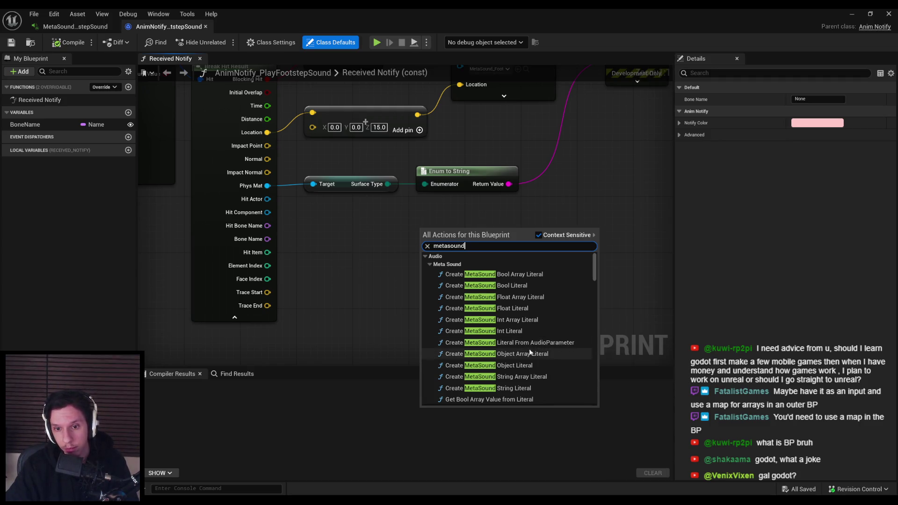
# Add a Create MetaSound Object Array Literal node, move it, then delete it
pyautogui.click(527, 354)
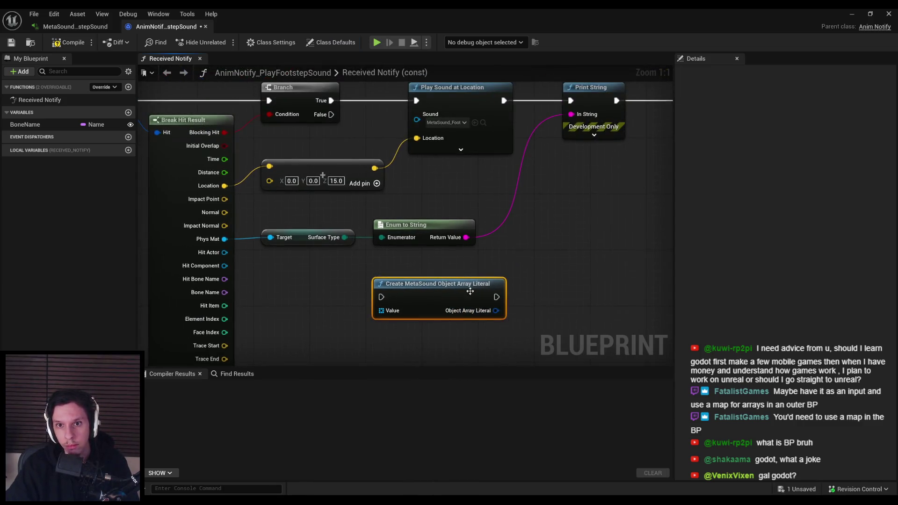
pyautogui.click(461, 148)
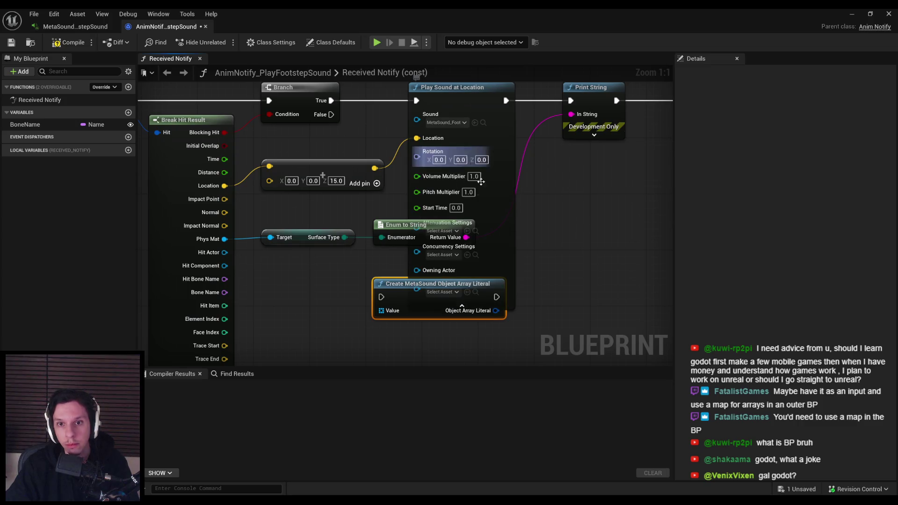
pyautogui.click(508, 306)
pyautogui.moveTo(468, 311); pyautogui.dragTo(441, 333)
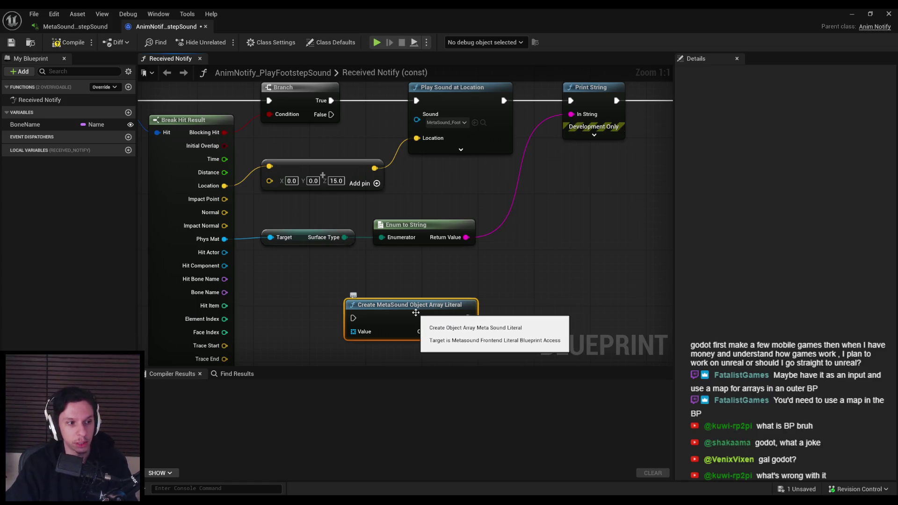
pyautogui.scroll(-1, 401, 256)
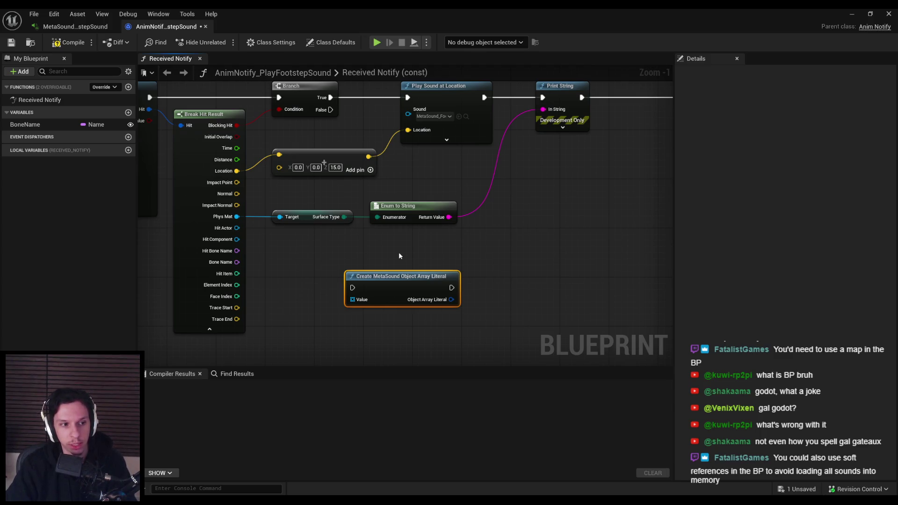
pyautogui.press('Delete')
# Compile and save the blueprint, shift Enum to String right, and save again
pyautogui.click(69, 42)
pyautogui.click(16, 45)
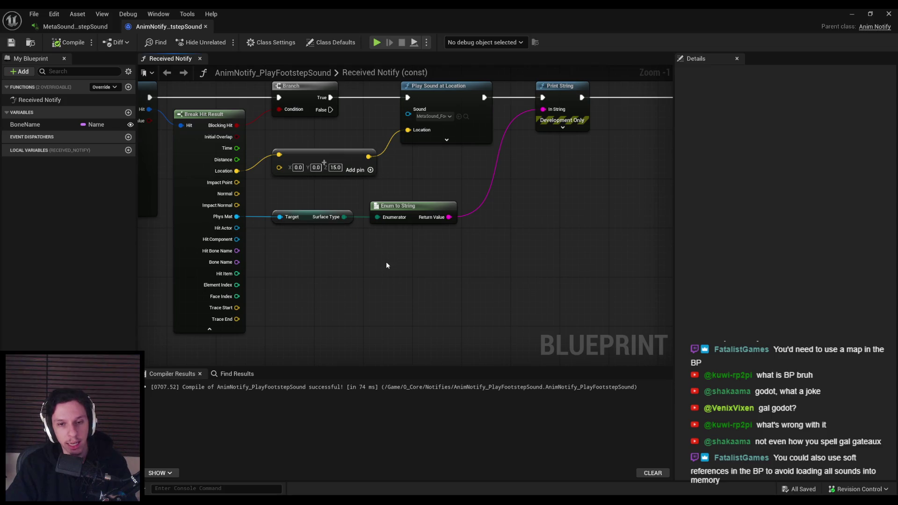
pyautogui.moveTo(398, 205); pyautogui.dragTo(433, 206)
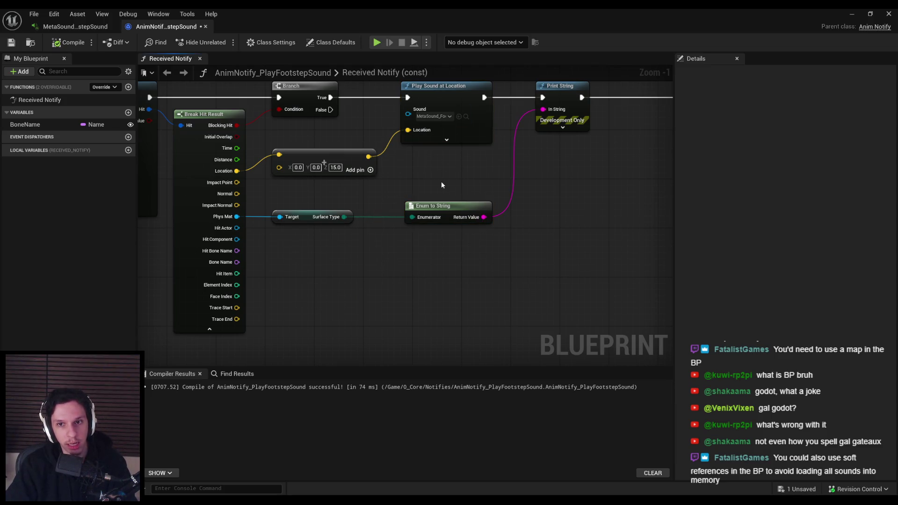
pyautogui.click(12, 42)
pyautogui.moveTo(349, 241); pyautogui.dragTo(364, 296)
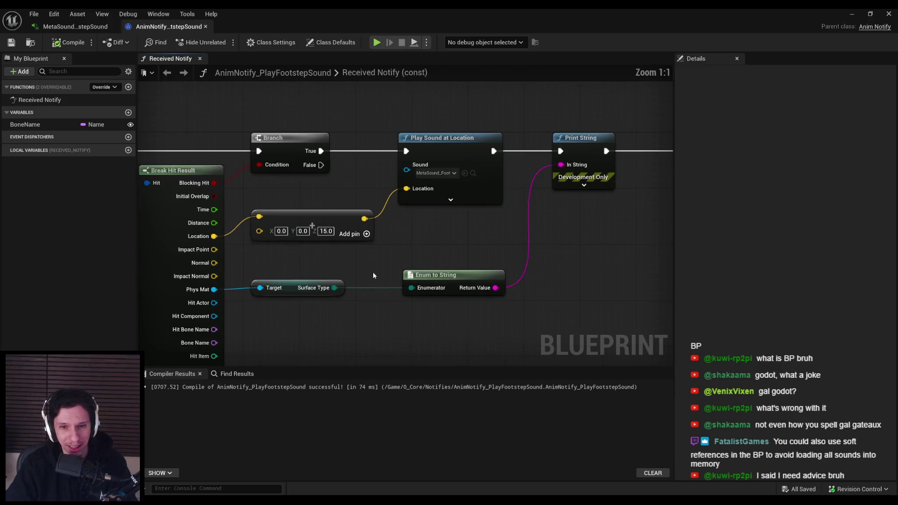
pyautogui.scroll(-1, 429, 283)
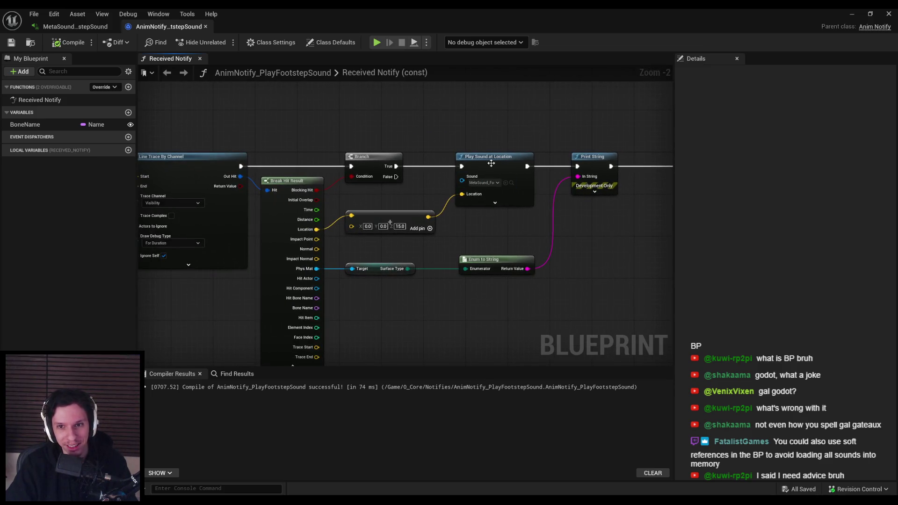
pyautogui.scroll(2, 521, 321)
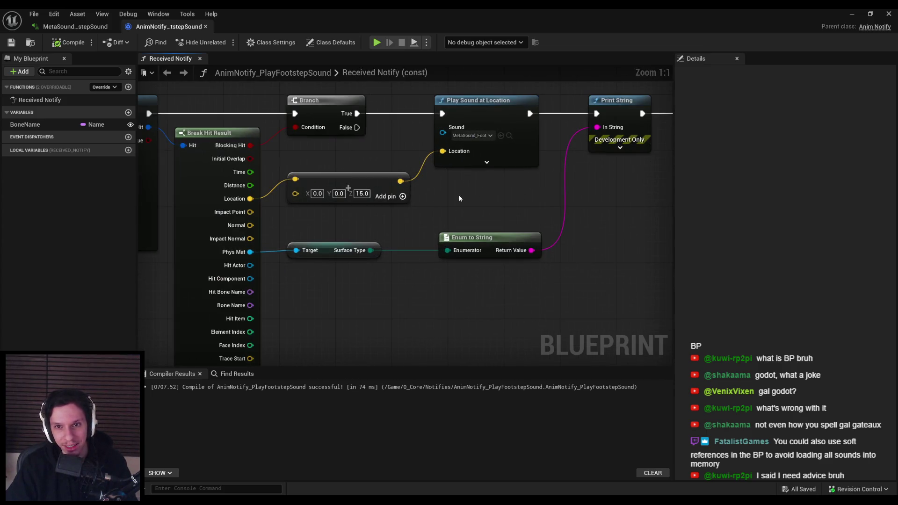
pyautogui.click(75, 27)
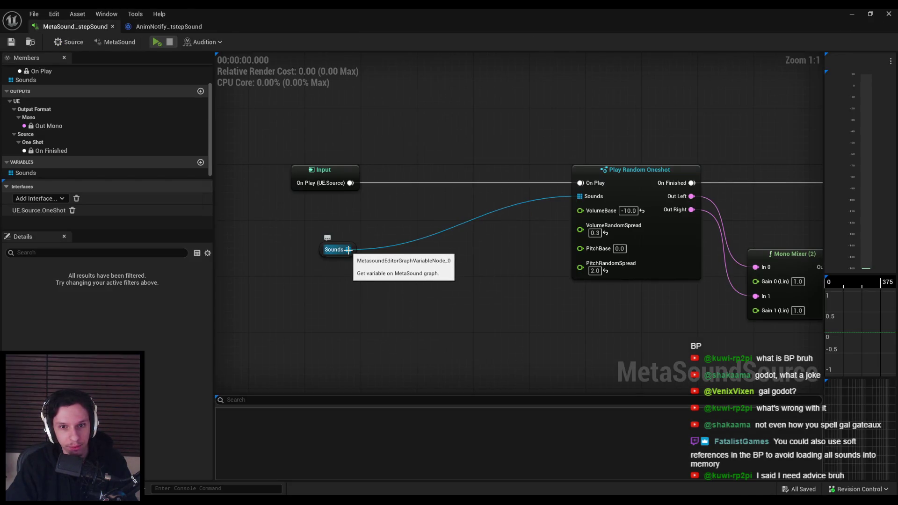
# Add a Random Get (WaveAsset:Array) node fed by the Sounds array, then delete it
pyautogui.moveTo(348, 250)
pyautogui.mouseDown()
pyautogui.moveTo(393, 245)
pyautogui.moveTo(393, 229)
pyautogui.mouseUp()
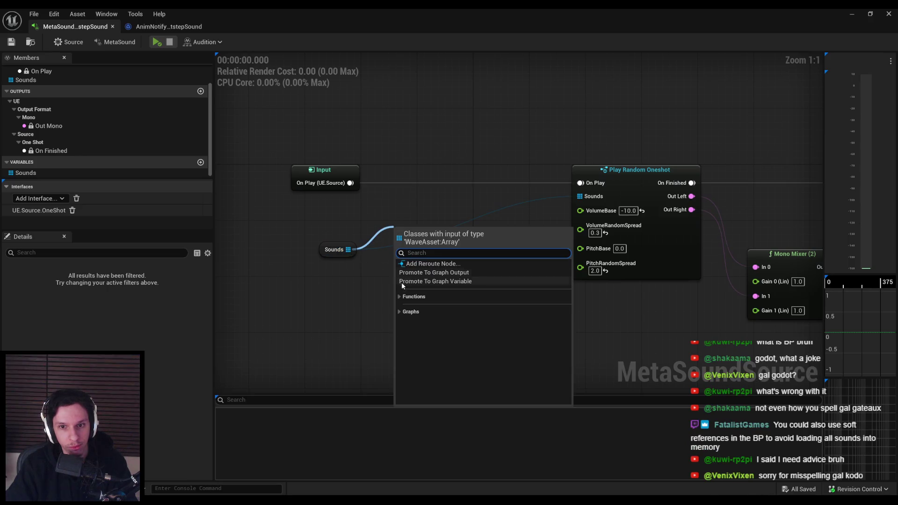
pyautogui.click(403, 304)
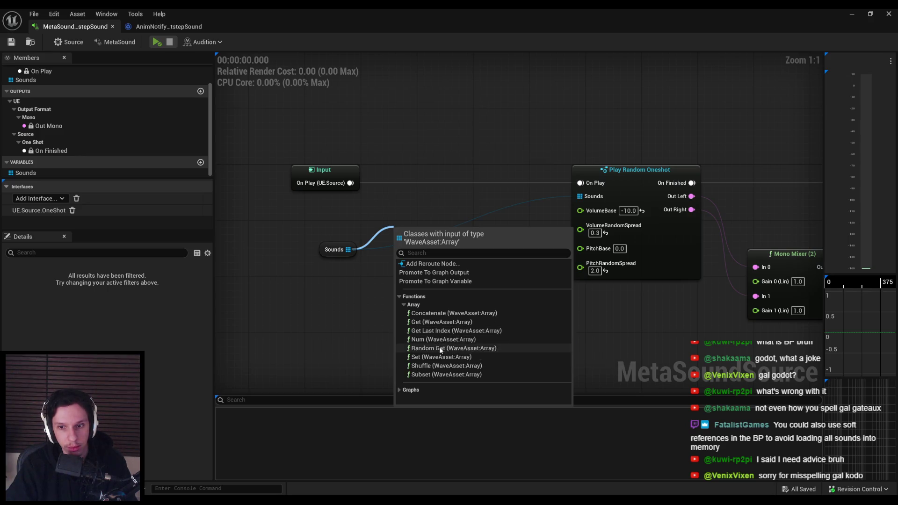
pyautogui.click(441, 349)
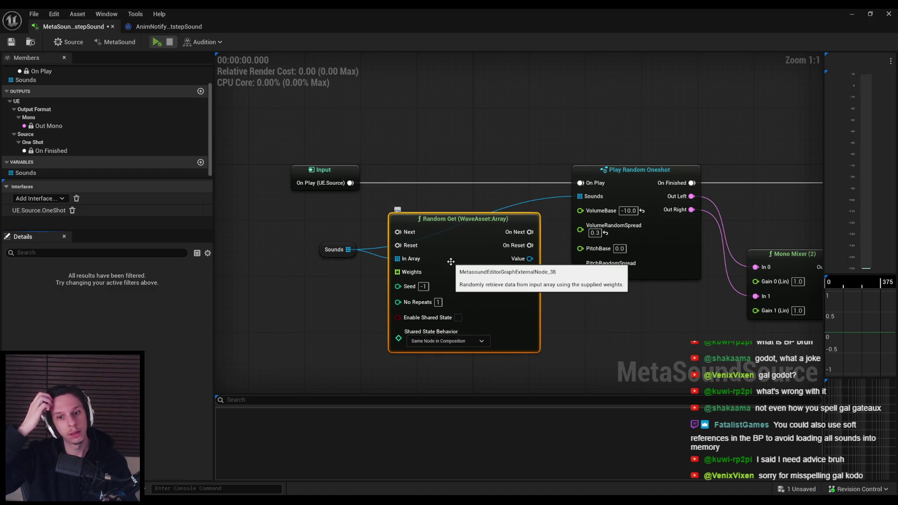
pyautogui.press('Delete')
# Pull a new connection off the Sounds pin, browse suggested nodes, and dismiss without adding any
pyautogui.moveTo(359, 250); pyautogui.dragTo(374, 269)
pyautogui.click(379, 355)
pyautogui.click(380, 355)
pyautogui.press('Escape')
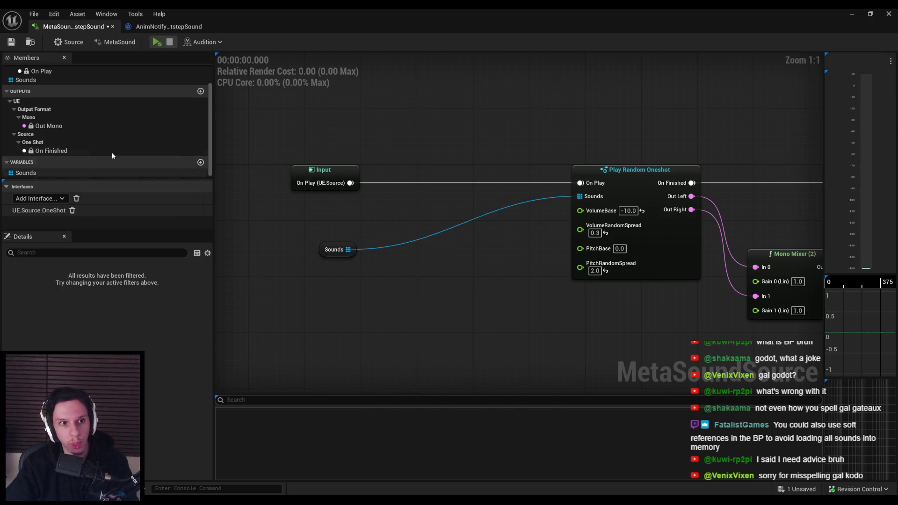
# Drag the Sounds input from the Members panel to place a second Sounds node below the first
pyautogui.scroll(2, 102, 154)
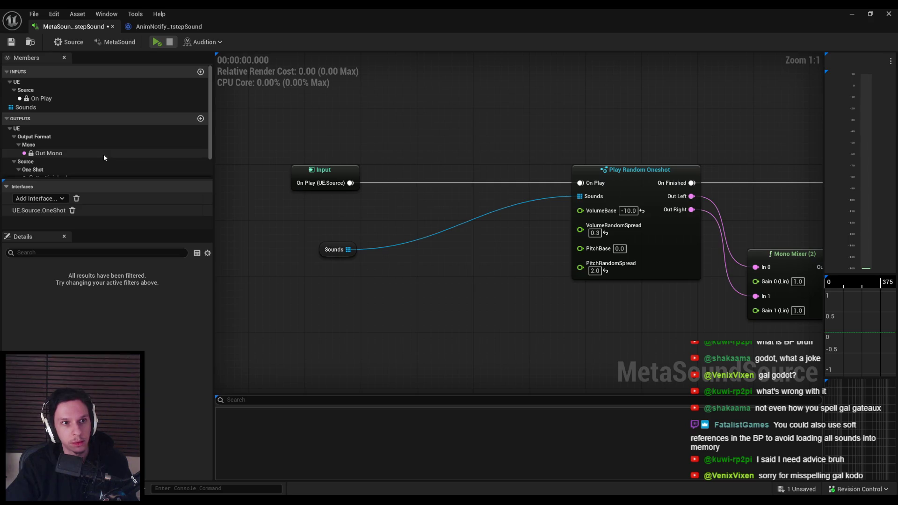
pyautogui.click(29, 108)
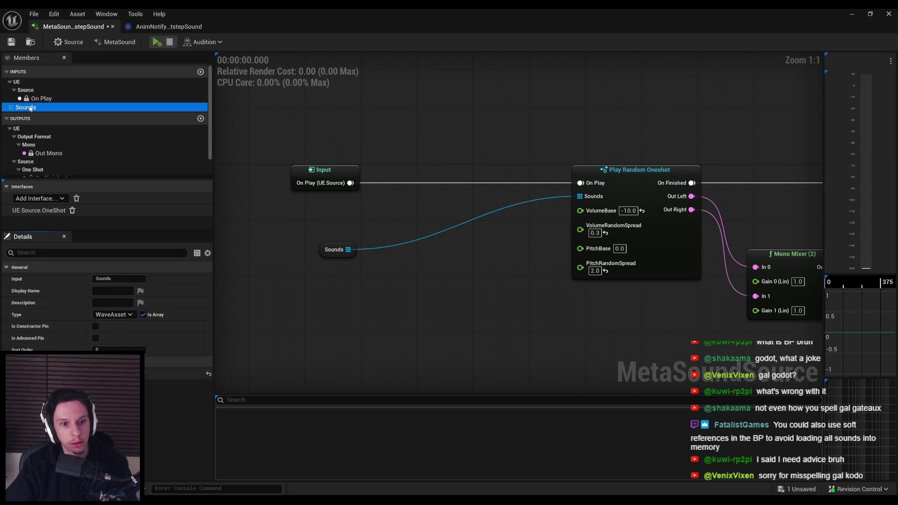
pyautogui.moveTo(30, 108); pyautogui.dragTo(367, 297)
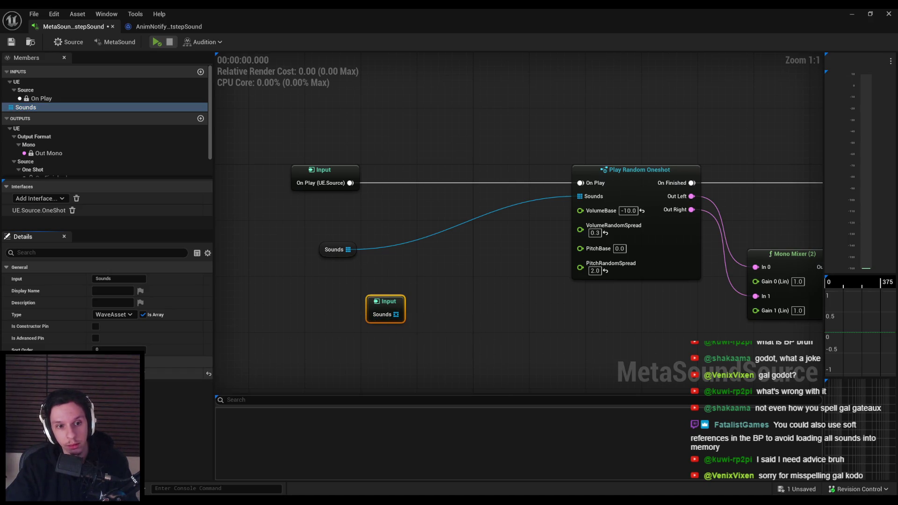
pyautogui.moveTo(396, 314)
pyautogui.mouseDown()
pyautogui.moveTo(451, 320)
pyautogui.moveTo(449, 313)
pyautogui.mouseUp()
pyautogui.click(367, 288)
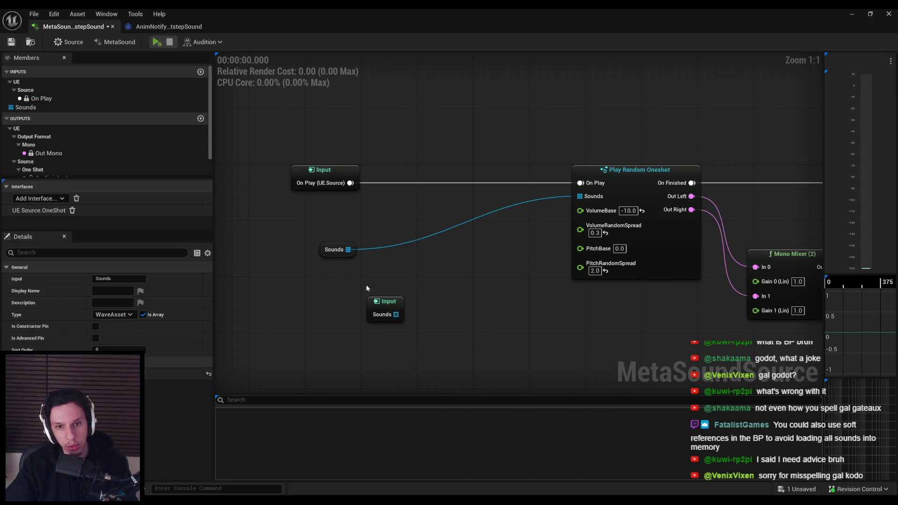
# Inspect the Sounds input's properties and the Sounds variable's default sound array
pyautogui.click(335, 249)
pyautogui.scroll(2, 29, 170)
pyautogui.click(35, 108)
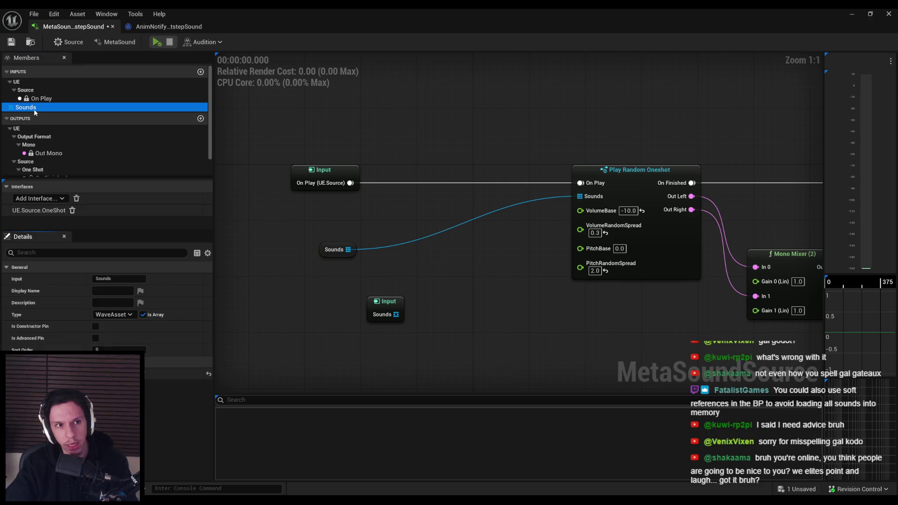
pyautogui.scroll(-2, 37, 180)
pyautogui.click(33, 173)
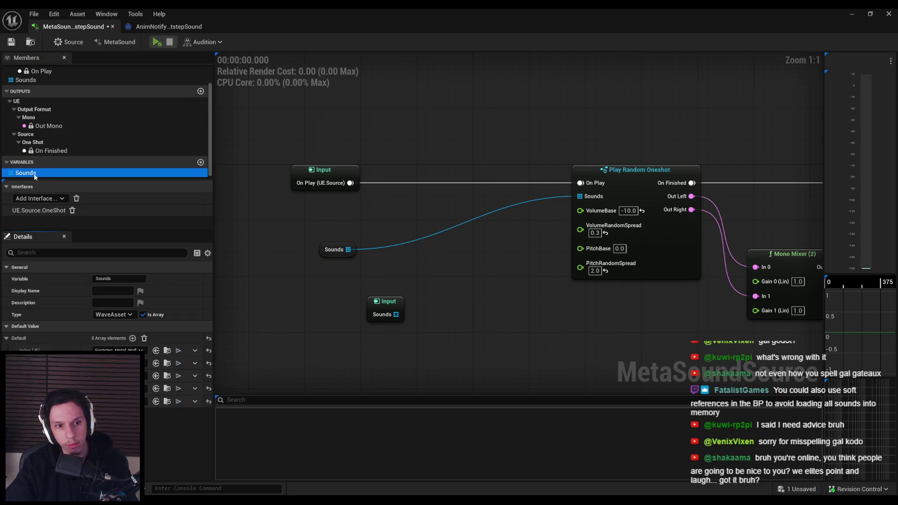
pyautogui.scroll(2, 39, 146)
pyautogui.scroll(-2, 34, 111)
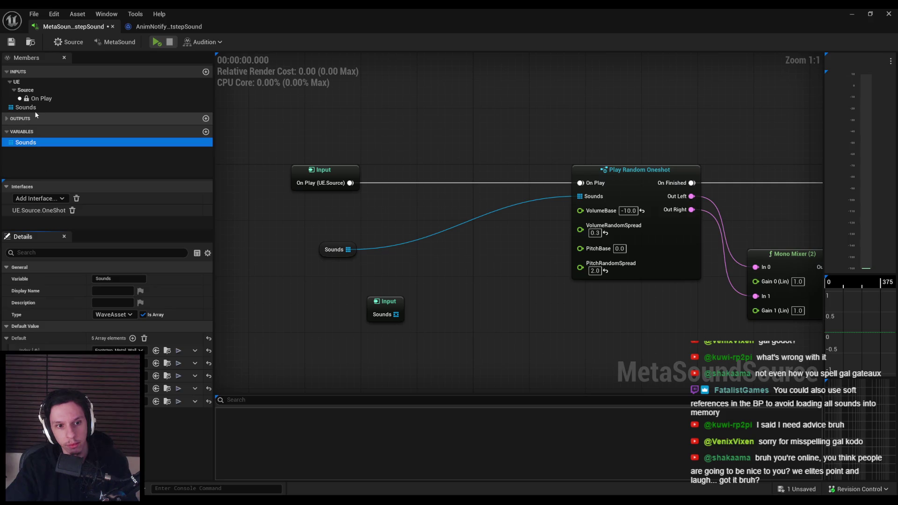
pyautogui.scroll(2, 30, 115)
pyautogui.click(33, 109)
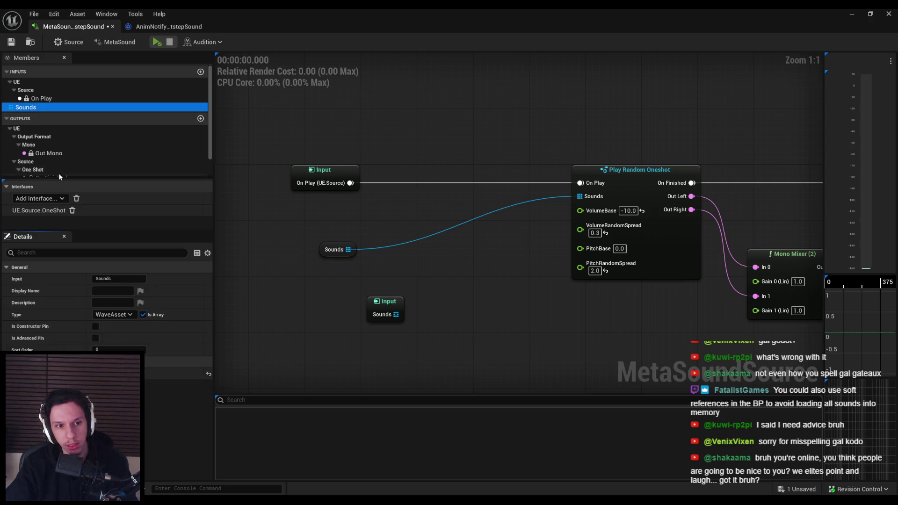
pyautogui.scroll(3, 507, 365)
pyautogui.scroll(3, 507, 364)
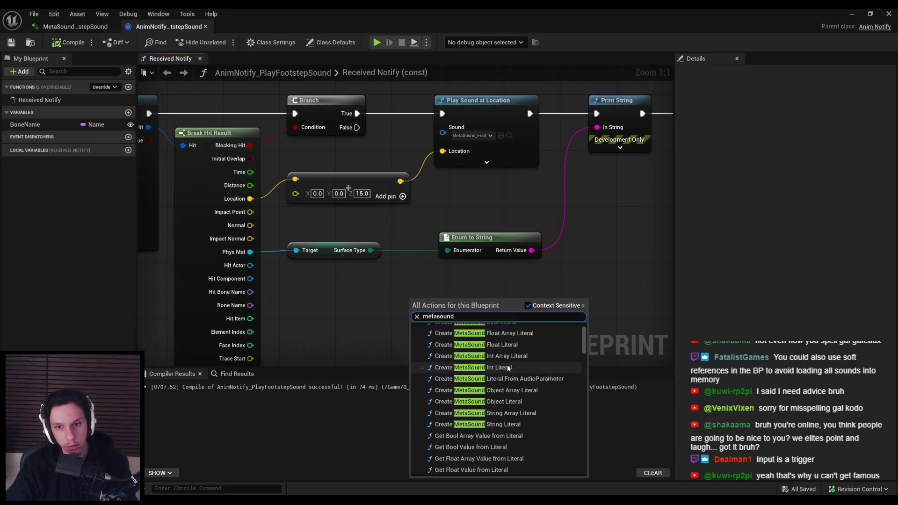
# Scroll through the 'metasound' action results, then dismiss the menu by clicking empty graph space
pyautogui.scroll(-5, 507, 365)
pyautogui.scroll(-3, 507, 365)
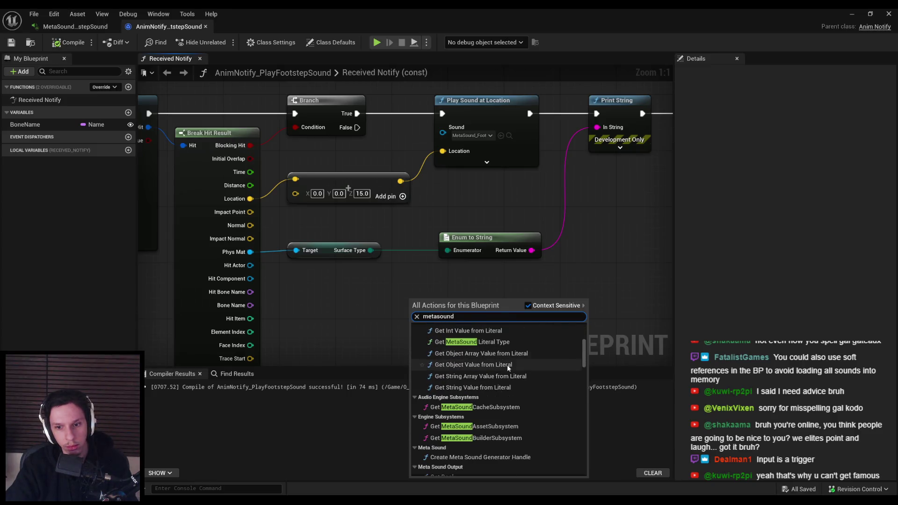
pyautogui.scroll(5, 507, 368)
pyautogui.scroll(-8, 506, 368)
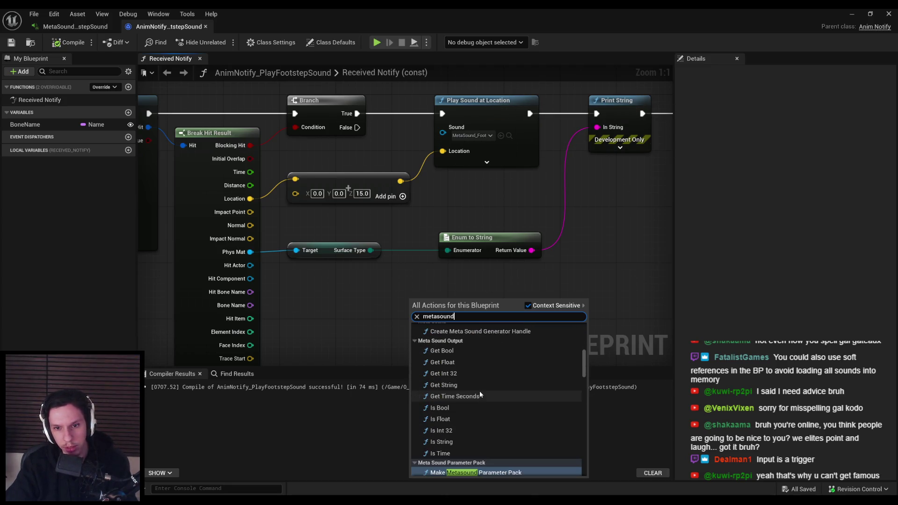
pyautogui.scroll(-4, 492, 347)
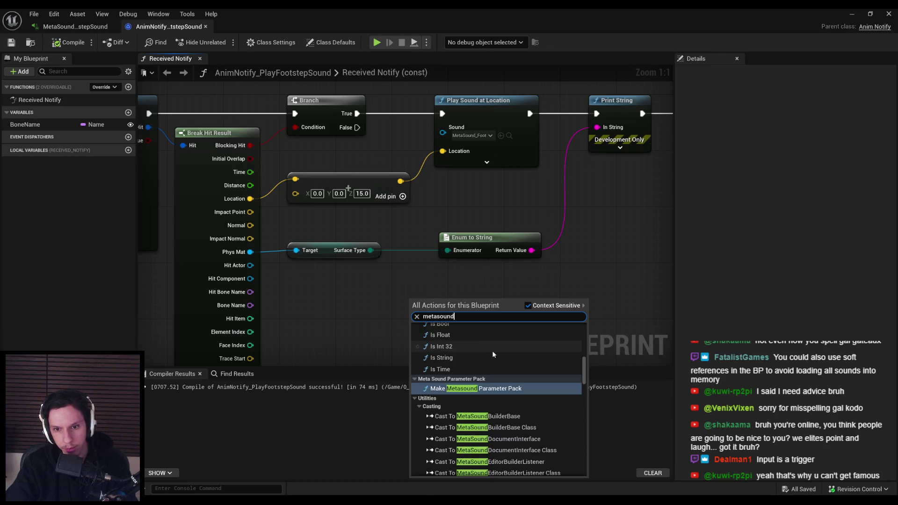
pyautogui.scroll(2, 482, 391)
pyautogui.scroll(-9, 483, 391)
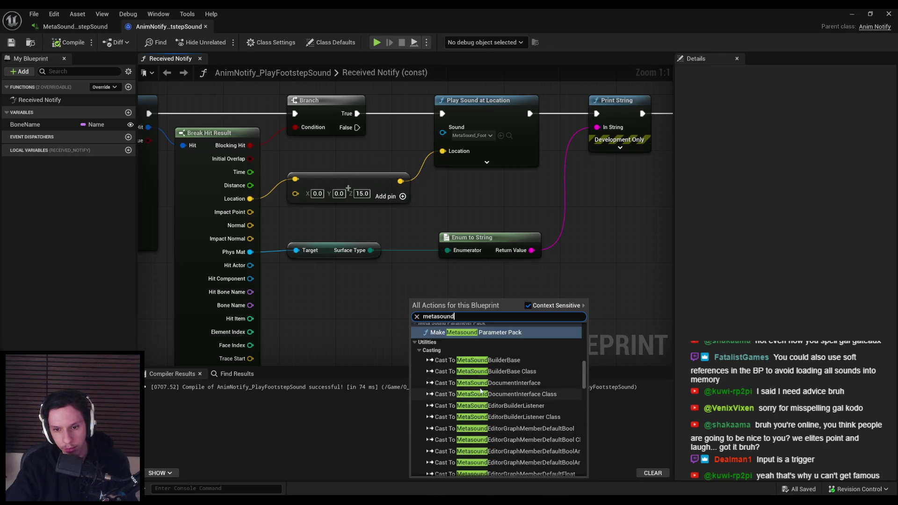
pyautogui.moveTo(587, 414)
pyautogui.mouseDown()
pyautogui.moveTo(584, 468)
pyautogui.moveTo(579, 322)
pyautogui.mouseUp()
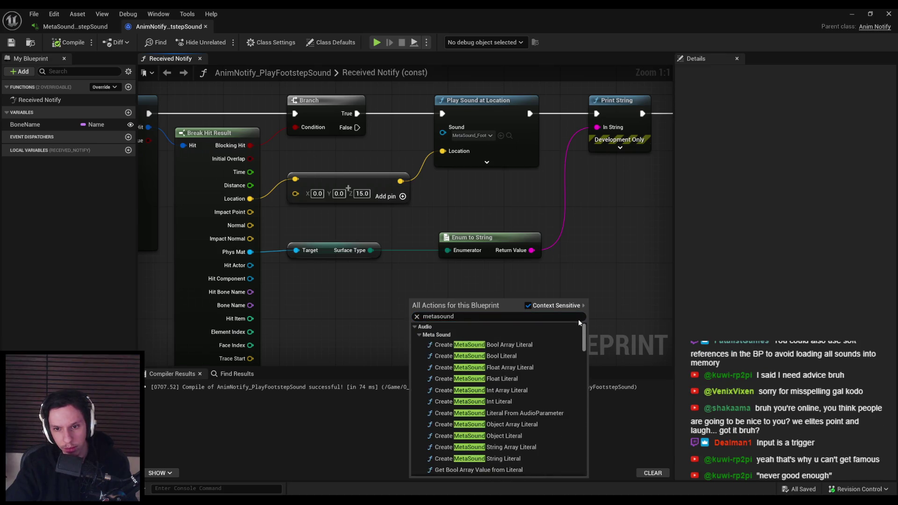
pyautogui.scroll(-10, 491, 355)
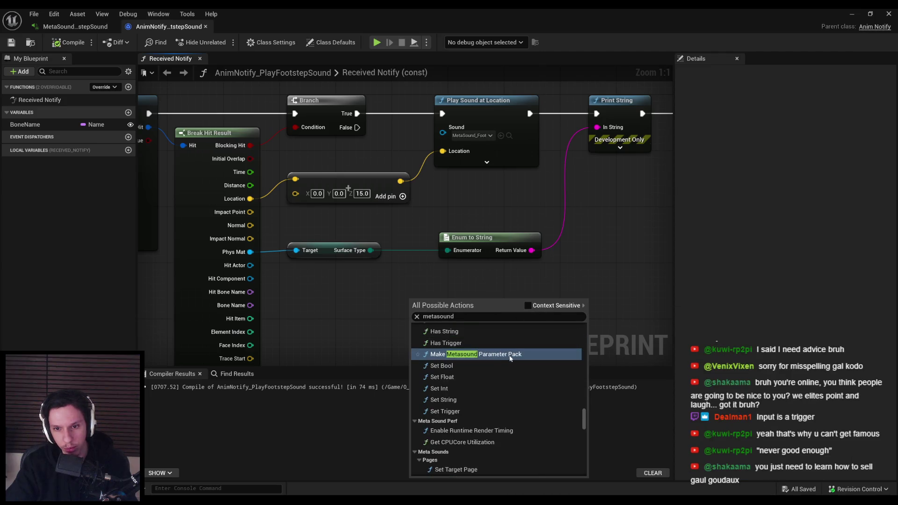
pyautogui.scroll(-3, 585, 421)
pyautogui.moveTo(585, 424)
pyautogui.mouseDown()
pyautogui.moveTo(582, 349)
pyautogui.moveTo(578, 399)
pyautogui.mouseUp()
pyautogui.scroll(1, 578, 392)
pyautogui.click(330, 320)
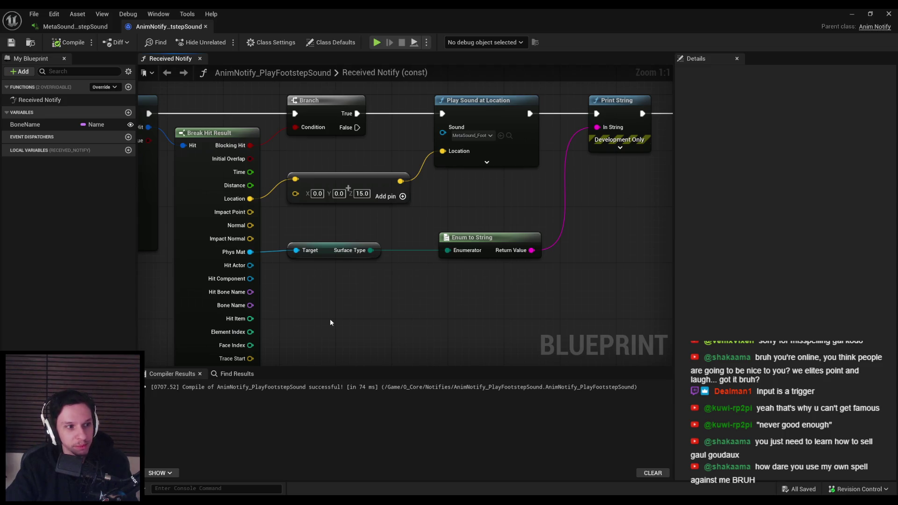
pyautogui.scroll(-2, 482, 301)
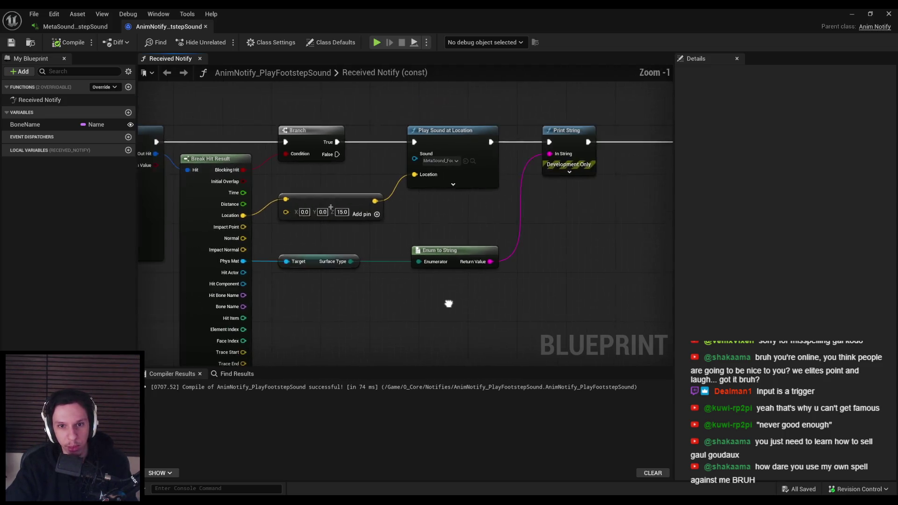
pyautogui.scroll(2, 397, 280)
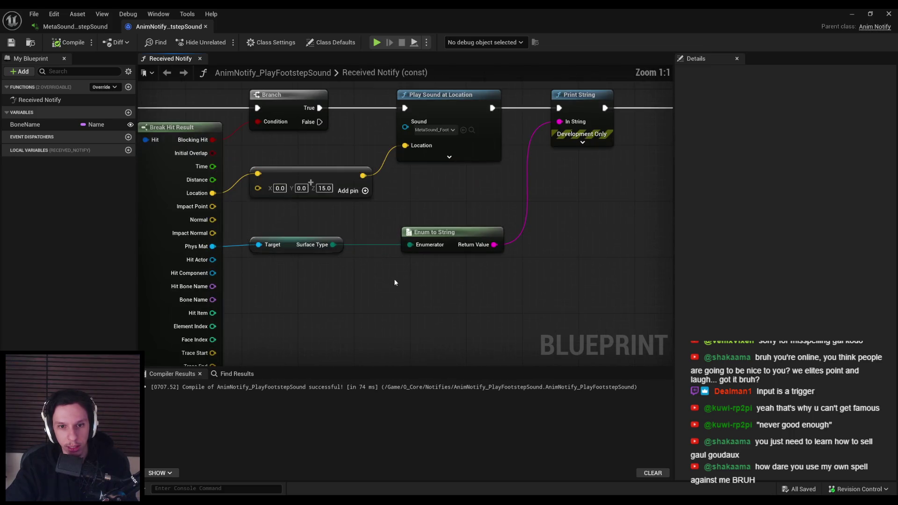
pyautogui.scroll(-1, 337, 281)
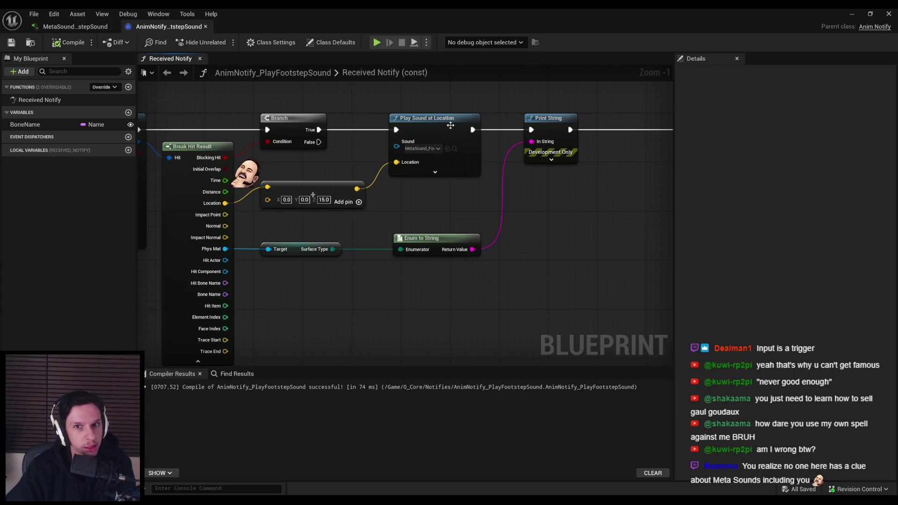
pyautogui.moveTo(449, 125); pyautogui.dragTo(462, 133)
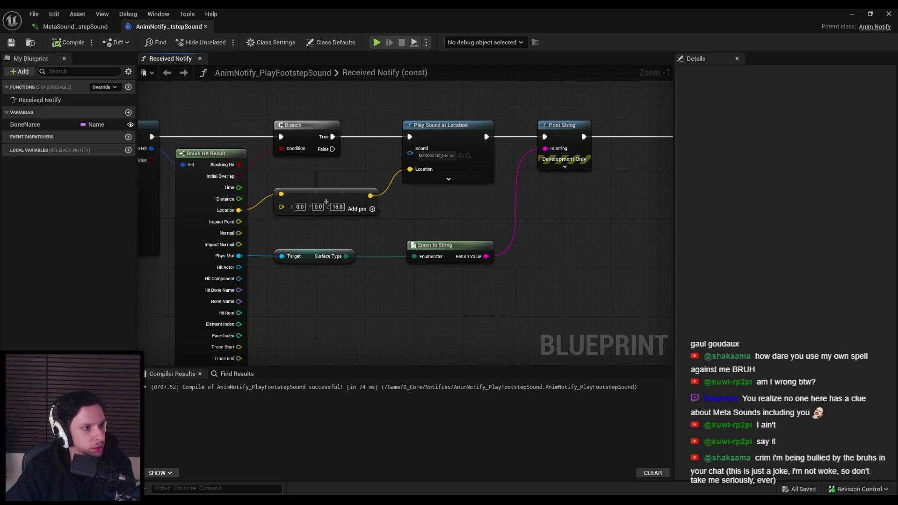
# Add and delete an Add External Component node, then bring up the MetaSounds documentation maximized
pyautogui.rightClick(414, 311)
pyautogui.write('add audio compon')
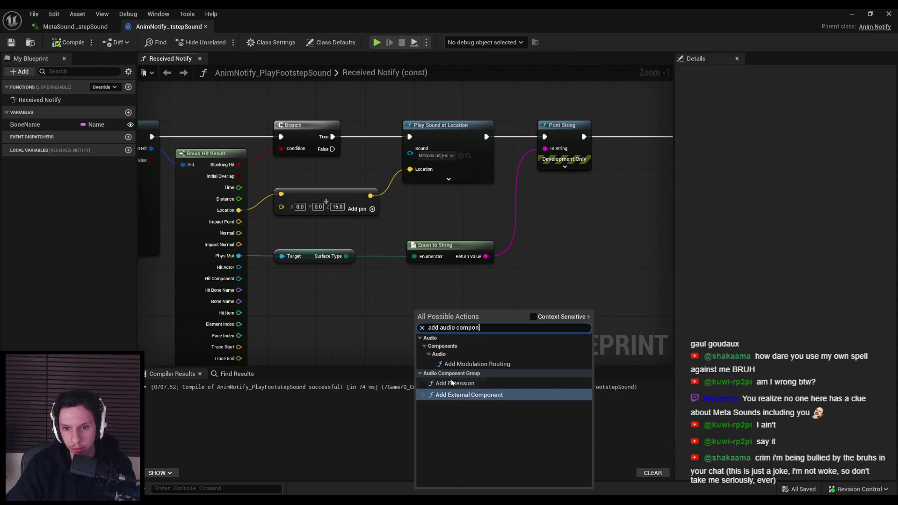
pyautogui.click(457, 395)
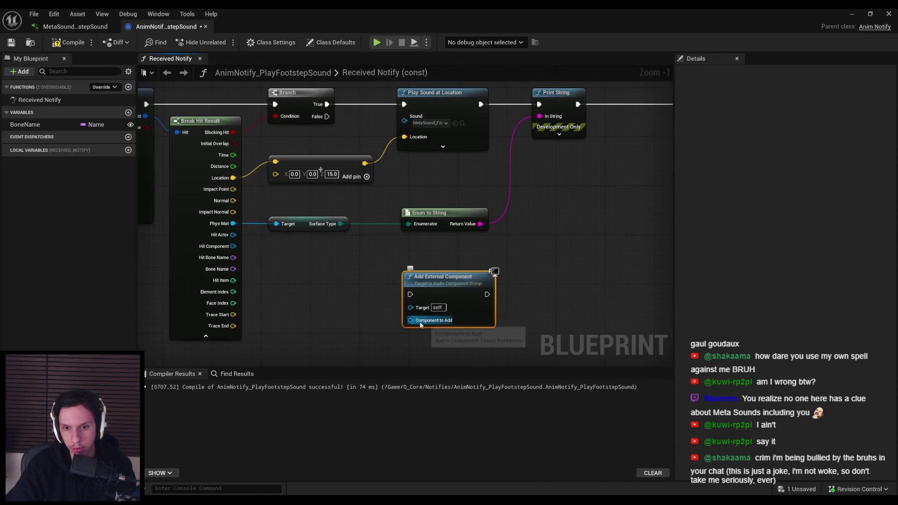
pyautogui.press('Delete')
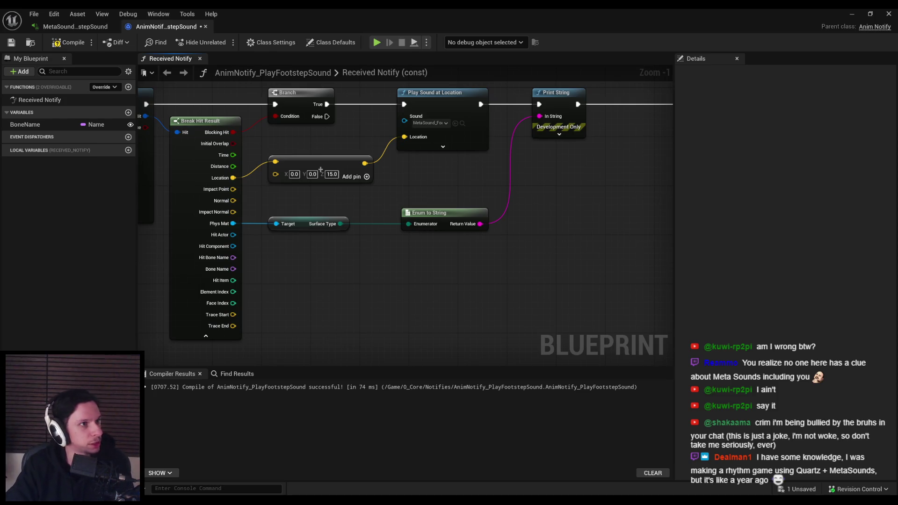
pyautogui.hotkey('alt', 'Tab')
pyautogui.doubleClick(358, 136)
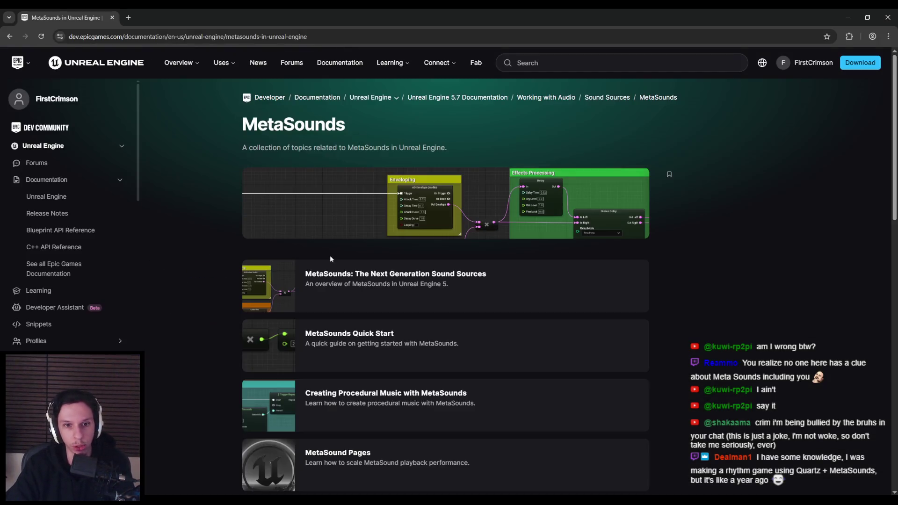
# Open the MetaSounds Quick Start guide and scroll to section 2B Build the Blueprint Graph
pyautogui.click(262, 304)
pyautogui.scroll(-10, 207, 286)
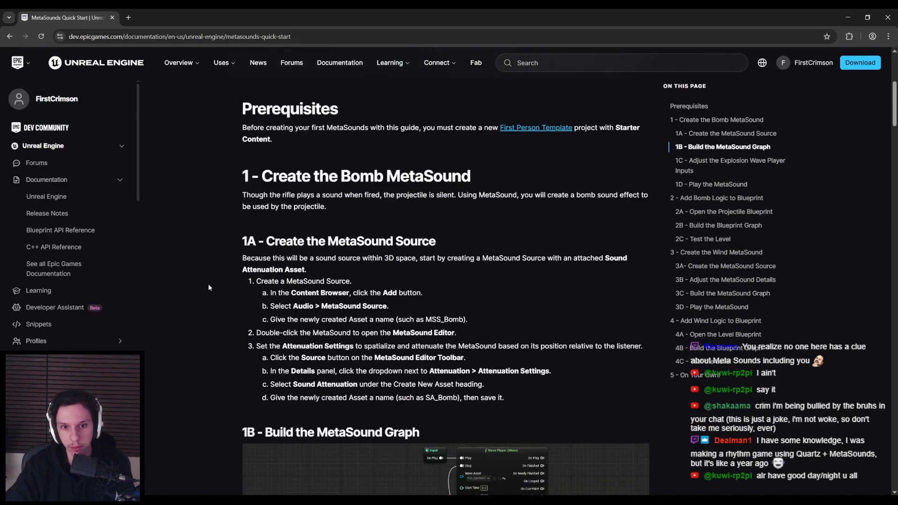
pyautogui.scroll(-15, 209, 287)
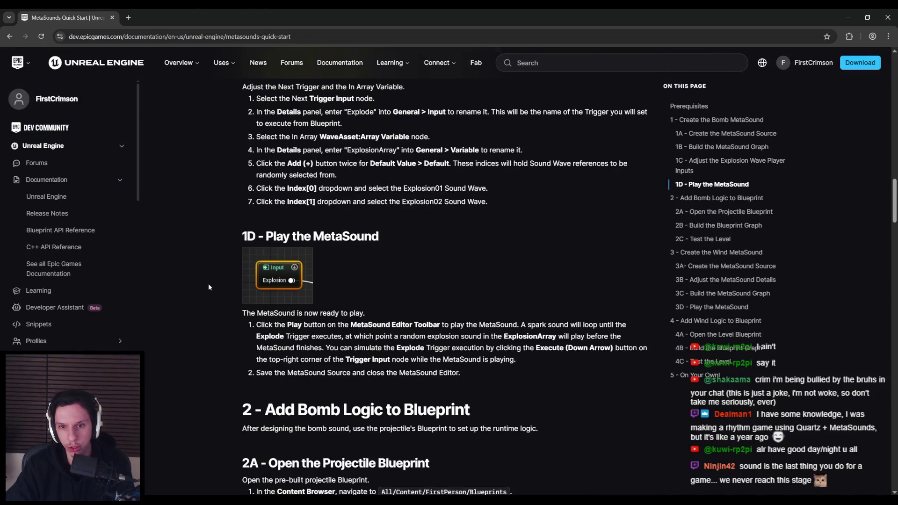
pyautogui.scroll(-5, 209, 287)
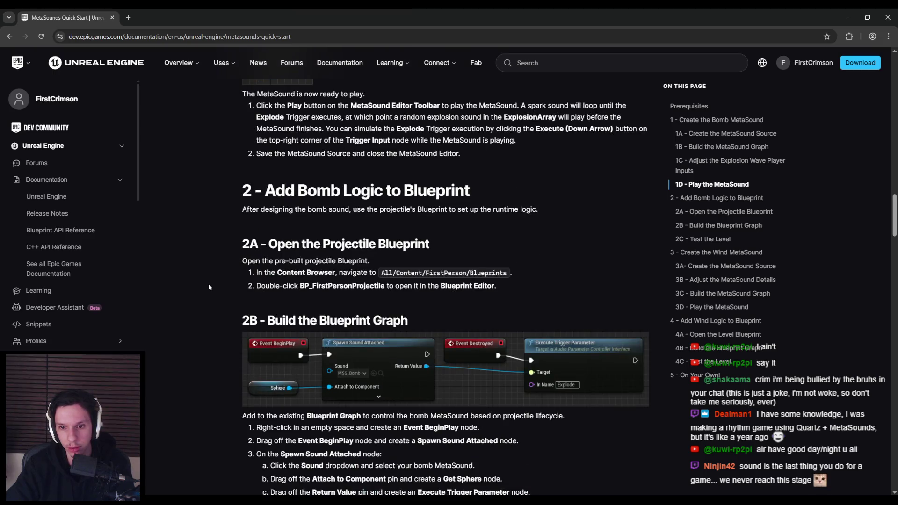
pyautogui.scroll(-1, 208, 286)
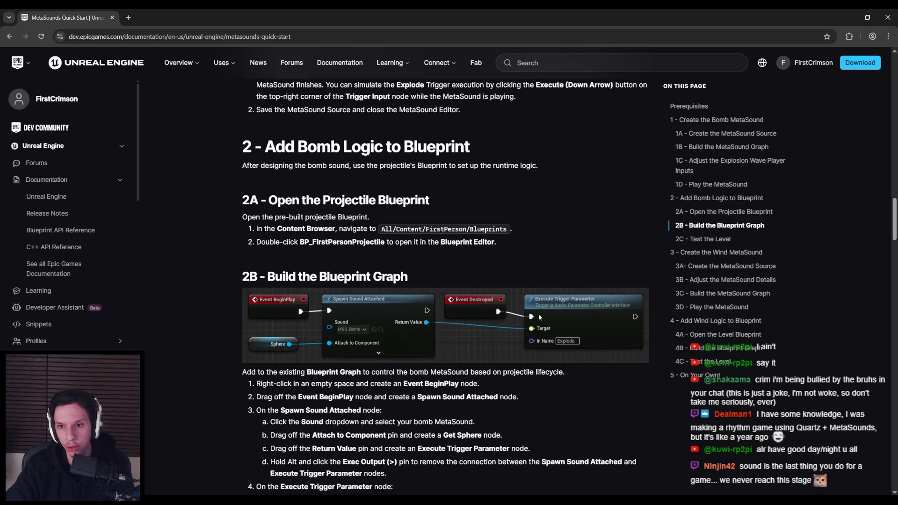
# Return to the AnimNotify_PlayFootstepSound Blueprint and bring up its add-node list
pyautogui.moveTo(272, 501)
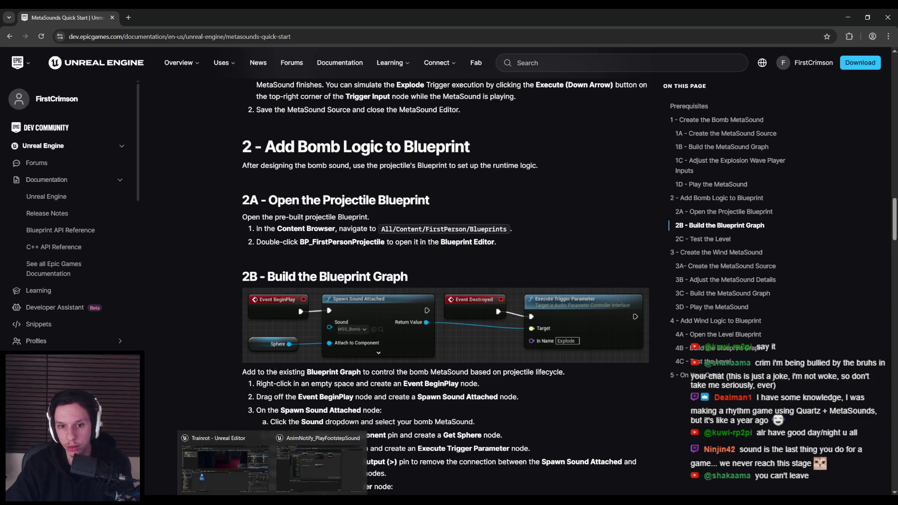
pyautogui.click(320, 463)
pyautogui.rightClick(418, 313)
# Add a Spawn Sound at Location node, move it beside the others, then delete it
pyautogui.write('spawn sound at')
pyautogui.press('Return')
pyautogui.moveTo(418, 311)
pyautogui.mouseDown()
pyautogui.moveTo(406, 216)
pyautogui.moveTo(412, 231)
pyautogui.mouseUp()
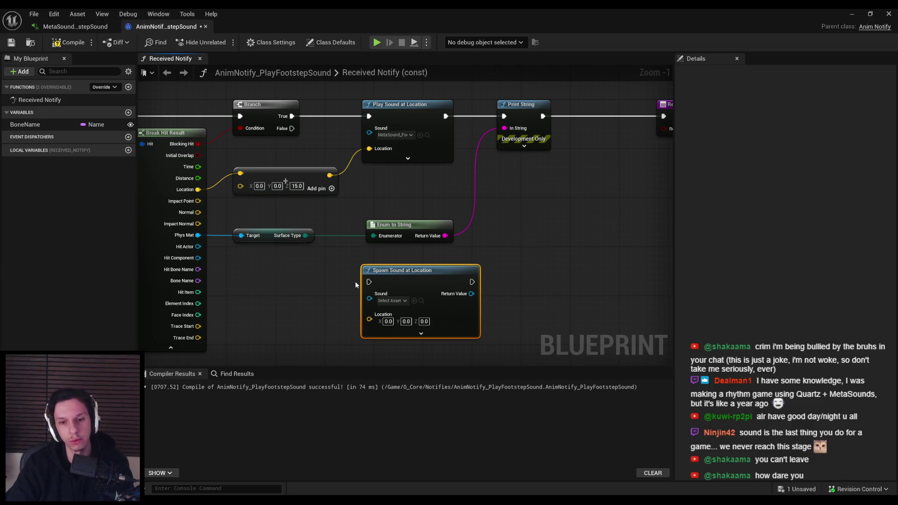
pyautogui.press('Delete')
# Add a Spawn Sound Attached node with the footstep MetaSound as its sound
pyautogui.rightClick(375, 279)
pyautogui.write('spawn sound attached')
pyautogui.press('Return')
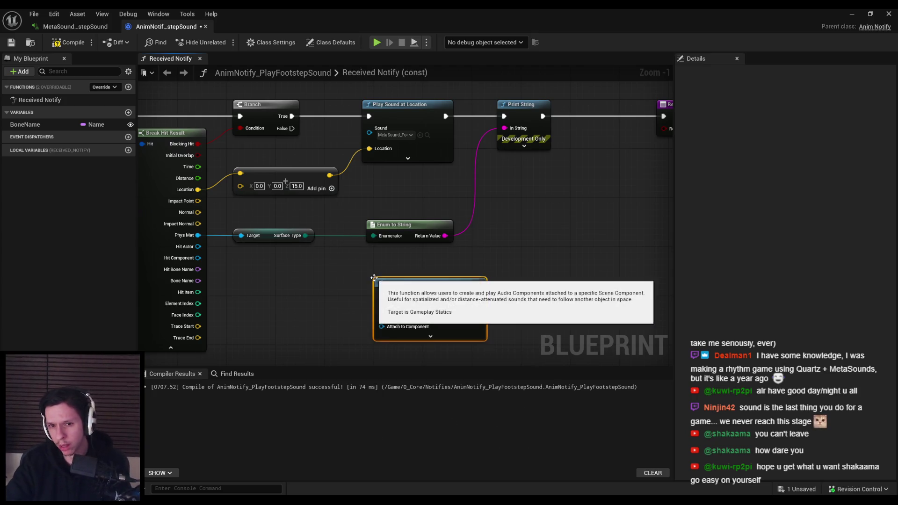
pyautogui.click(404, 313)
pyautogui.write('metas')
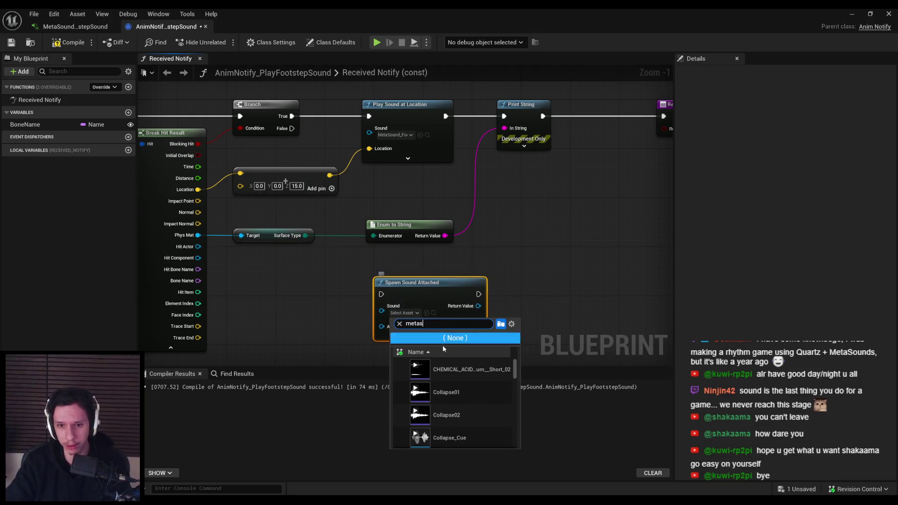
pyautogui.click(450, 373)
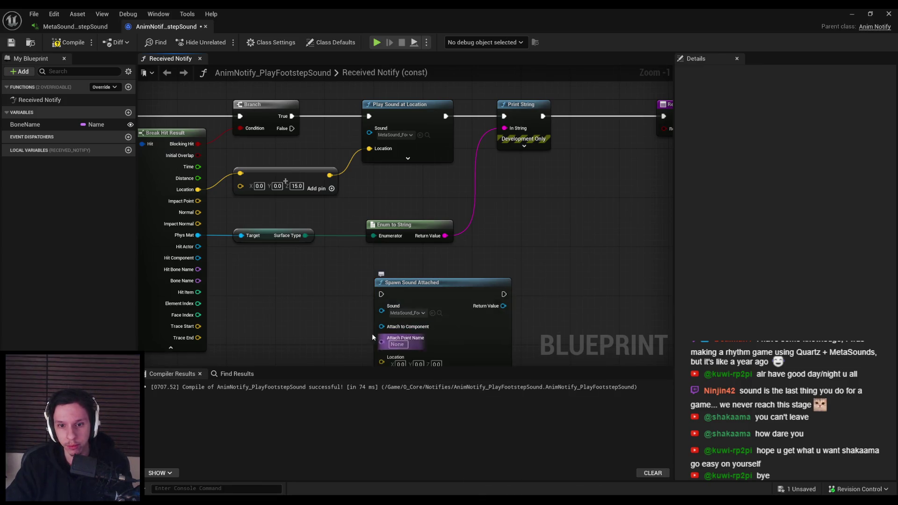
# Attach the spawned sound to the Mesh Comp variable
pyautogui.scroll(-2, 426, 272)
pyautogui.moveTo(674, 295)
pyautogui.mouseDown()
pyautogui.moveTo(549, 293)
pyautogui.moveTo(669, 302)
pyautogui.mouseUp()
pyautogui.click(260, 236)
pyautogui.scroll(2, 411, 233)
pyautogui.moveTo(412, 284); pyautogui.dragTo(363, 290)
pyautogui.write('mesh comp')
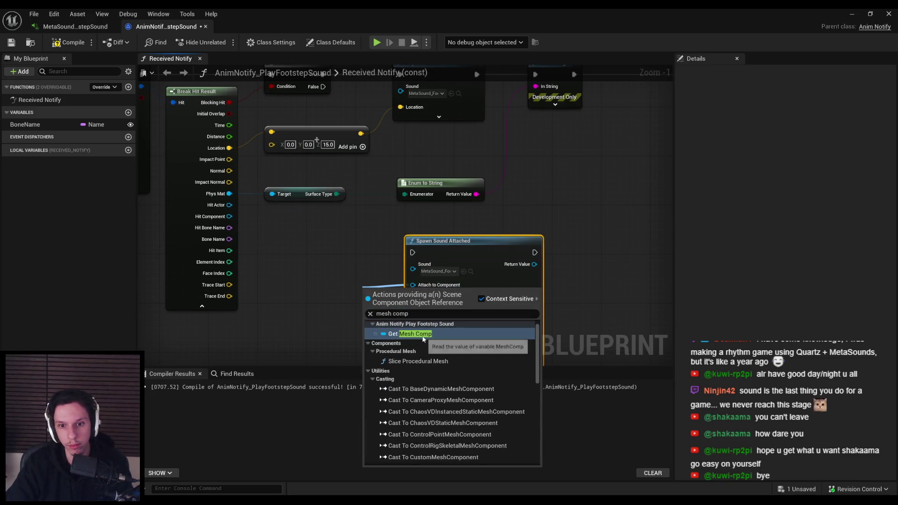
pyautogui.click(424, 335)
# Set the Spawn Sound Attached location type to keep world position
pyautogui.scroll(-2, 383, 248)
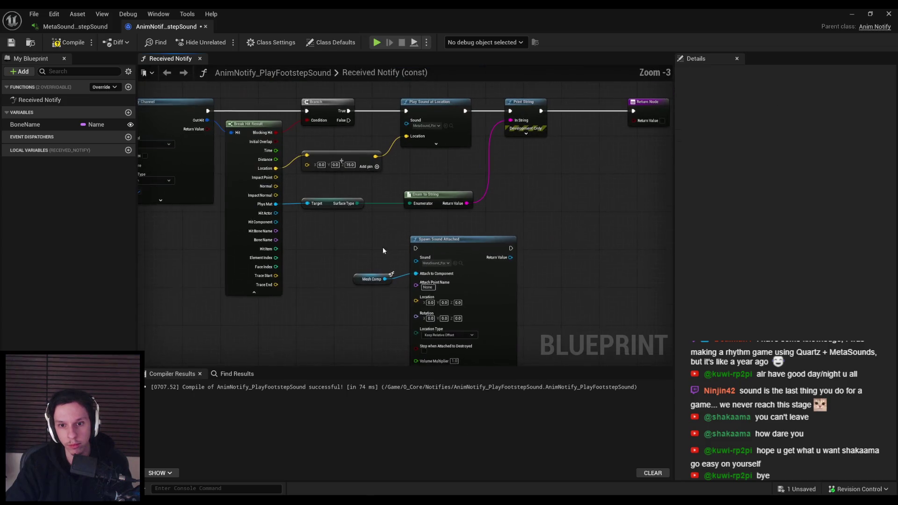
pyautogui.moveTo(417, 305)
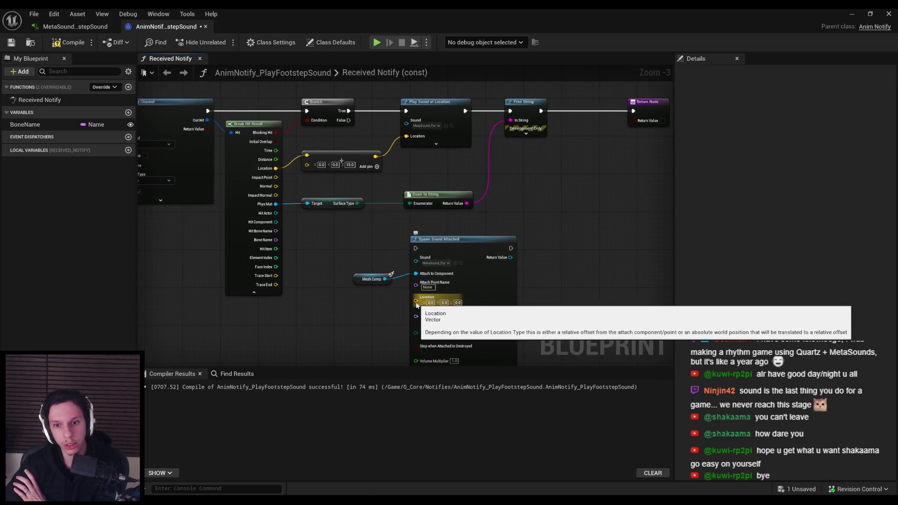
pyautogui.click(417, 303)
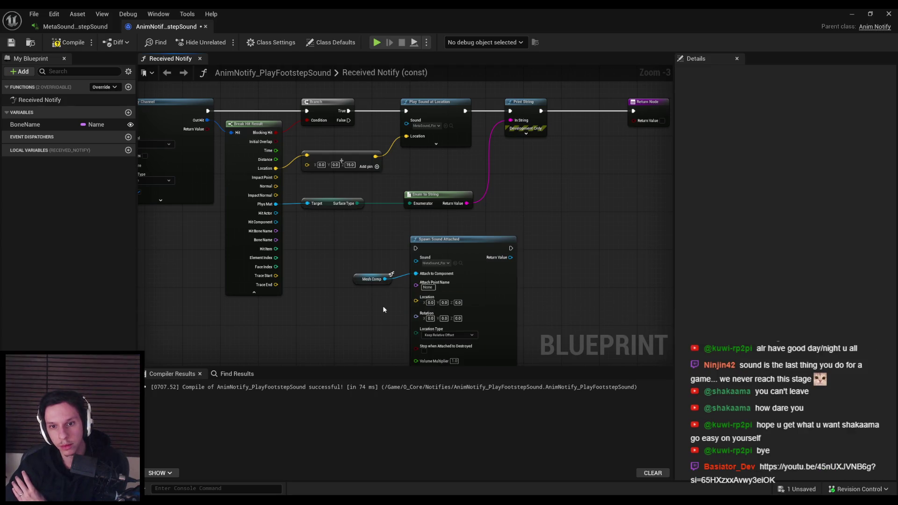
pyautogui.click(383, 309)
pyautogui.moveTo(399, 307); pyautogui.dragTo(391, 275)
pyautogui.scroll(2, 437, 300)
pyautogui.click(447, 303)
pyautogui.click(444, 324)
pyautogui.scroll(-1, 444, 323)
# Feed the offset hit location into the Spawn Sound Attached Location input
pyautogui.moveTo(450, 293)
pyautogui.mouseDown()
pyautogui.moveTo(346, 224)
pyautogui.moveTo(295, 149)
pyautogui.mouseUp()
pyautogui.moveTo(451, 289); pyautogui.dragTo(406, 134)
pyautogui.scroll(-1, 396, 212)
pyautogui.click(433, 281)
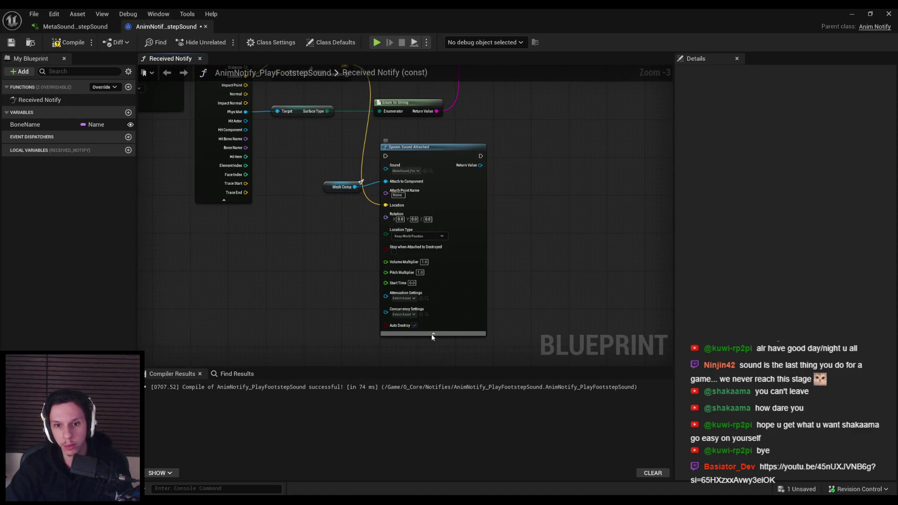
pyautogui.click(433, 334)
# Delete the old Play Sound at Location node and wire Spawn Sound Attached after Branch True
pyautogui.moveTo(403, 104); pyautogui.dragTo(414, 214)
pyautogui.click(412, 119)
pyautogui.press('Delete')
pyautogui.moveTo(416, 295)
pyautogui.mouseDown()
pyautogui.moveTo(407, 157)
pyautogui.moveTo(312, 164)
pyautogui.mouseUp()
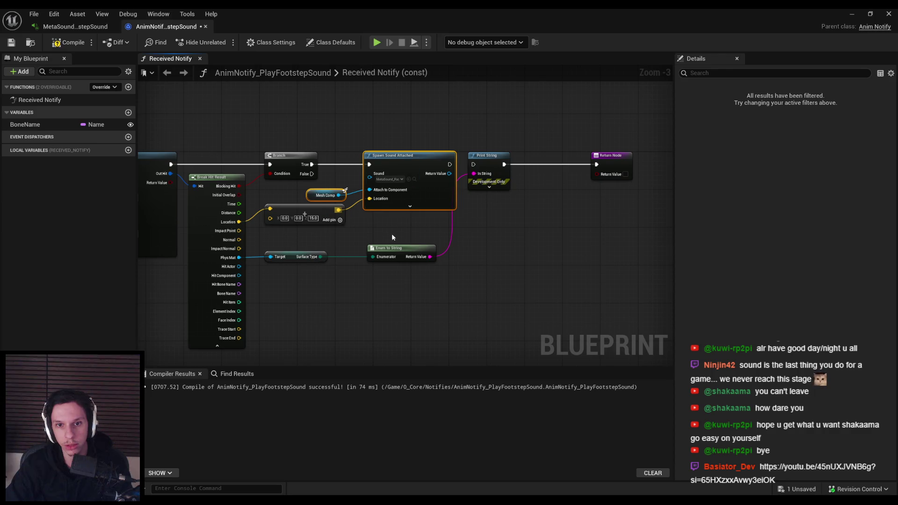
# Move the Print String and Enum to String nodes rightward to tidy the graph
pyautogui.click(392, 232)
pyautogui.scroll(3, 330, 201)
pyautogui.click(327, 221)
pyautogui.moveTo(330, 202); pyautogui.dragTo(255, 206)
pyautogui.click(350, 139)
pyautogui.click(360, 276)
pyautogui.keyDown('ctrl'); pyautogui.click(491, 140); pyautogui.keyUp('ctrl')
pyautogui.moveTo(491, 139); pyautogui.dragTo(526, 140)
pyautogui.click(300, 103)
# Compile and save the footstep notify blueprint, then check the spawn node's advanced settings
pyautogui.click(68, 42)
pyautogui.click(12, 42)
pyautogui.click(375, 215)
pyautogui.scroll(-5, 372, 214)
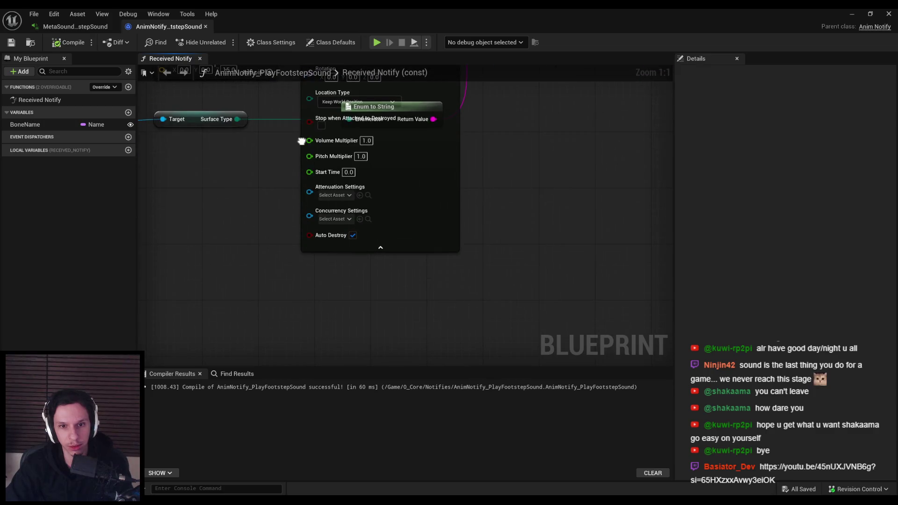
pyautogui.click(321, 235)
pyautogui.scroll(3, 286, 189)
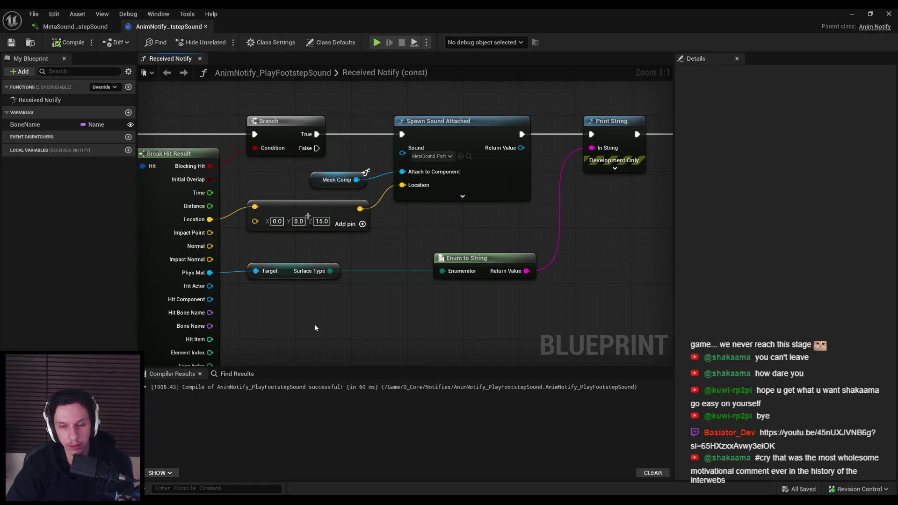
# Move the Surface Type and Enum to String nodes up, then compile and save
pyautogui.scroll(-2, 294, 310)
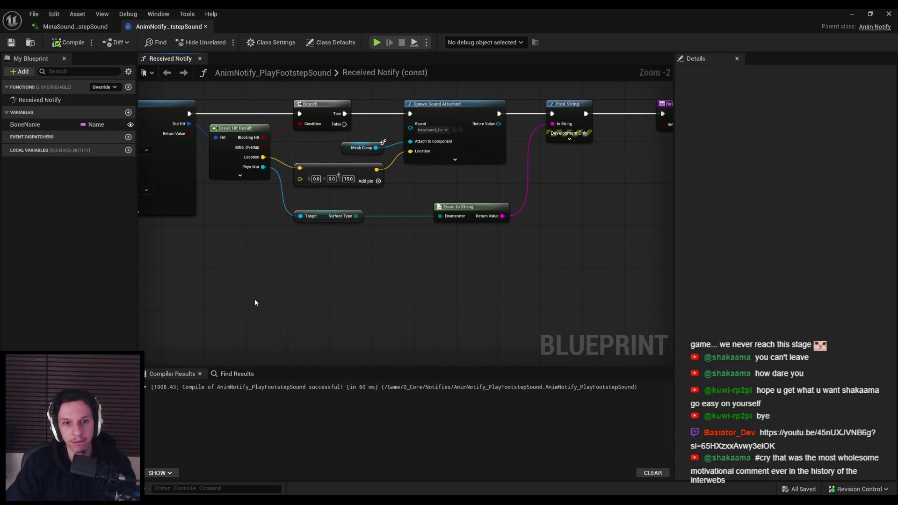
pyautogui.scroll(2, 335, 279)
pyautogui.moveTo(514, 274)
pyautogui.mouseDown()
pyautogui.moveTo(291, 221)
pyautogui.moveTo(299, 231)
pyautogui.mouseUp()
pyautogui.click(390, 264)
pyautogui.click(12, 42)
pyautogui.click(69, 42)
# Scroll and pan the graph to review the Print String node
pyautogui.scroll(-1, 421, 234)
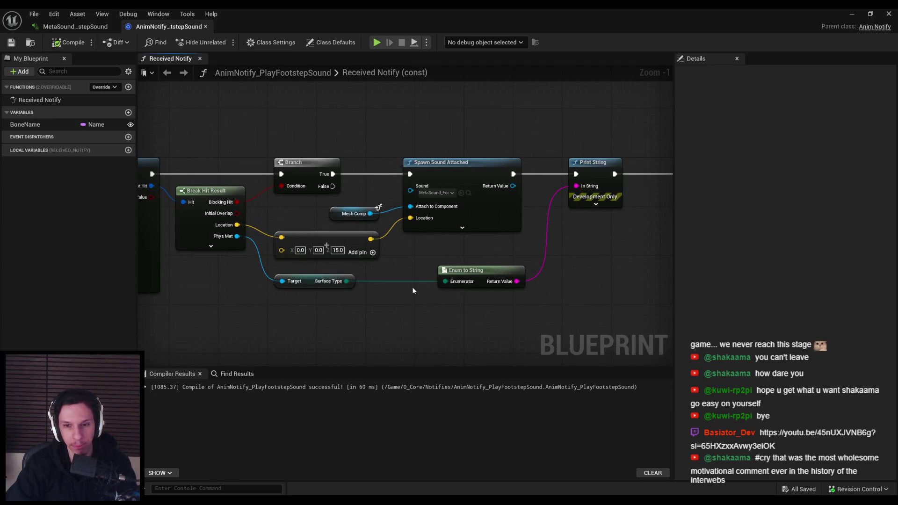
pyautogui.scroll(1, 409, 255)
pyautogui.scroll(-1, 381, 263)
pyautogui.scroll(1, 480, 232)
pyautogui.scroll(-1, 479, 236)
pyautogui.moveTo(479, 239)
pyautogui.mouseDown()
pyautogui.moveTo(370, 253)
pyautogui.moveTo(432, 248)
pyautogui.mouseUp()
pyautogui.scroll(-1, 370, 254)
pyautogui.scroll(2, 365, 254)
pyautogui.scroll(-1, 407, 249)
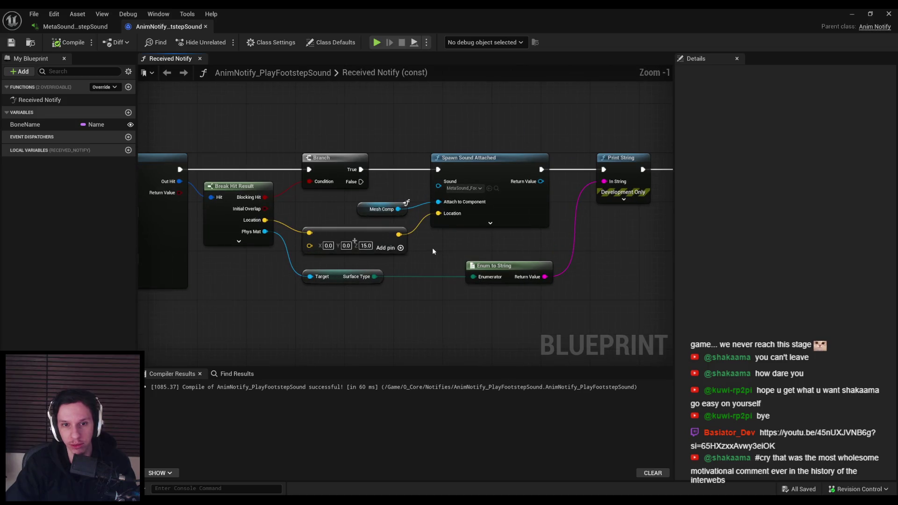
pyautogui.scroll(-1, 433, 251)
pyautogui.scroll(1, 433, 251)
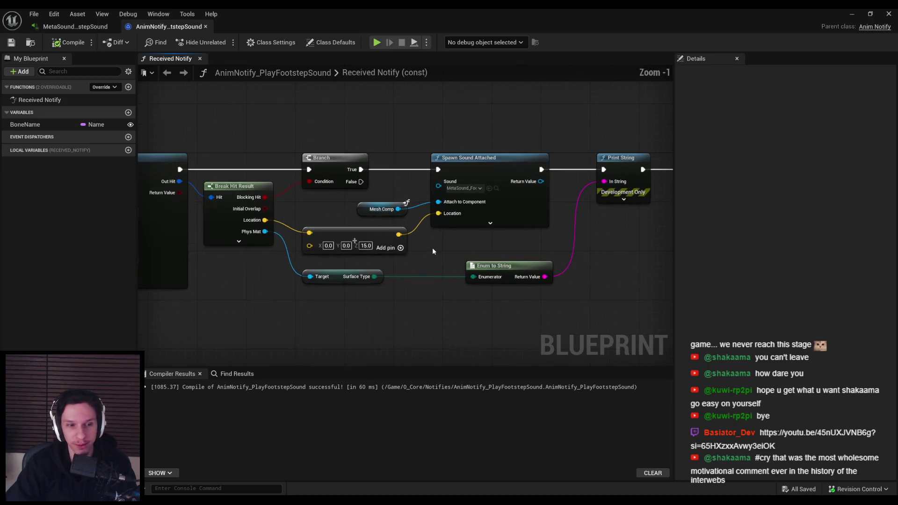
pyautogui.scroll(1, 432, 251)
pyautogui.scroll(-2, 380, 262)
# Recentre on the sound nodes, then return to the level editor and play Lvl_ThirdPerson
pyautogui.moveTo(381, 263)
pyautogui.mouseDown()
pyautogui.moveTo(401, 262)
pyautogui.moveTo(380, 267)
pyautogui.mouseUp()
pyautogui.scroll(2, 438, 266)
pyautogui.scroll(-1, 381, 267)
pyautogui.scroll(-1, 381, 262)
pyautogui.scroll(2, 393, 243)
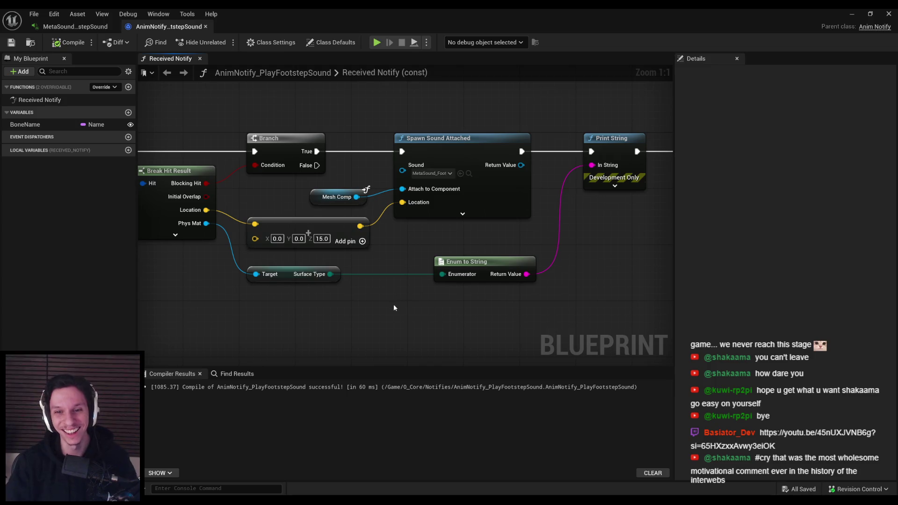
pyautogui.moveTo(438, 294); pyautogui.dragTo(468, 206)
pyautogui.click(607, 200)
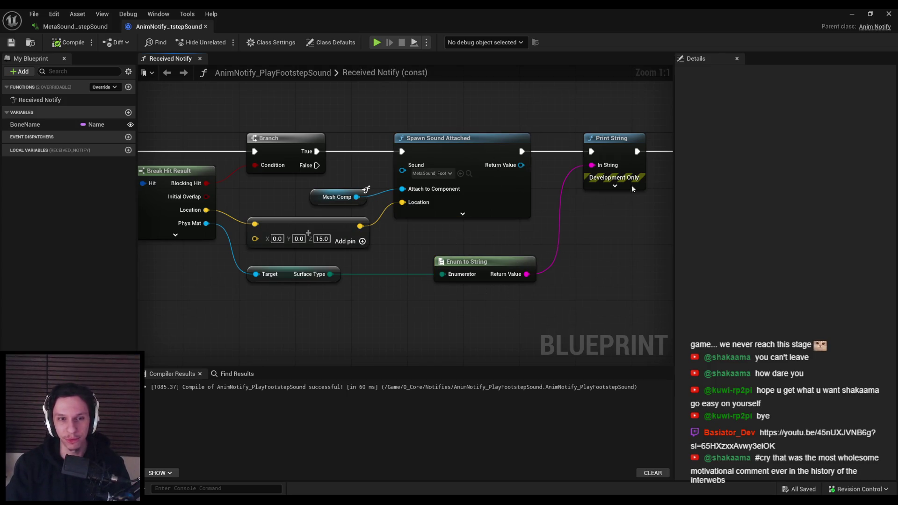
pyautogui.click(852, 14)
pyautogui.click(221, 42)
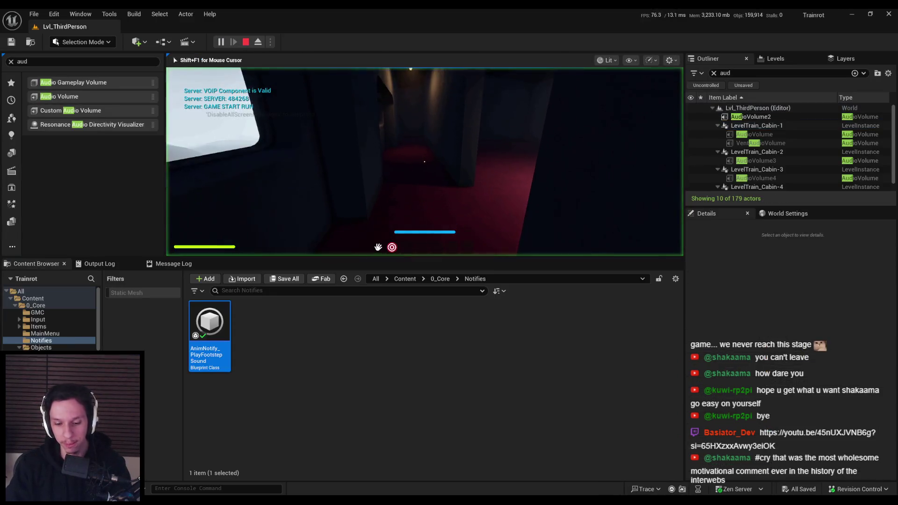
# Play fullscreen along the red-carpeted corridor, then stop and return to the footstep notify blueprint
pyautogui.press('F11')
pyautogui.hotkey('shift', 'w')
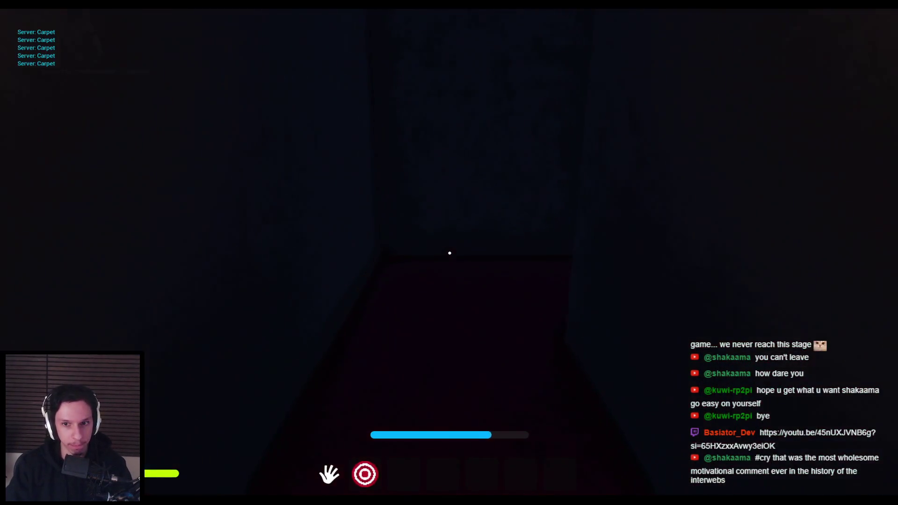
pyautogui.hotkey('shift', 'w')
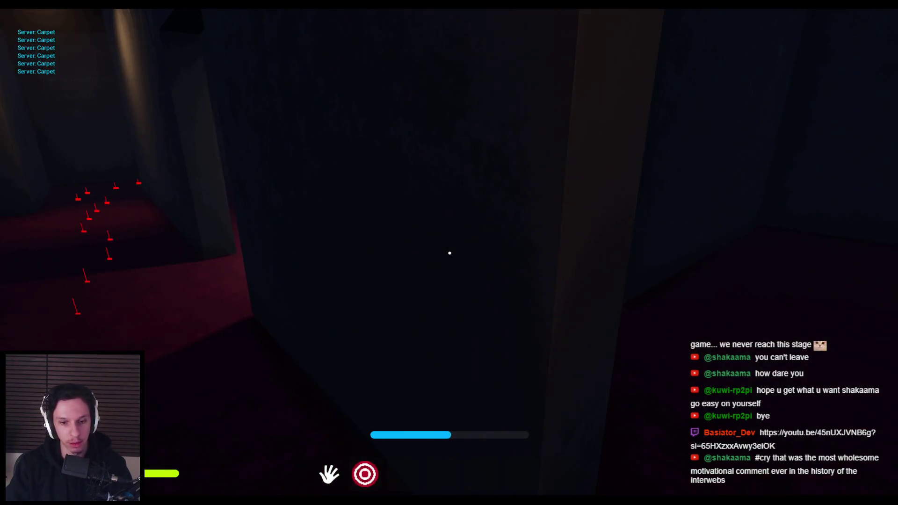
pyautogui.press('Escape')
pyautogui.hotkey('alt', 'Tab')
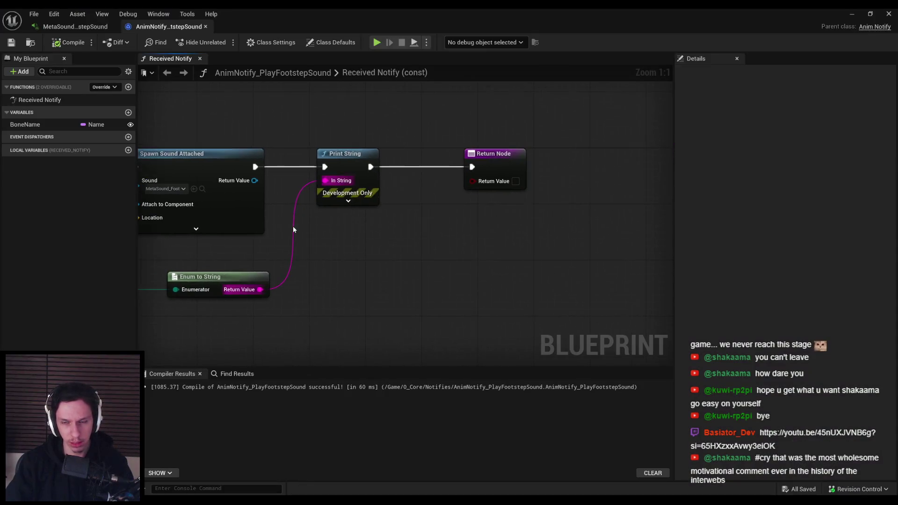
pyautogui.moveTo(252, 180); pyautogui.dragTo(344, 238)
pyautogui.write('trigger')
pyautogui.press('Return')
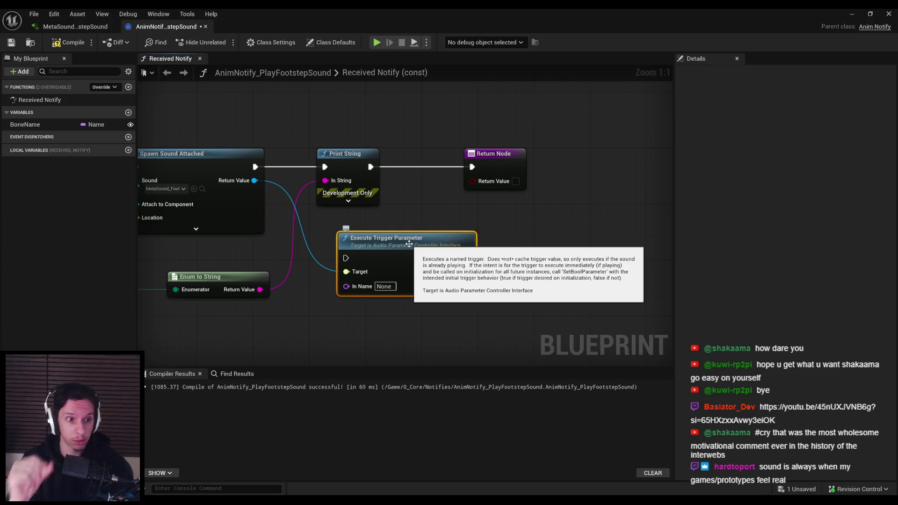
pyautogui.moveTo(355, 222); pyautogui.dragTo(475, 223)
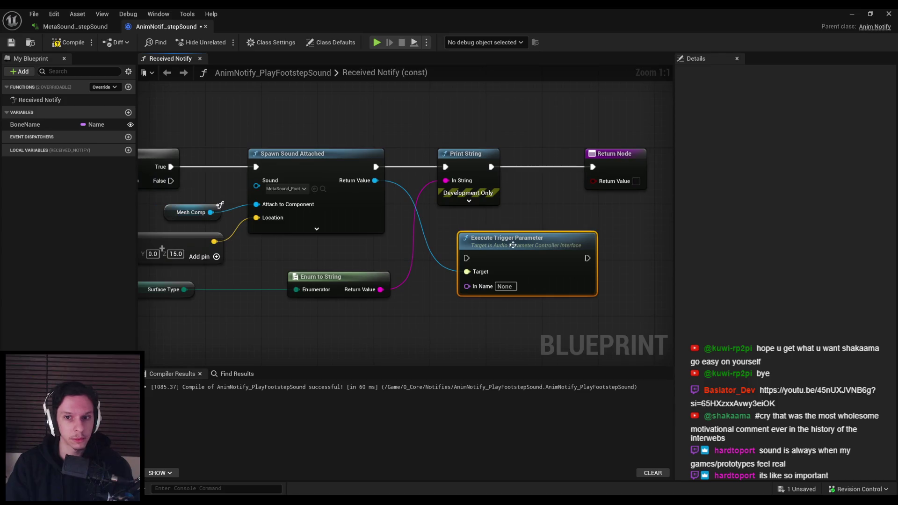
pyautogui.press('Delete')
pyautogui.scroll(-2, 430, 240)
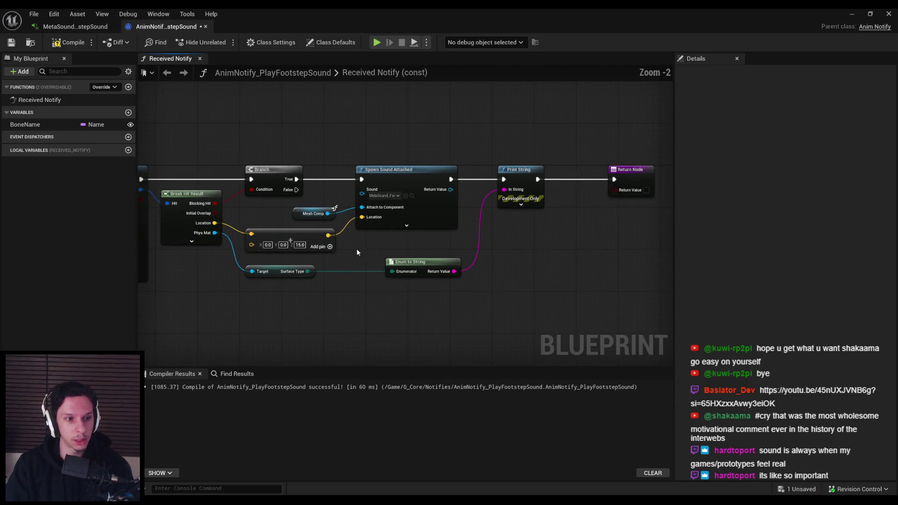
pyautogui.scroll(2, 357, 249)
pyautogui.scroll(-1, 355, 249)
pyautogui.scroll(-1, 356, 249)
pyautogui.scroll(2, 380, 259)
pyautogui.scroll(-2, 378, 260)
pyautogui.moveTo(366, 240)
pyautogui.mouseDown()
pyautogui.moveTo(493, 225)
pyautogui.moveTo(415, 243)
pyautogui.moveTo(489, 240)
pyautogui.moveTo(537, 211)
pyautogui.mouseUp()
pyautogui.scroll(-1, 377, 210)
pyautogui.moveTo(377, 211)
pyautogui.mouseDown()
pyautogui.moveTo(515, 237)
pyautogui.moveTo(570, 235)
pyautogui.mouseUp()
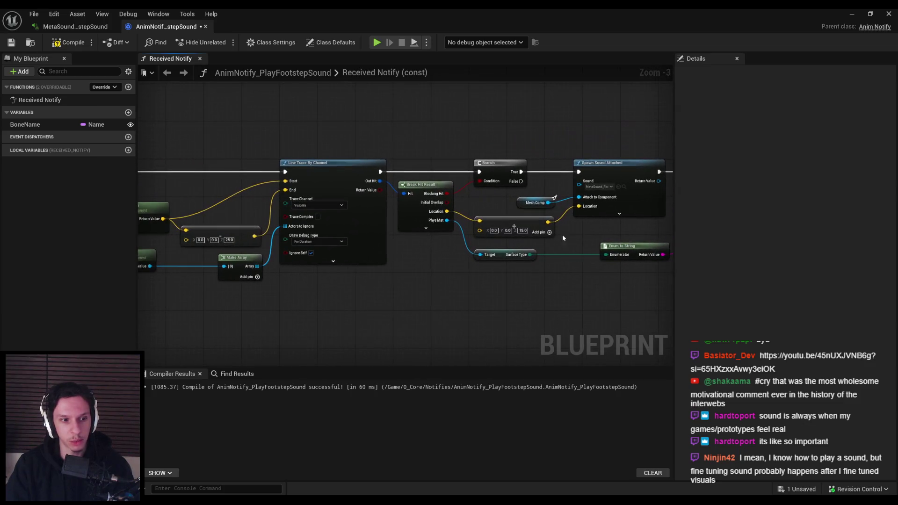
pyautogui.scroll(2, 564, 265)
pyautogui.scroll(-1, 563, 266)
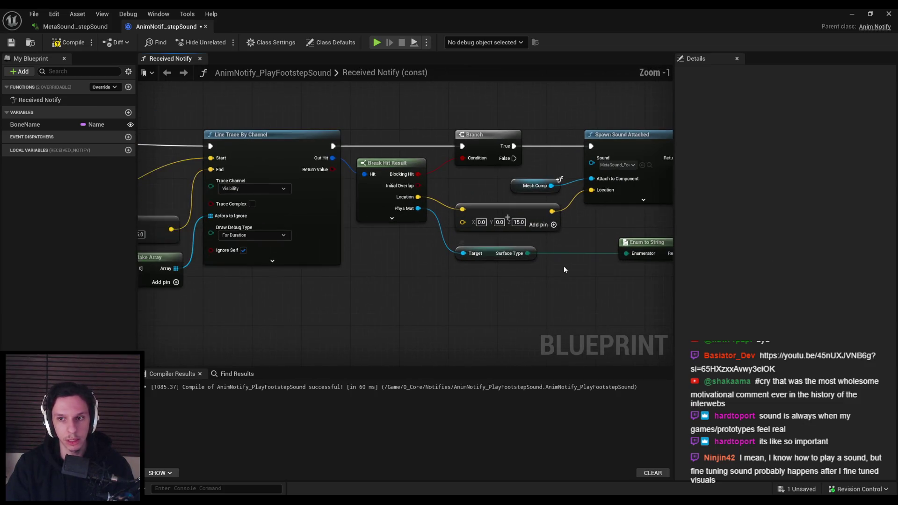
pyautogui.scroll(1, 572, 251)
pyautogui.moveTo(575, 241); pyautogui.dragTo(331, 257)
pyautogui.hotkey('ctrl', 's')
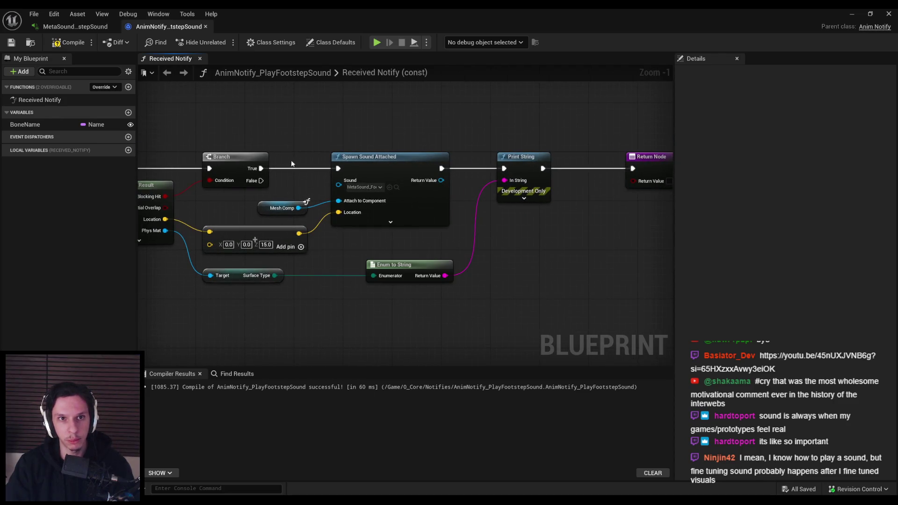
# On the footstep MetaSound graph, stop the Sounds input from being a constructor input
pyautogui.click(66, 28)
pyautogui.click(400, 270)
pyautogui.click(387, 300)
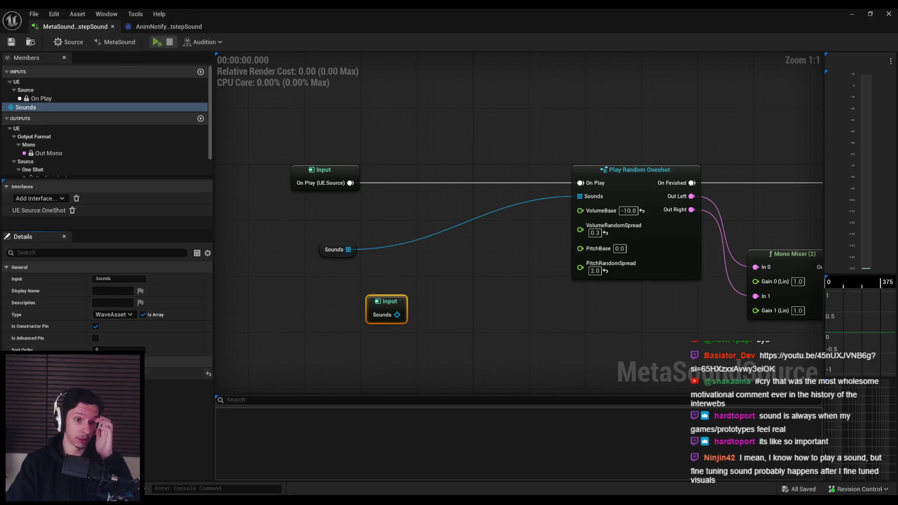
pyautogui.click(95, 328)
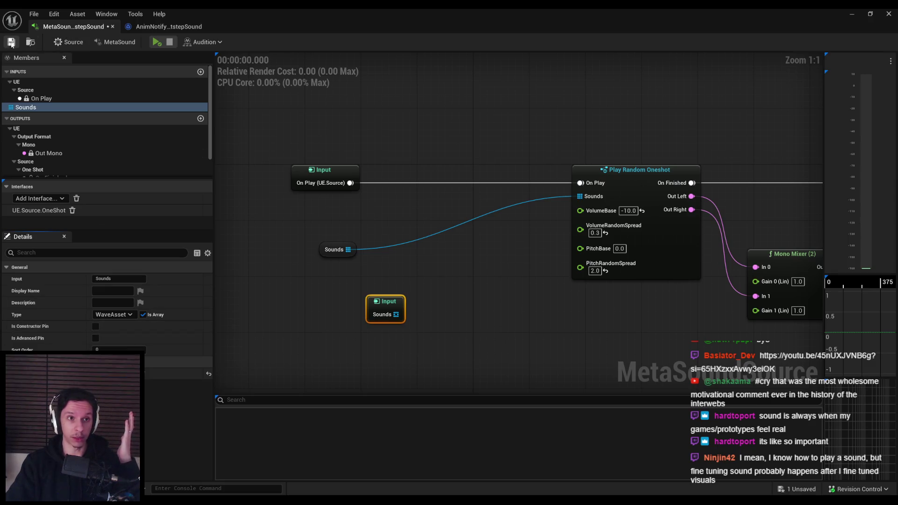
pyautogui.click(362, 302)
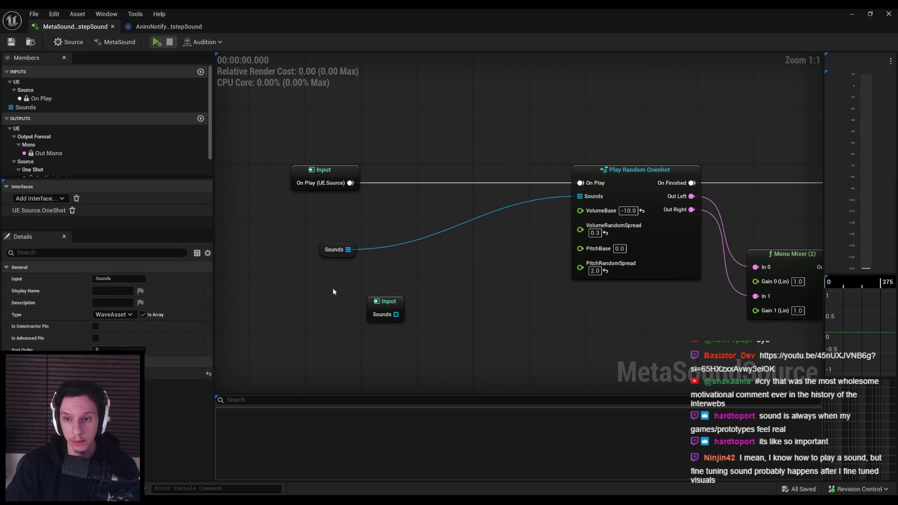
pyautogui.click(369, 301)
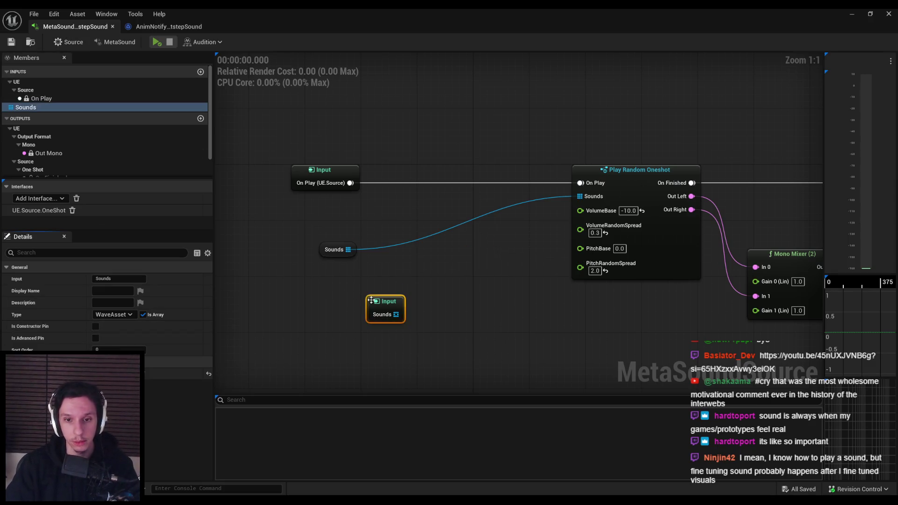
pyautogui.click(342, 291)
# Move the Sounds getter beside Play Random Oneshot, then undo the Sounds Input node move
pyautogui.click(168, 26)
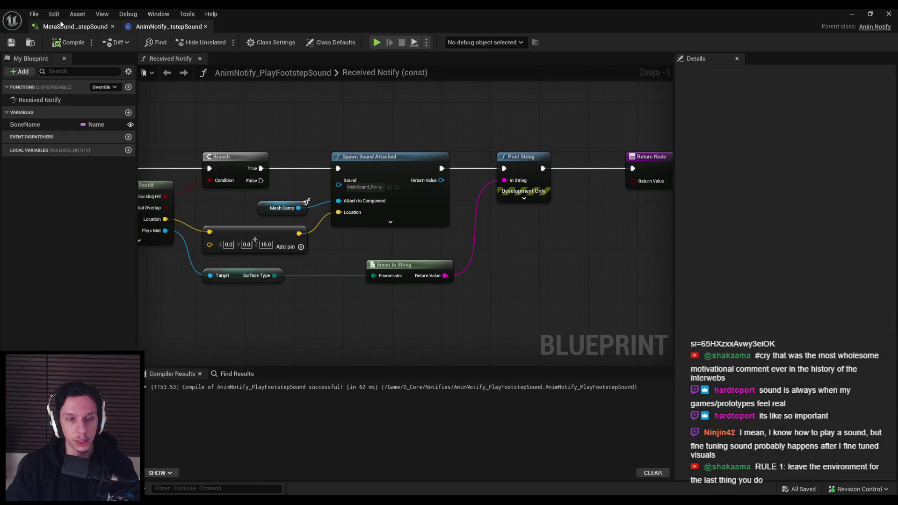
pyautogui.click(75, 26)
pyautogui.moveTo(334, 249); pyautogui.dragTo(510, 221)
pyautogui.moveTo(379, 303)
pyautogui.mouseDown()
pyautogui.moveTo(331, 249)
pyautogui.moveTo(332, 219)
pyautogui.mouseUp()
pyautogui.click(334, 271)
pyautogui.hotkey('ctrl', 'z')
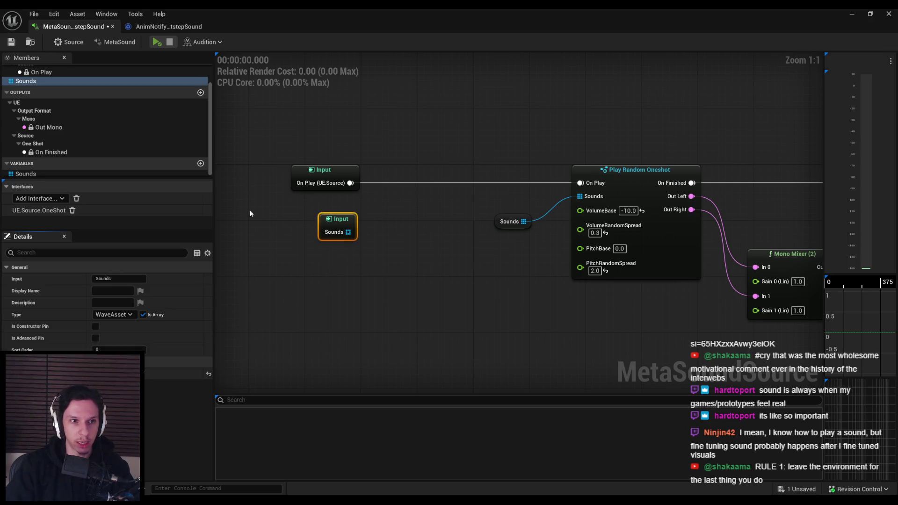
# Delete the Sounds input node and its Members entry, save, and check the Sounds variable
pyautogui.press('Delete')
pyautogui.rightClick(48, 80)
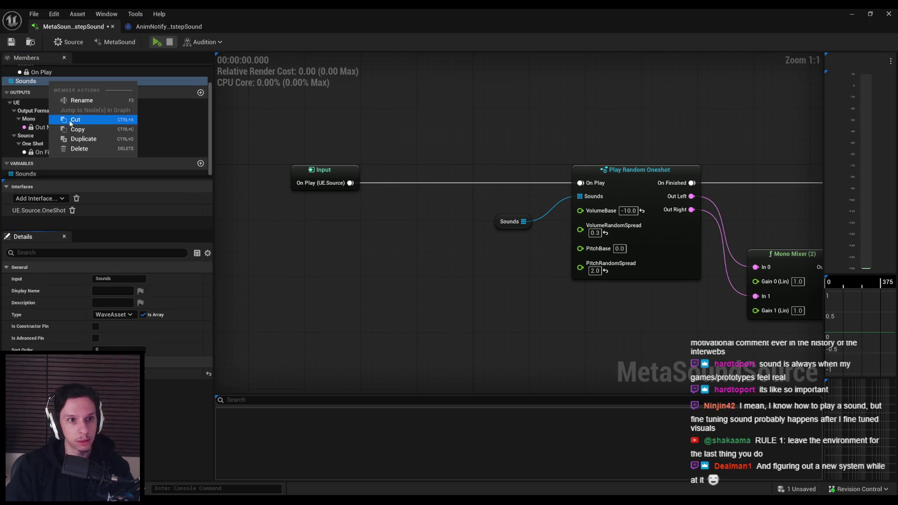
pyautogui.click(81, 147)
pyautogui.click(11, 41)
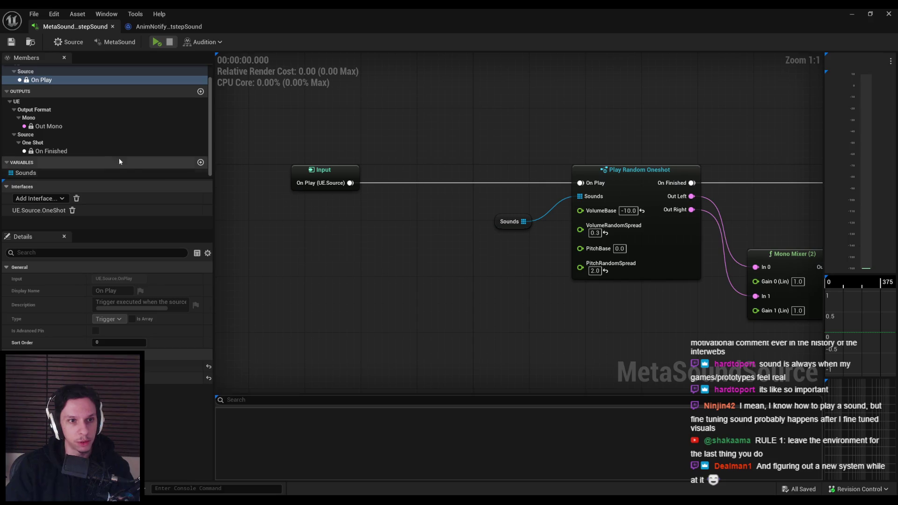
pyautogui.click(188, 174)
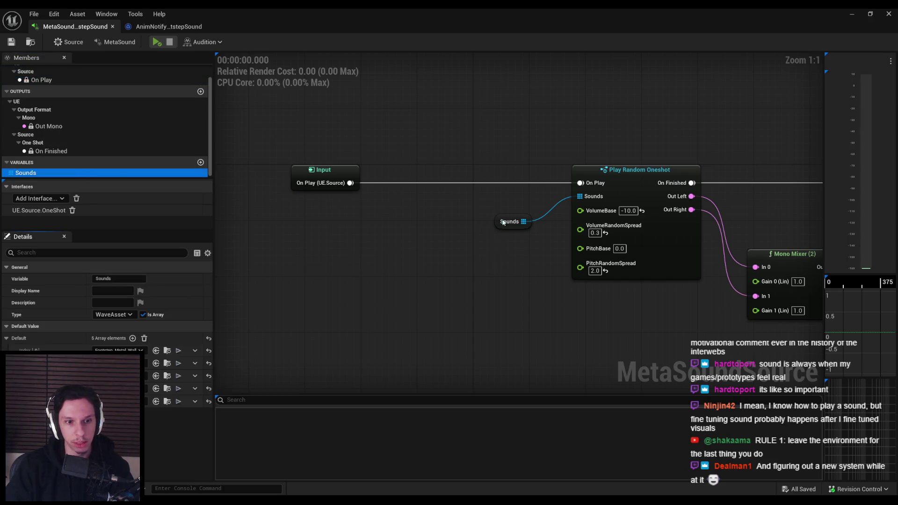
pyautogui.click(340, 285)
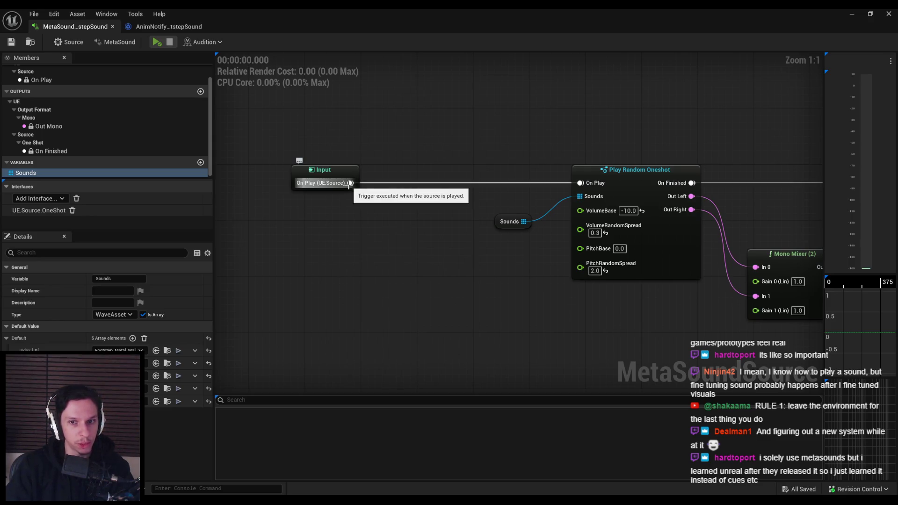
pyautogui.moveTo(349, 183); pyautogui.dragTo(385, 214)
pyautogui.click(391, 274)
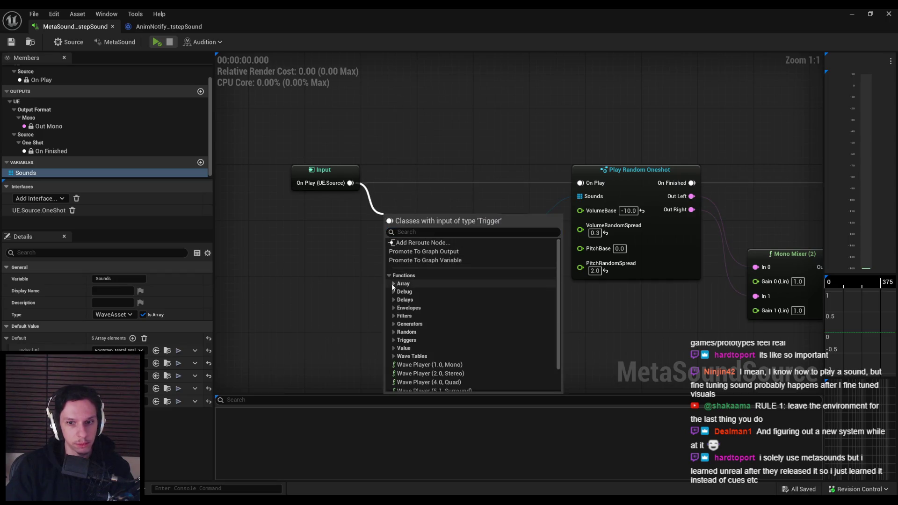
pyautogui.click(394, 284)
pyautogui.scroll(-4, 405, 312)
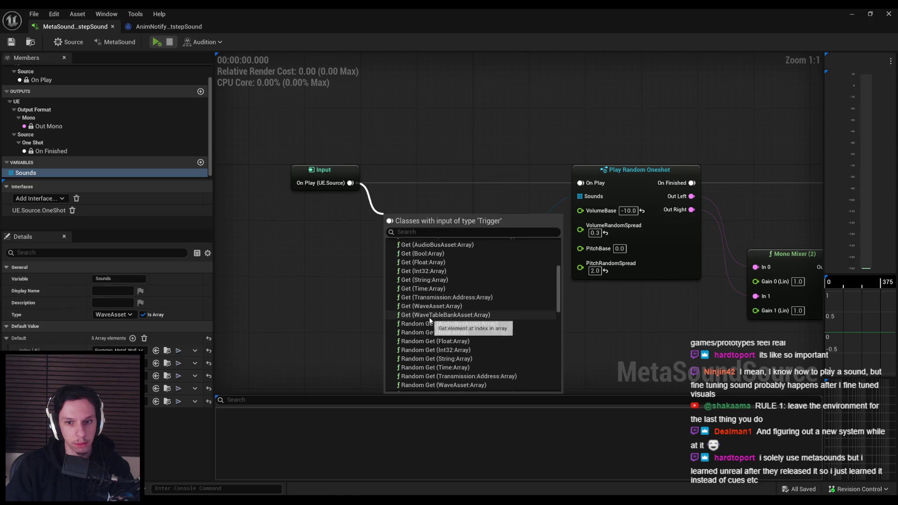
pyautogui.scroll(-2, 428, 319)
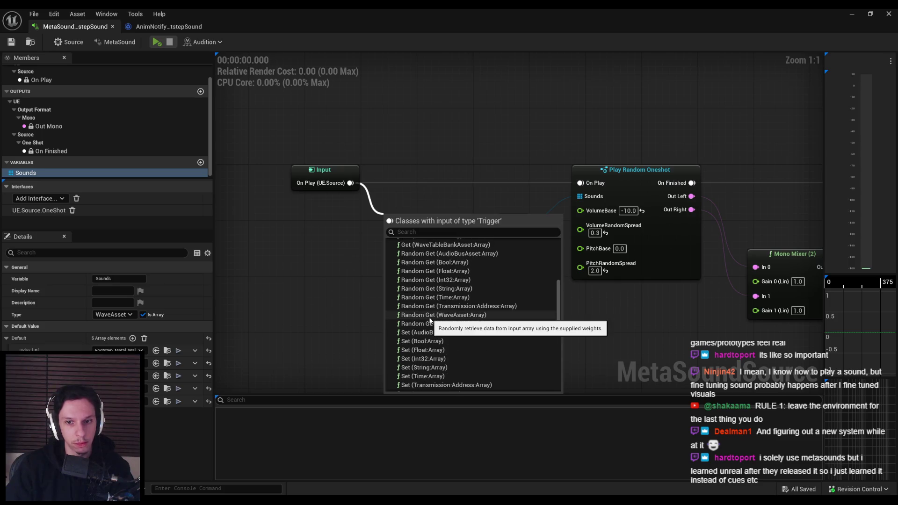
pyautogui.scroll(-3, 430, 321)
pyautogui.scroll(-4, 430, 323)
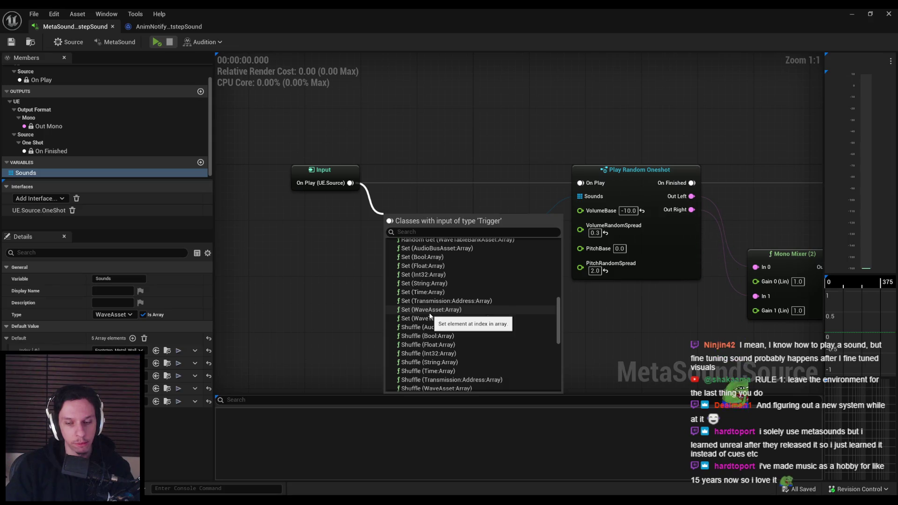
pyautogui.scroll(-3, 431, 322)
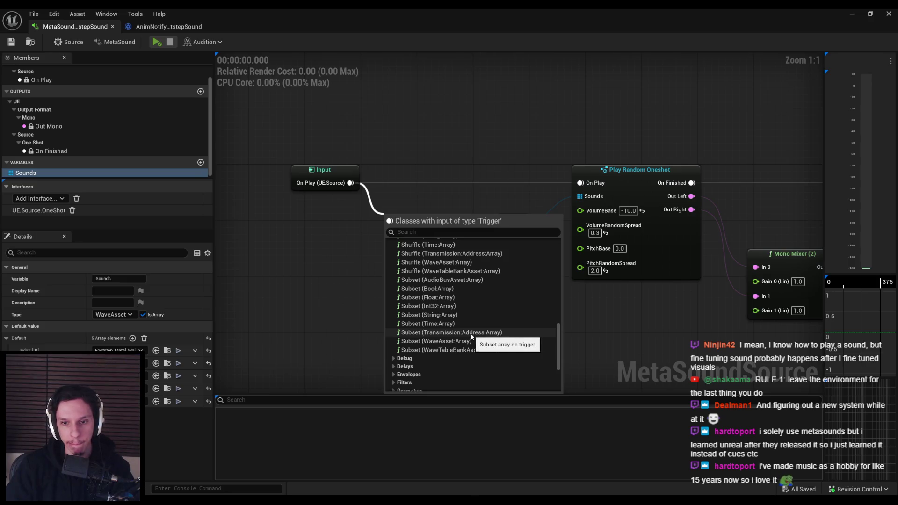
pyautogui.scroll(-1, 465, 341)
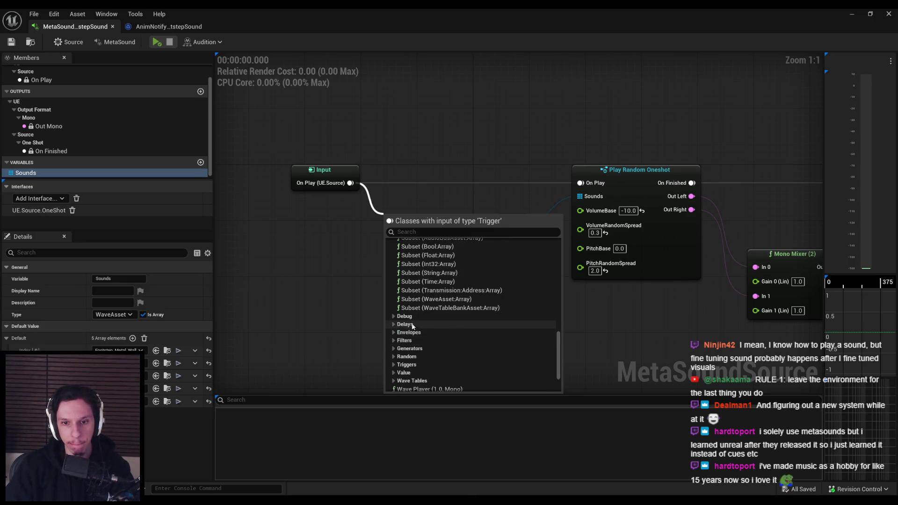
pyautogui.scroll(-1, 398, 329)
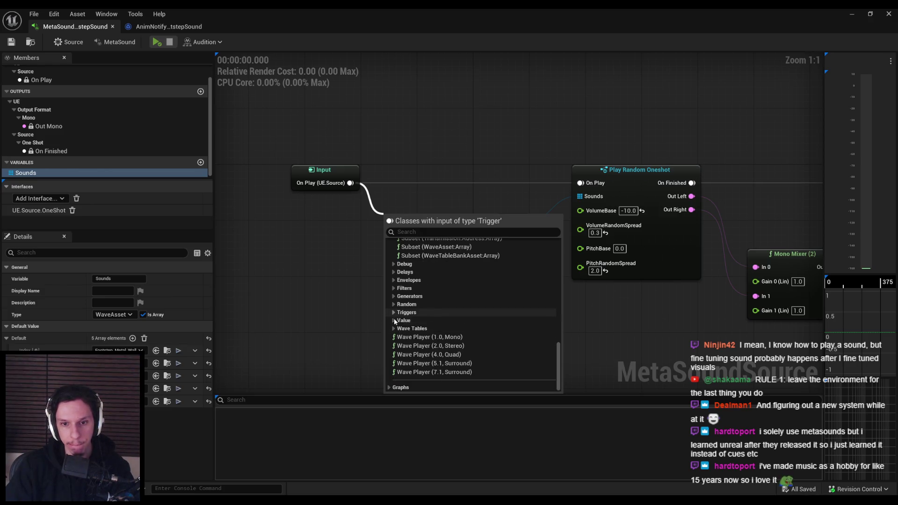
pyautogui.scroll(2, 393, 320)
pyautogui.scroll(8, 412, 300)
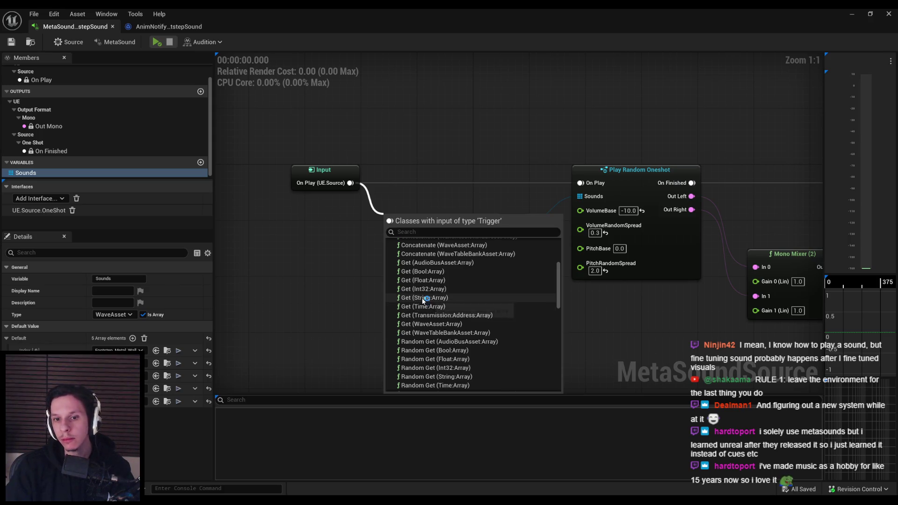
pyautogui.click(415, 298)
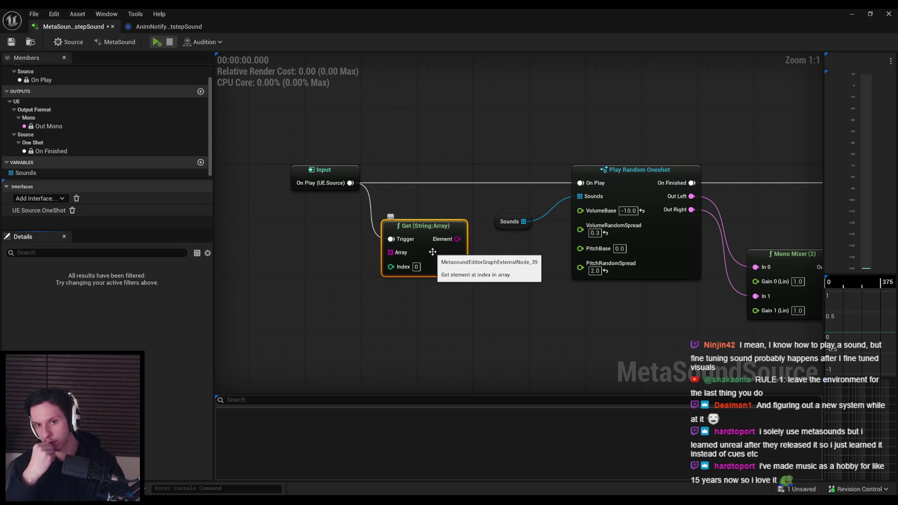
pyautogui.press('Delete')
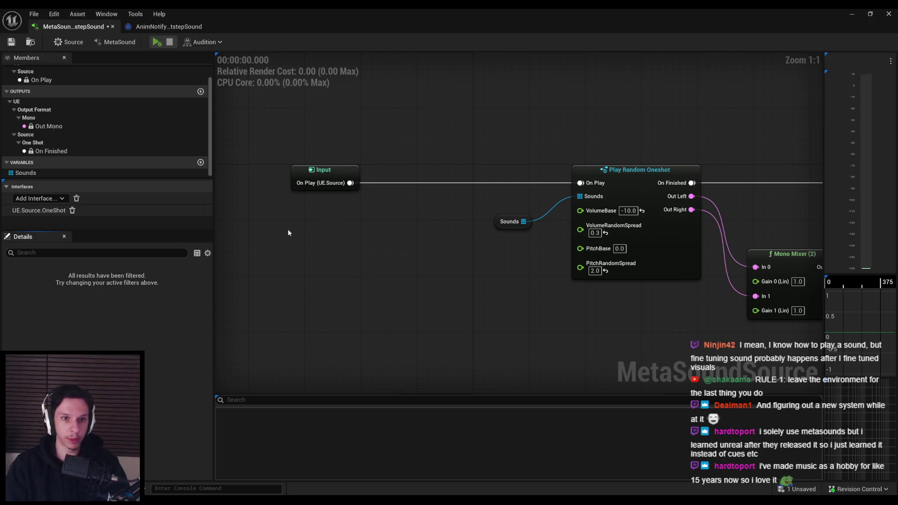
# Inspect the Sounds variable's settings and its array element options
pyautogui.click(114, 173)
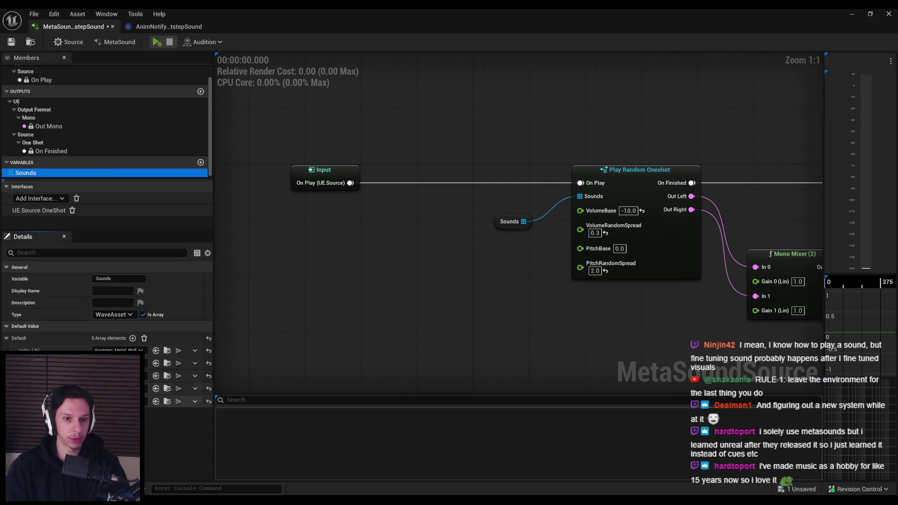
pyautogui.click(194, 349)
pyautogui.click(194, 349)
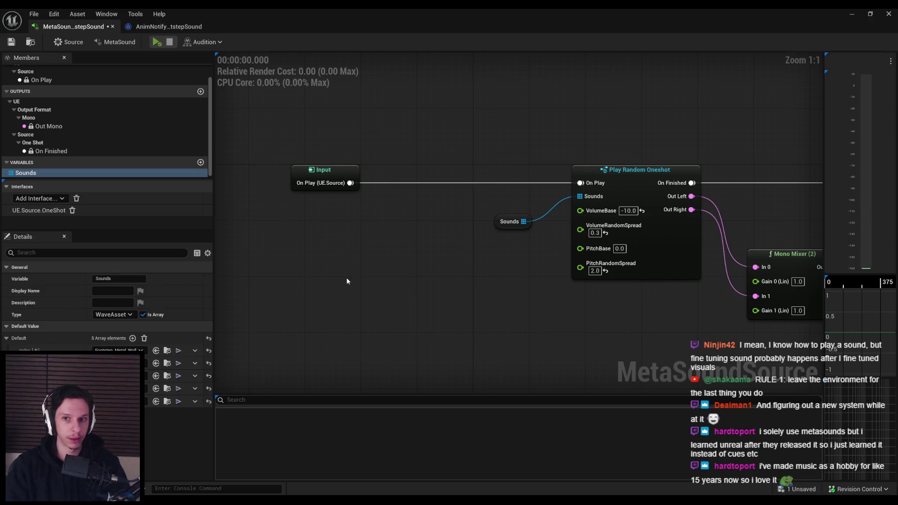
# Search the node list for 'select', adding then deleting a Trigger Select (2) node
pyautogui.moveTo(346, 277); pyautogui.dragTo(402, 243)
pyautogui.rightClick(405, 202)
pyautogui.write('select')
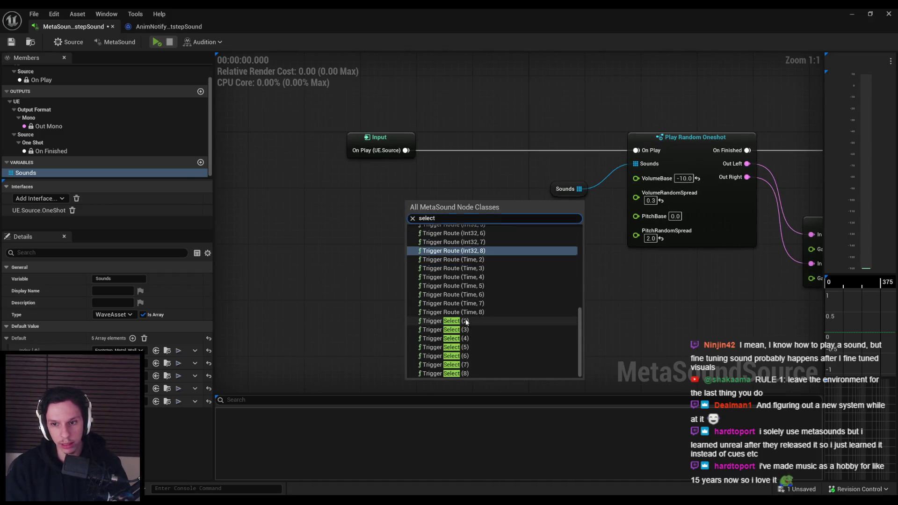
pyautogui.click(464, 321)
pyautogui.press('Delete')
pyautogui.rightClick(422, 220)
pyautogui.write('sele')
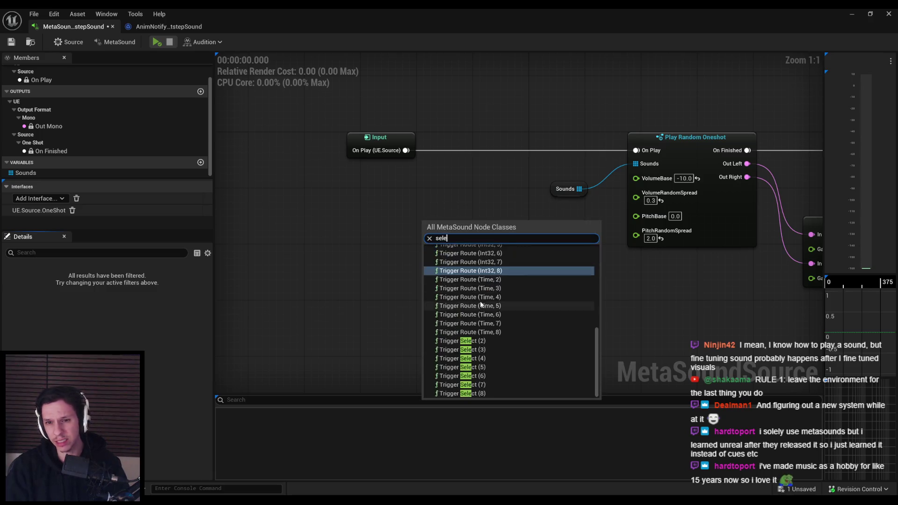
pyautogui.write('ct')
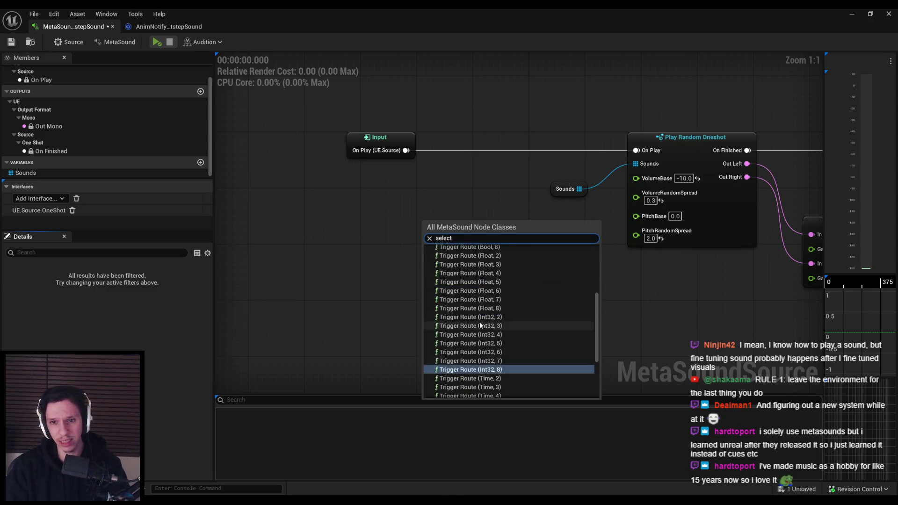
pyautogui.rightClick(406, 201)
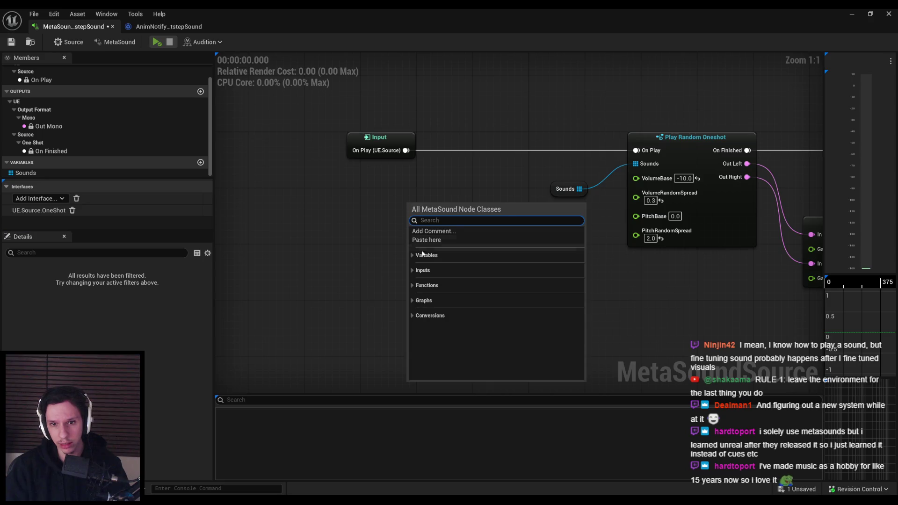
# Add an array Concatenate node fed by Sounds, then delete it
pyautogui.moveTo(585, 189); pyautogui.dragTo(603, 255)
pyautogui.click(611, 323)
pyautogui.click(613, 330)
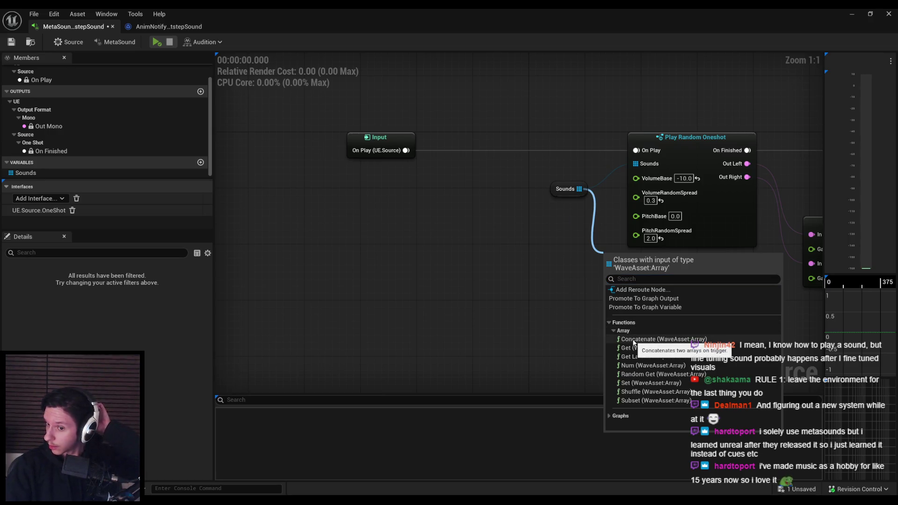
pyautogui.click(634, 340)
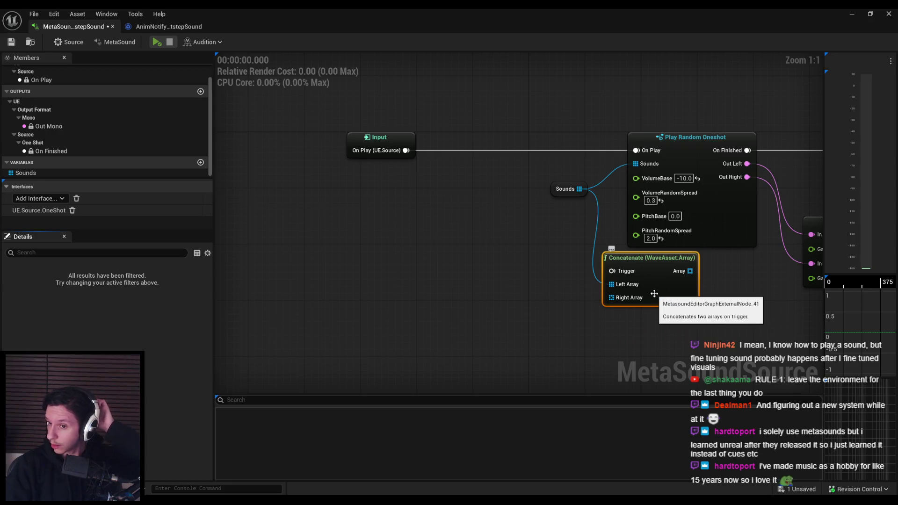
pyautogui.press('Delete')
# Add a Subset (WaveAsset:Array) node fed by Sounds, placed under Play Random Oneshot
pyautogui.moveTo(585, 189)
pyautogui.mouseDown()
pyautogui.moveTo(608, 302)
pyautogui.moveTo(626, 295)
pyautogui.mouseUp()
pyautogui.click(637, 373)
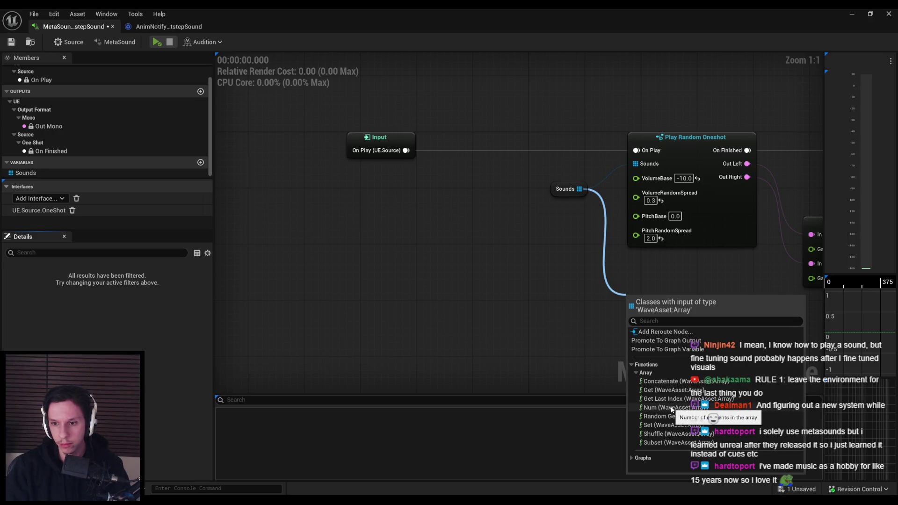
pyautogui.click(674, 443)
pyautogui.moveTo(678, 391)
pyautogui.mouseDown()
pyautogui.moveTo(677, 330)
pyautogui.moveTo(691, 328)
pyautogui.mouseUp()
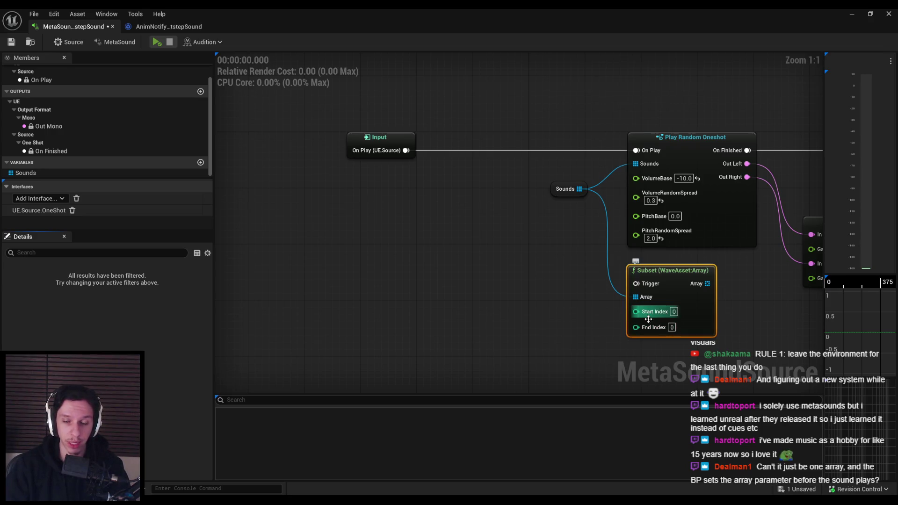
pyautogui.click(564, 188)
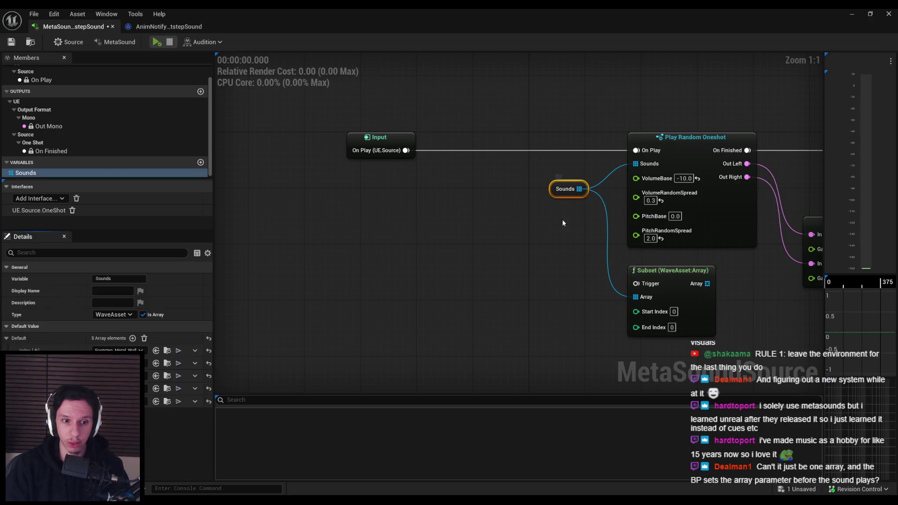
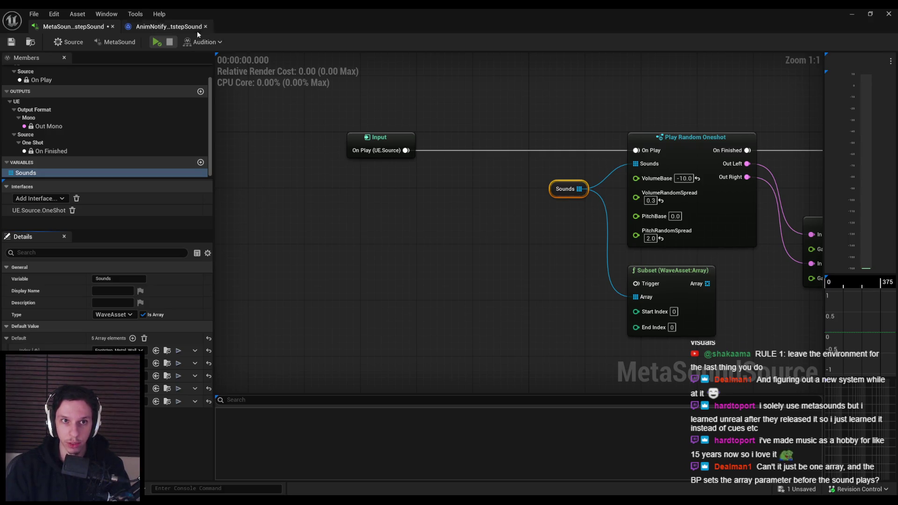
# Minimize the MetaSound editor and open Cue_PlayerFootstep from the 2_Audio folder
pyautogui.click(851, 13)
pyautogui.press('F11')
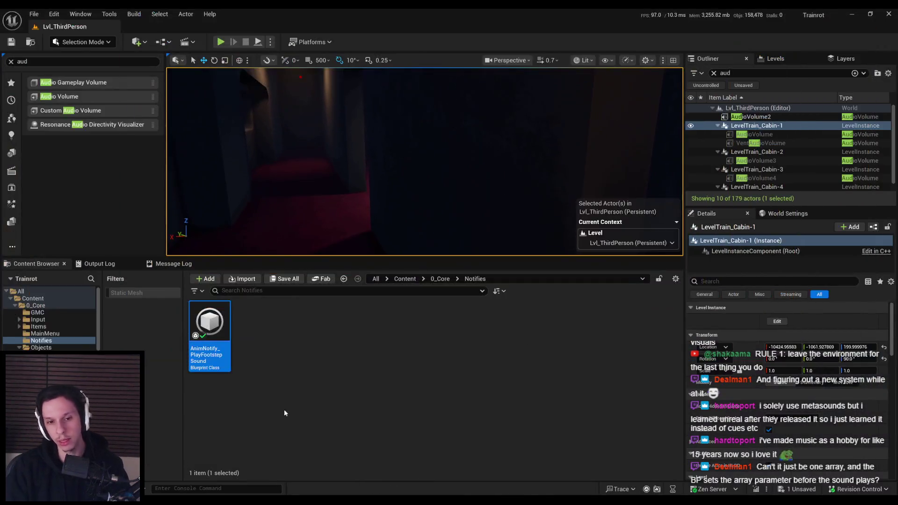
pyautogui.click(441, 279)
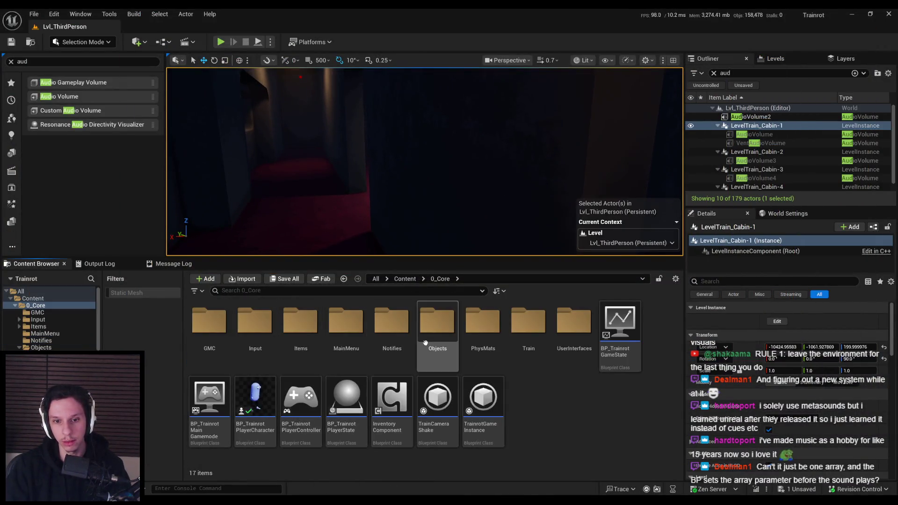
pyautogui.click(406, 279)
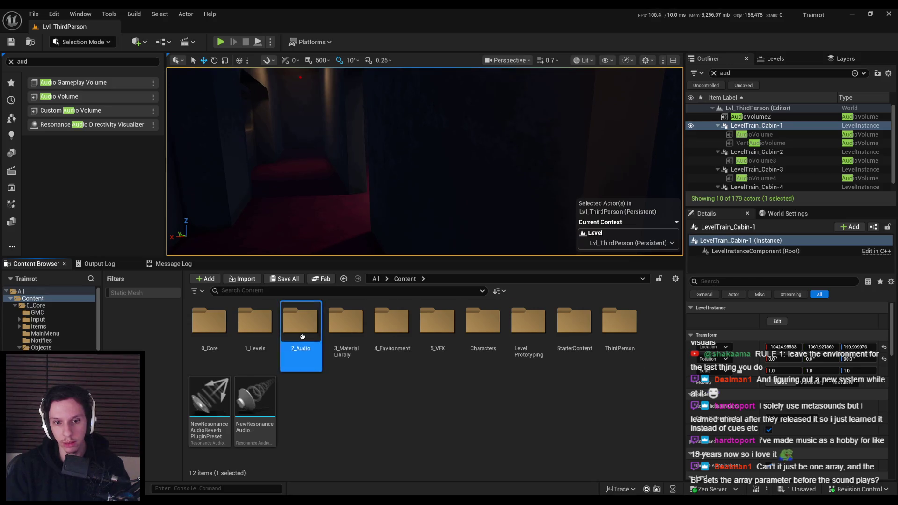
pyautogui.doubleClick(301, 323)
pyautogui.doubleClick(346, 375)
# Add a Crossfade by Param node beside the metal footstep wave players in the cue
pyautogui.scroll(-2, 515, 234)
pyautogui.moveTo(370, 143); pyautogui.dragTo(568, 291)
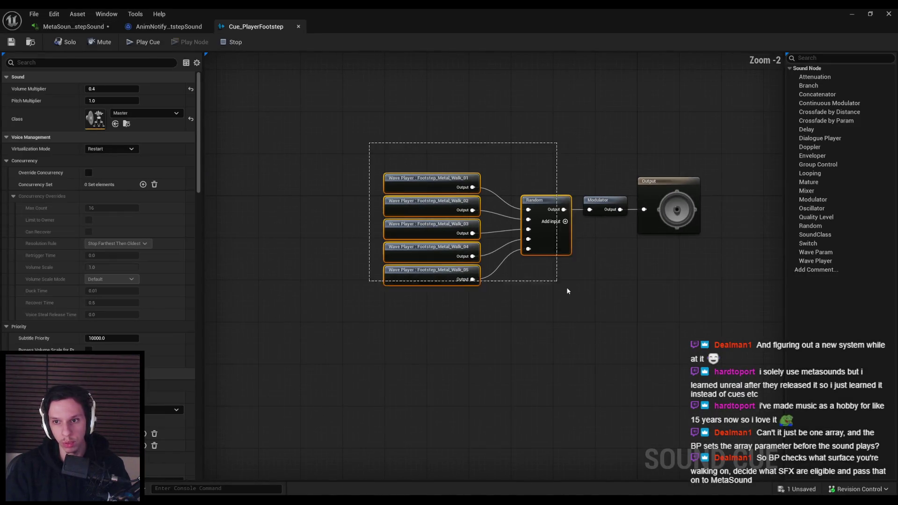
pyautogui.rightClick(415, 333)
pyautogui.write('param')
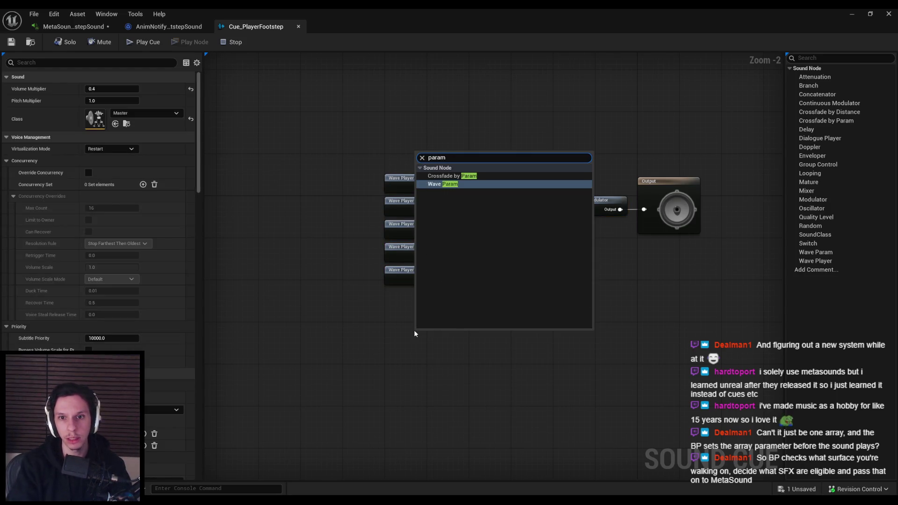
pyautogui.press('Up')
pyautogui.press('Return')
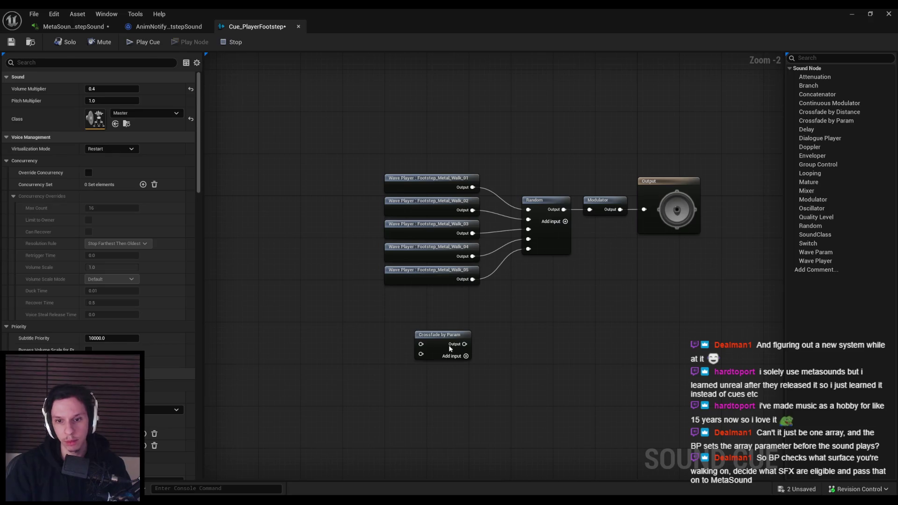
pyautogui.click(450, 348)
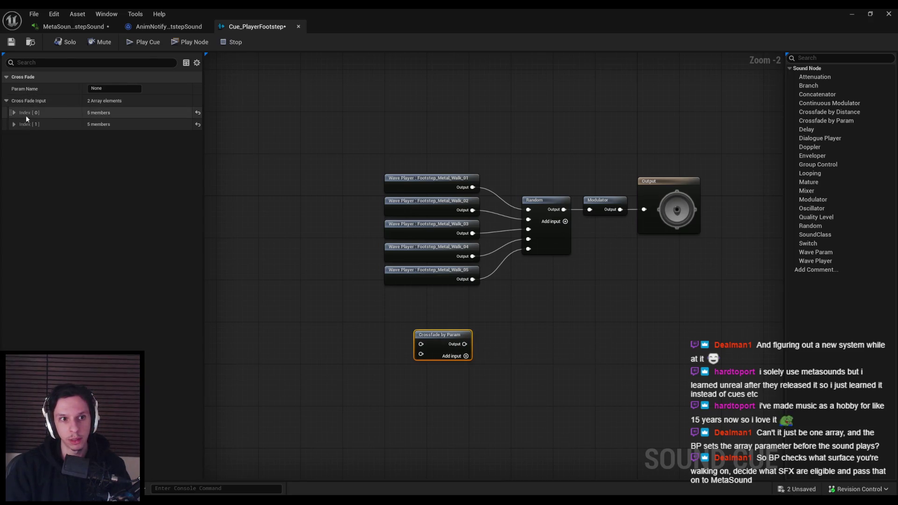
# Give the crossfade four inputs and wire Random into it, then undo the crossfade
pyautogui.click(14, 113)
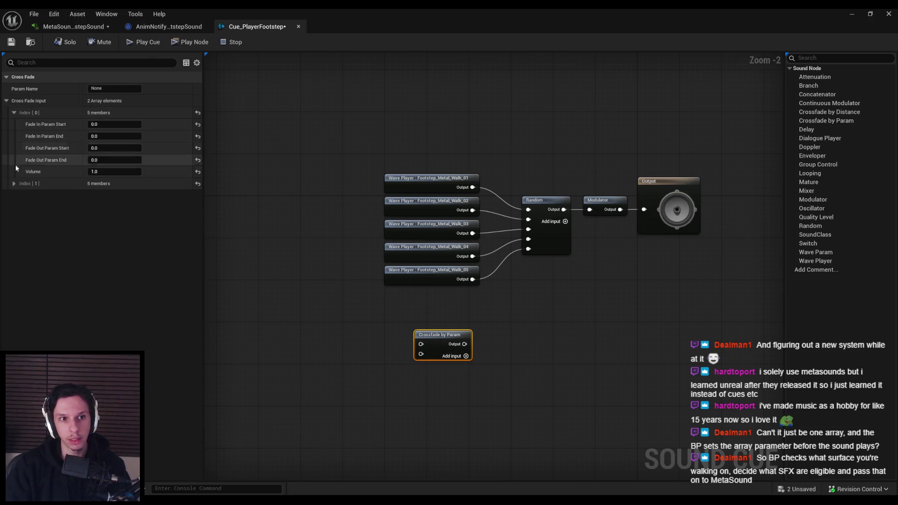
pyautogui.click(14, 183)
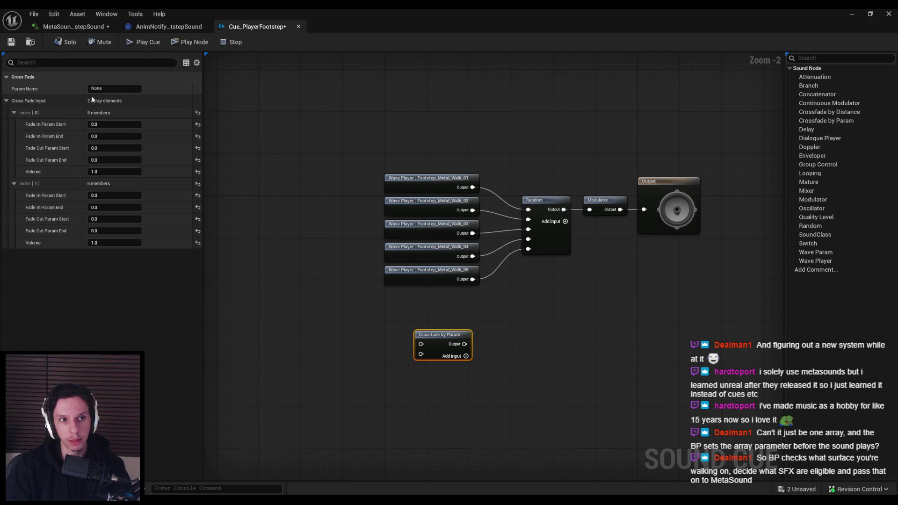
pyautogui.click(460, 355)
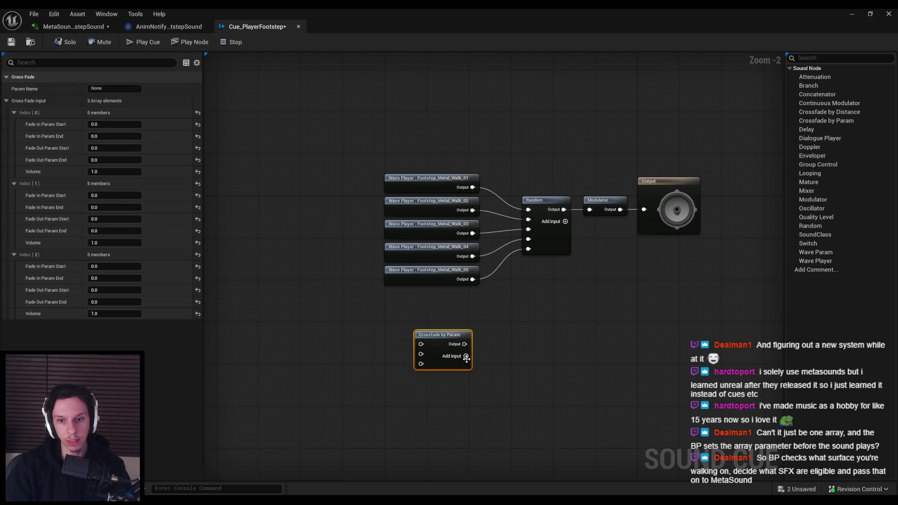
pyautogui.click(460, 354)
pyautogui.moveTo(546, 169); pyautogui.dragTo(412, 304)
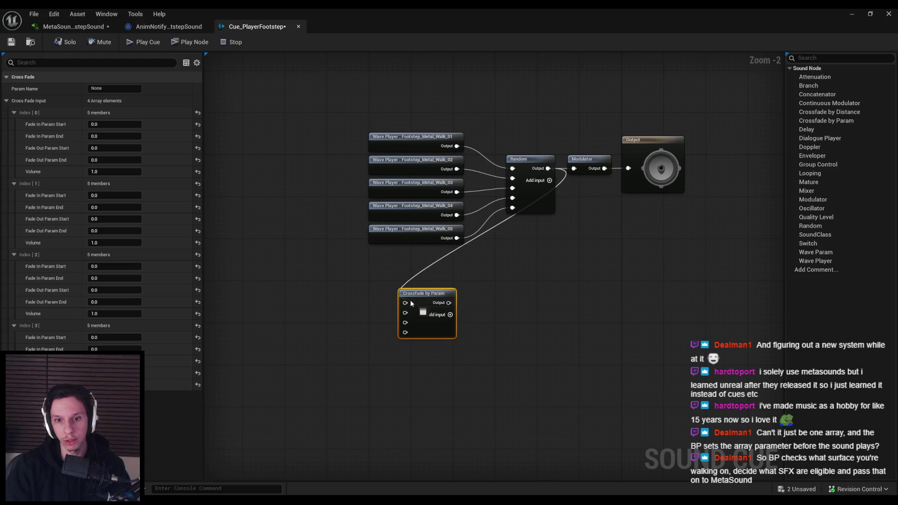
pyautogui.click(509, 283)
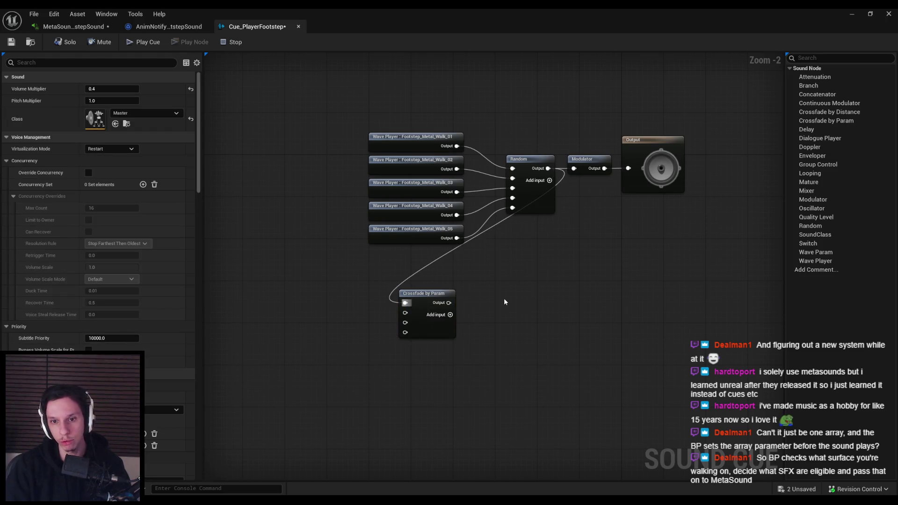
pyautogui.hotkey('ctrl', 'z')
pyautogui.hotkey('ctrl', 'z')
pyautogui.hotkey('ctrl', 'z')
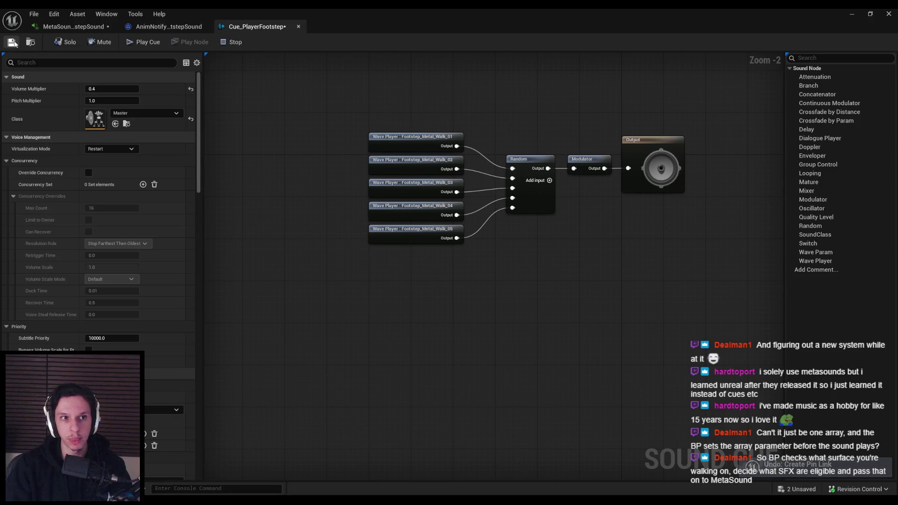
pyautogui.click(68, 27)
# Save the footstep MetaSound and bring the YouTube MetaSound arrays tutorial forward
pyautogui.hotkey('ctrl', 's')
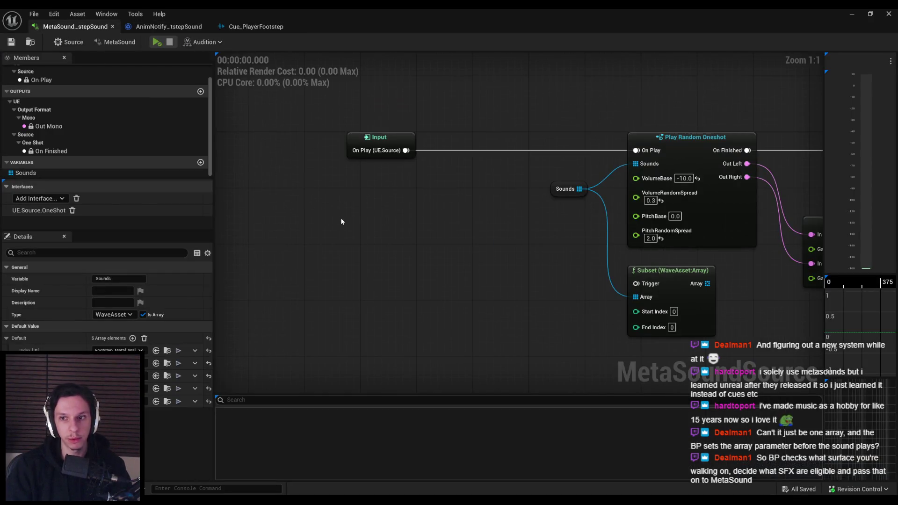
pyautogui.moveTo(402, 252); pyautogui.dragTo(433, 251)
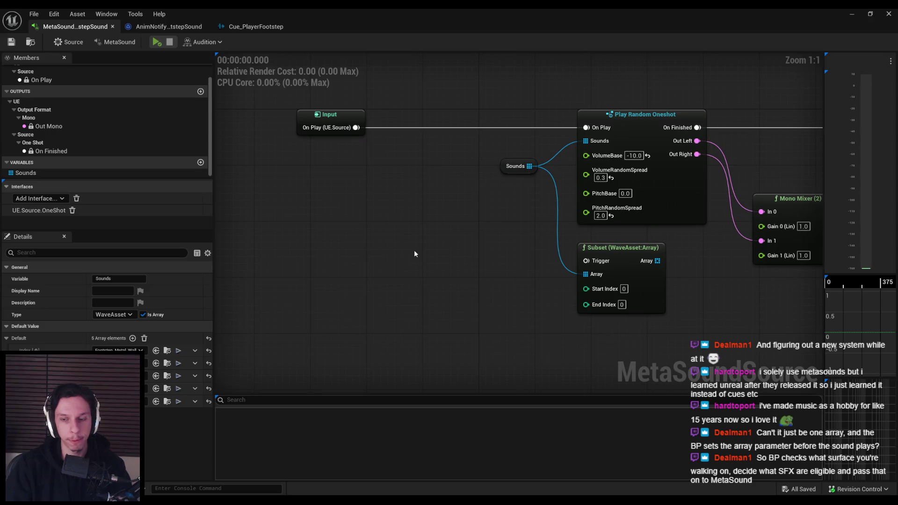
pyautogui.moveTo(260, 499)
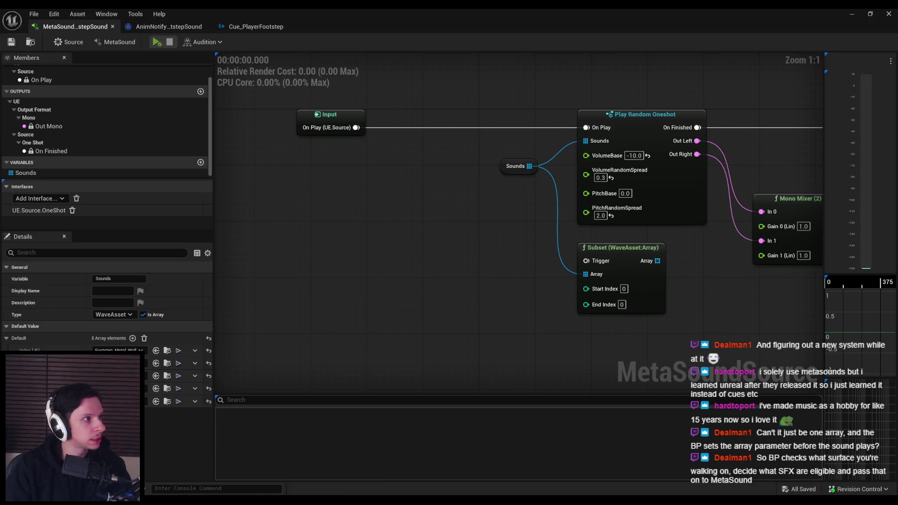
pyautogui.click(260, 500)
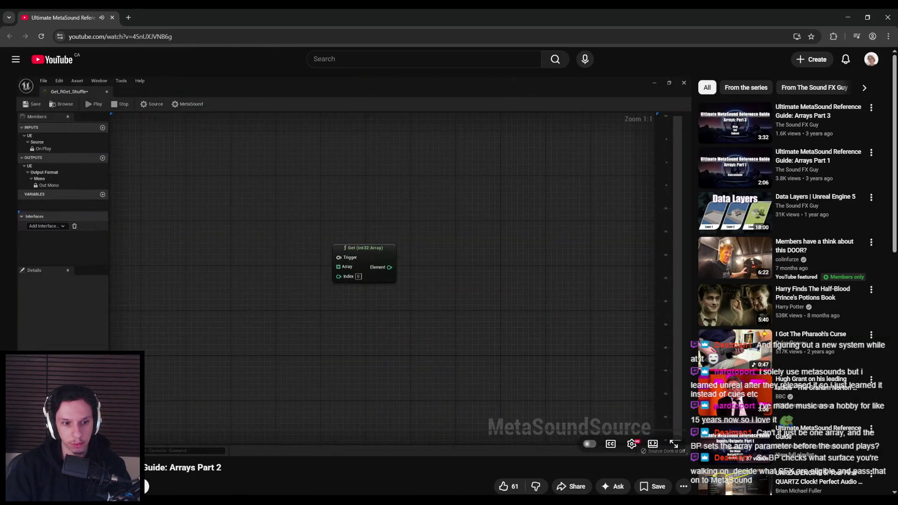
# Scrub through the Arrays Part 2 tutorial to its end screen and pause it
pyautogui.moveTo(101, 435); pyautogui.dragTo(658, 431)
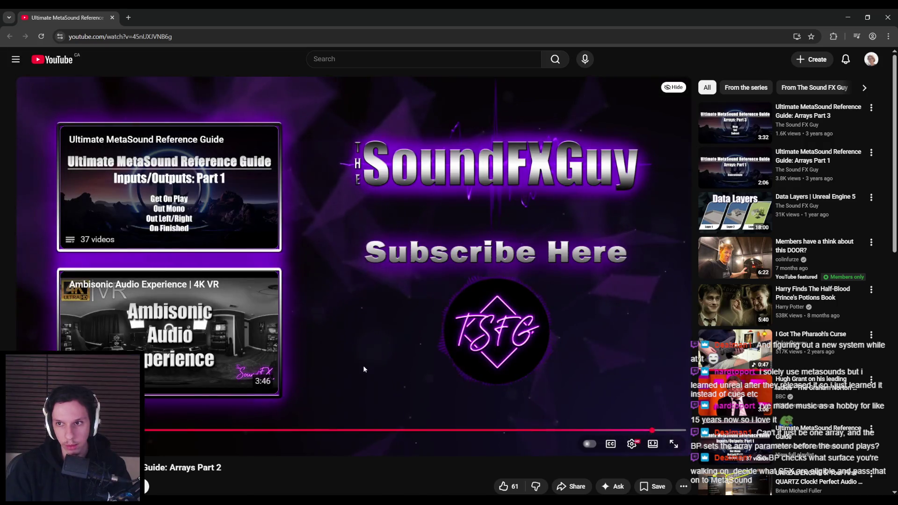
pyautogui.click(363, 366)
# Delete the Subset node from the footstep MetaSound graph and save the MetaSound
pyautogui.hotkey('alt', 'Tab')
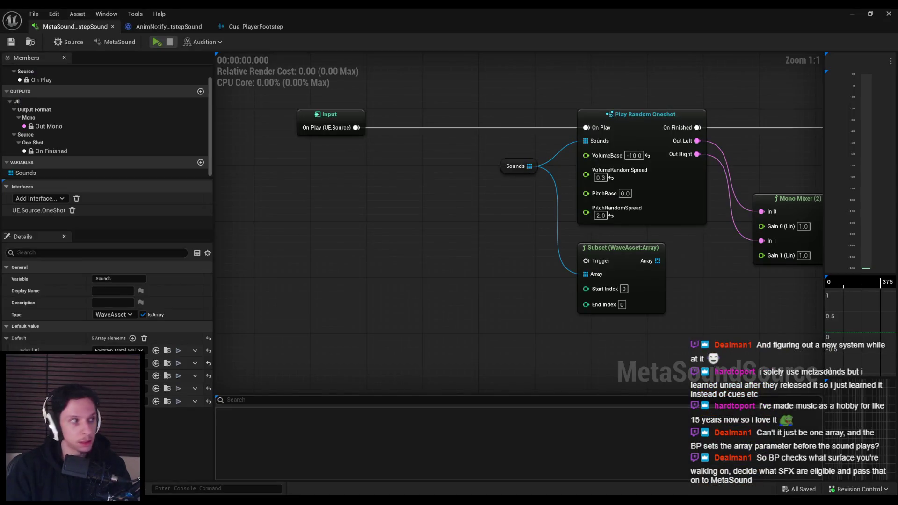
pyautogui.click(614, 265)
pyautogui.press('Delete')
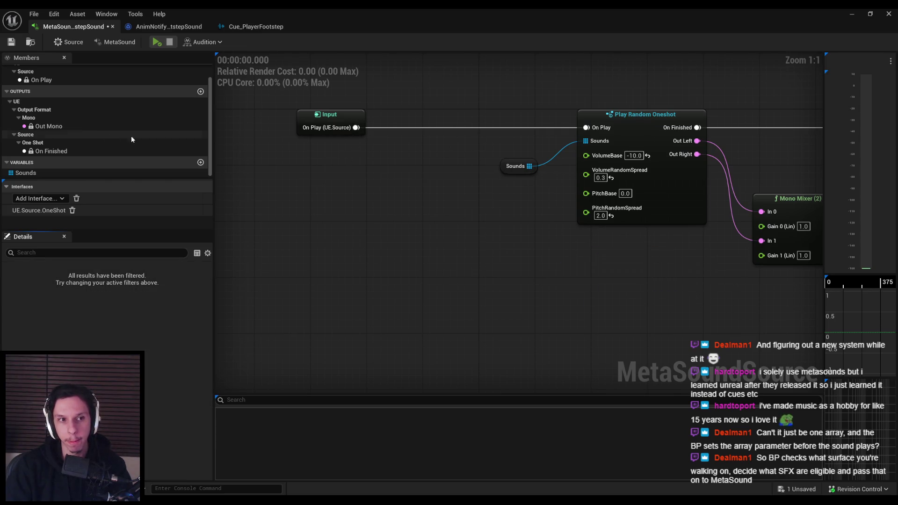
pyautogui.scroll(2, 160, 141)
pyautogui.hotkey('ctrl', 's')
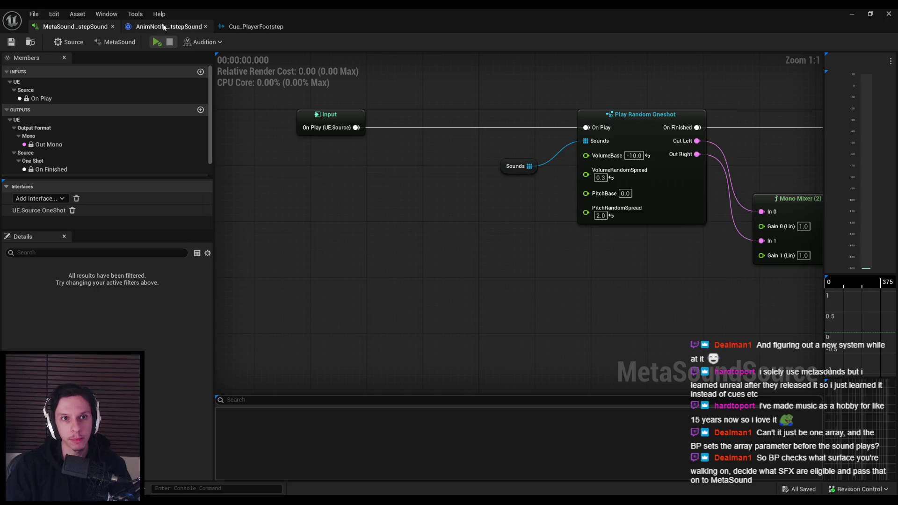
pyautogui.click(162, 27)
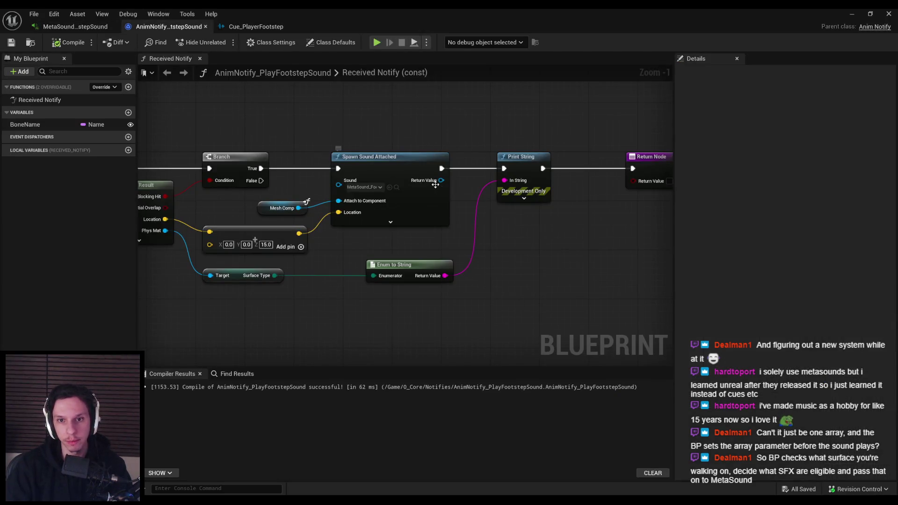
# Add a Set Object Array Parameter node wired to Spawn Sound Attached's Return Value
pyautogui.moveTo(441, 180); pyautogui.dragTo(508, 245)
pyautogui.write('array')
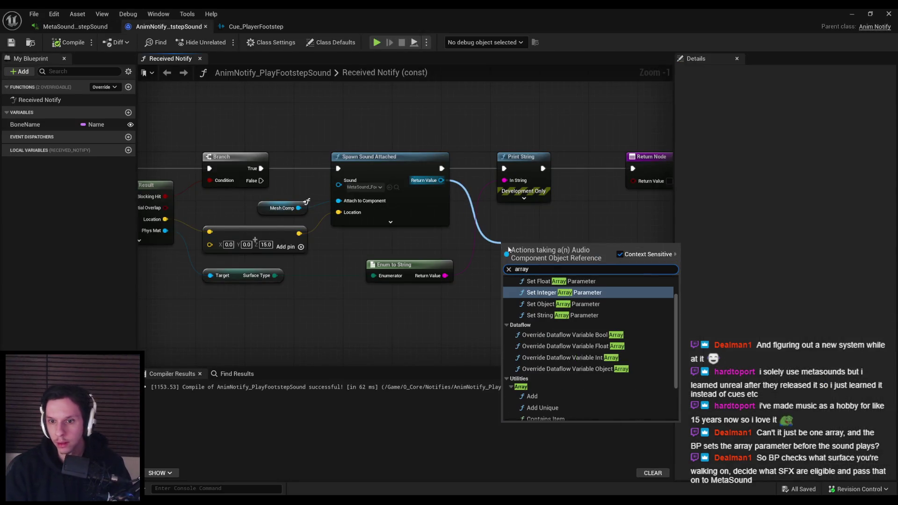
pyautogui.scroll(2, 585, 336)
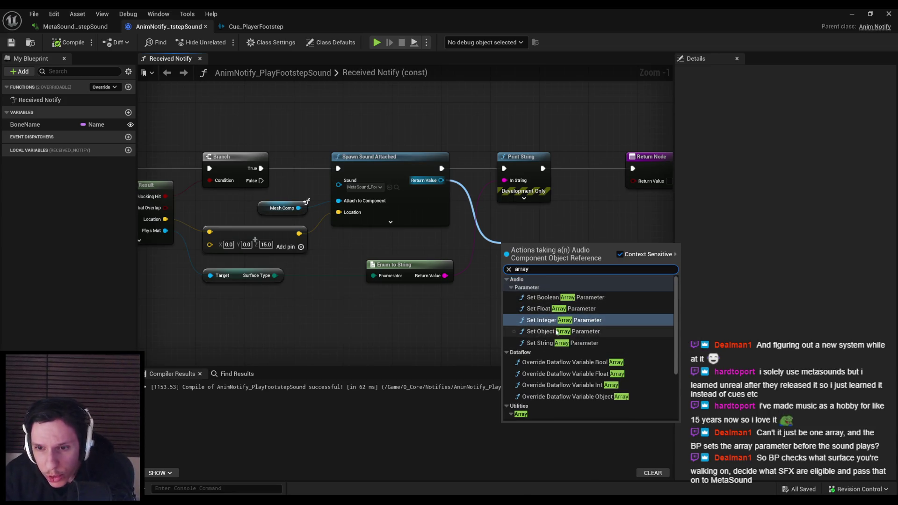
pyautogui.scroll(-5, 561, 332)
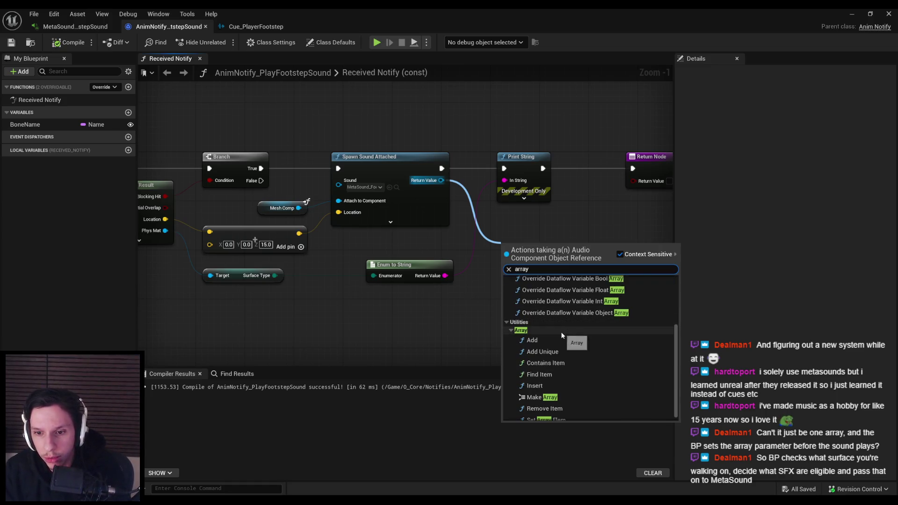
pyautogui.scroll(5, 561, 332)
pyautogui.click(558, 335)
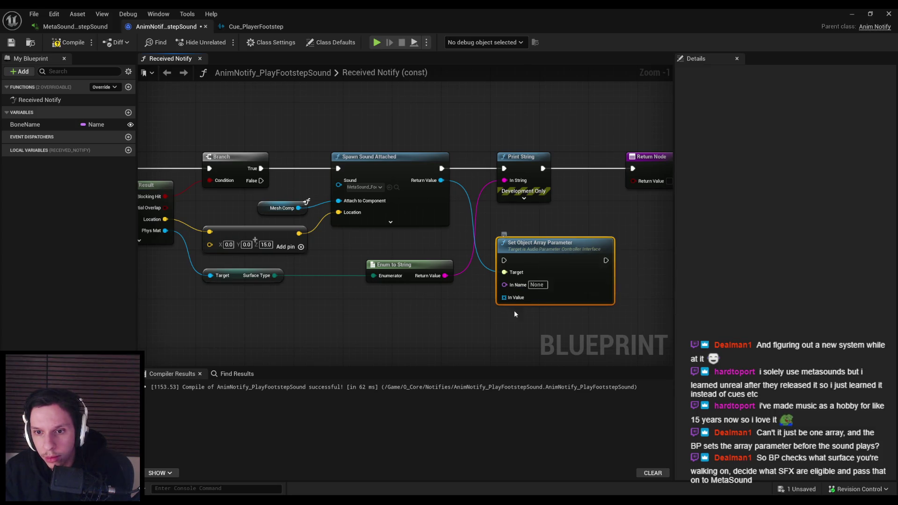
pyautogui.moveTo(529, 260); pyautogui.dragTo(482, 251)
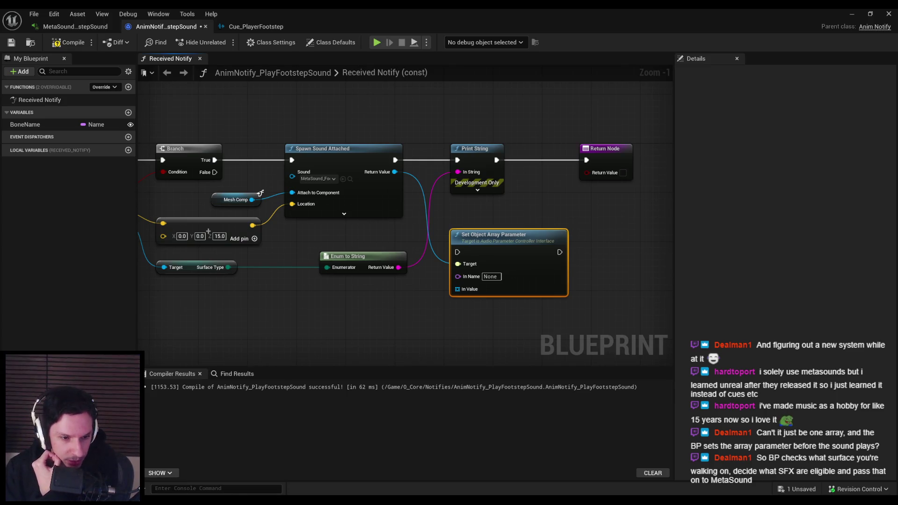
pyautogui.click(301, 461)
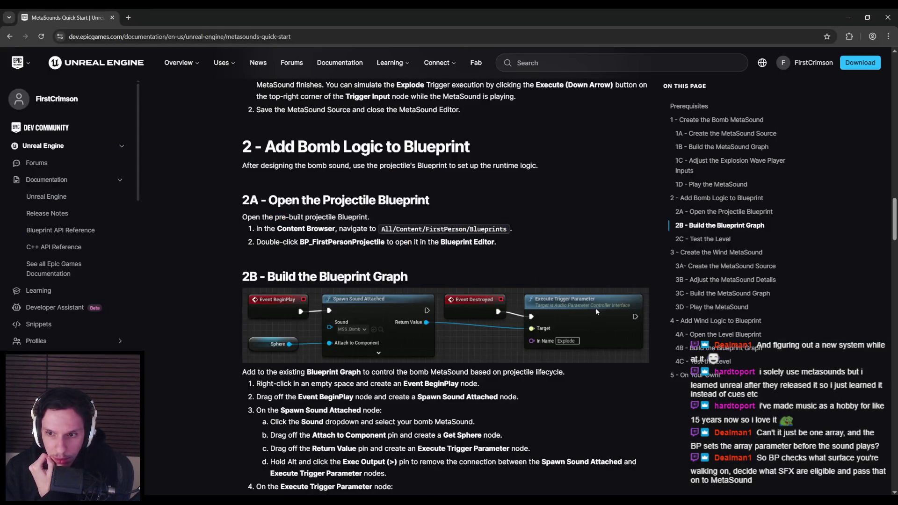
pyautogui.click(850, 14)
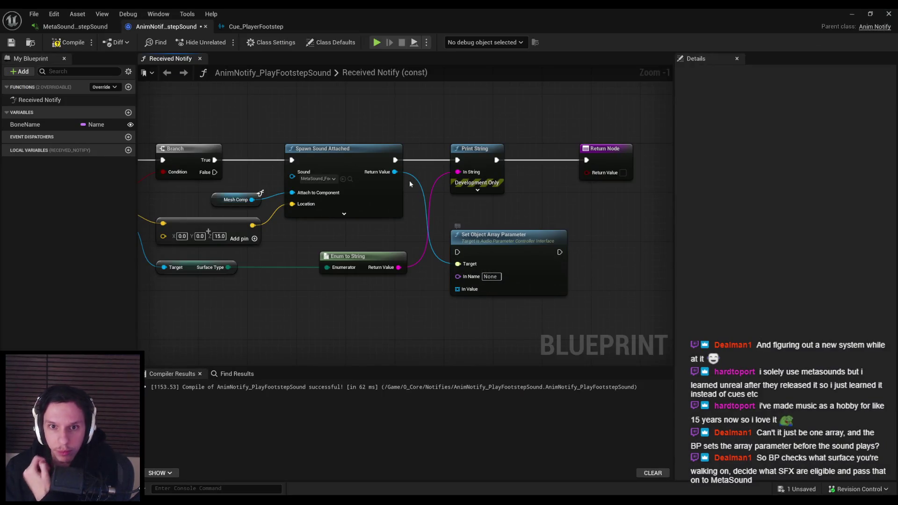
pyautogui.click(343, 214)
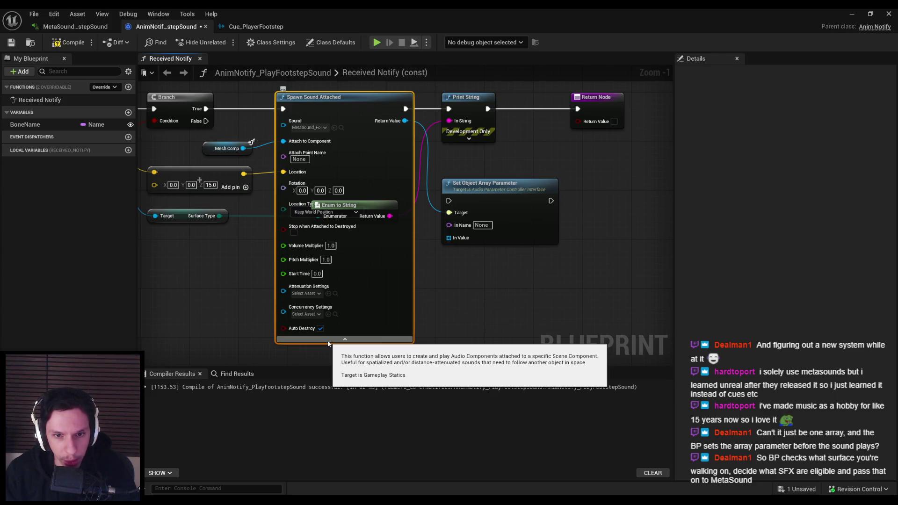
pyautogui.rightClick(328, 344)
pyautogui.moveTo(369, 212)
pyautogui.mouseDown()
pyautogui.moveTo(390, 215)
pyautogui.moveTo(392, 239)
pyautogui.mouseUp()
pyautogui.hotkey('ctrl', 'z')
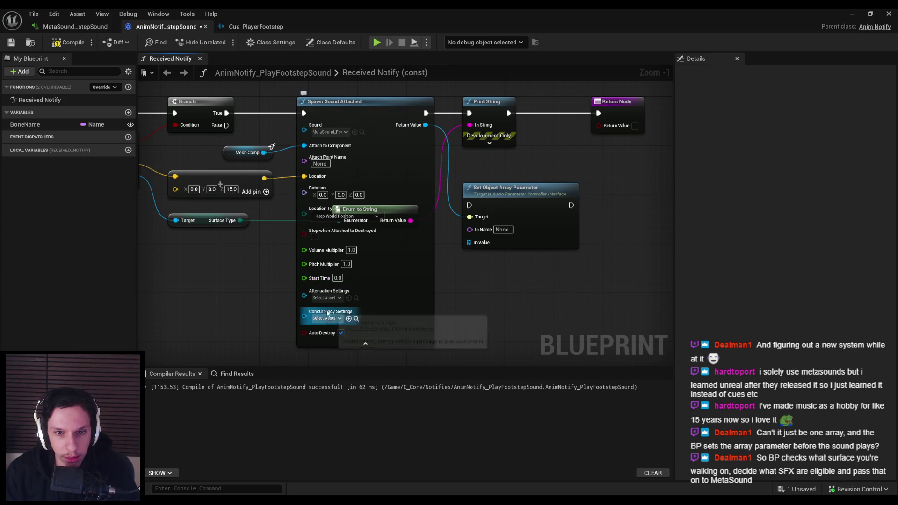
pyautogui.click(328, 344)
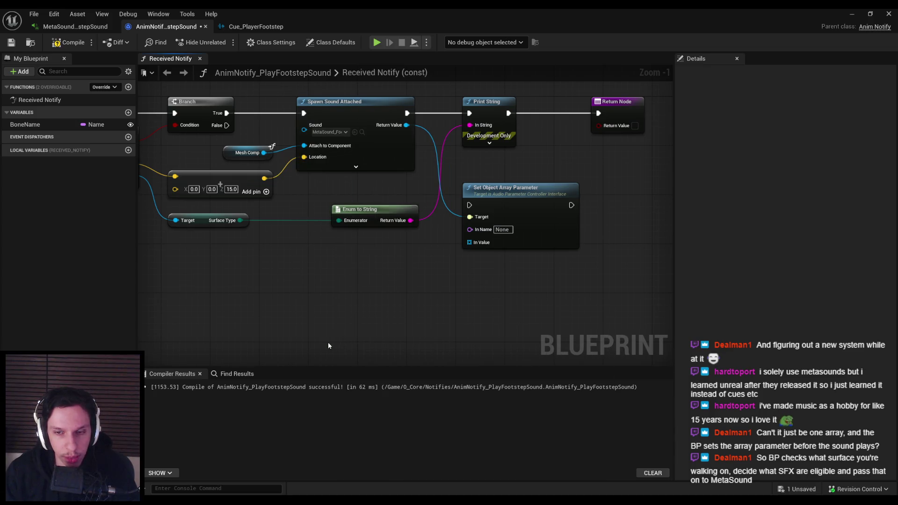
pyautogui.moveTo(523, 204); pyautogui.dragTo(501, 218)
pyautogui.click(501, 218)
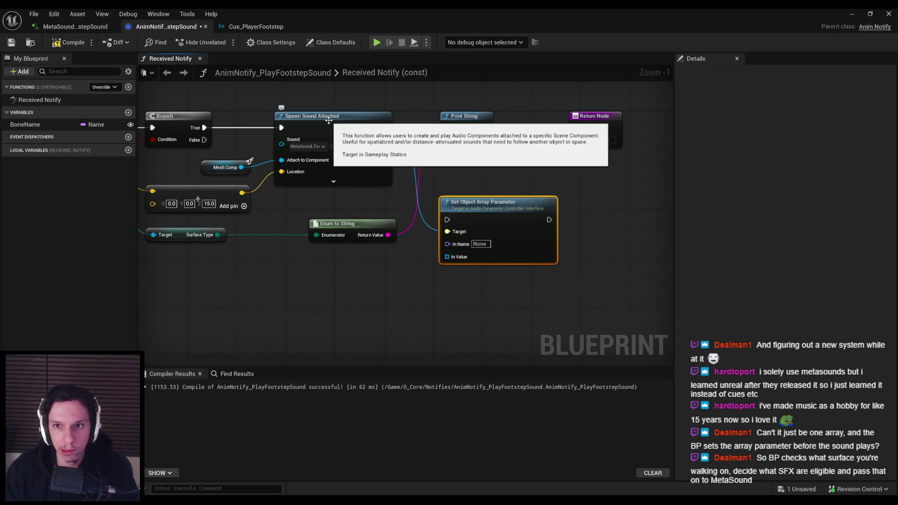
pyautogui.click(334, 181)
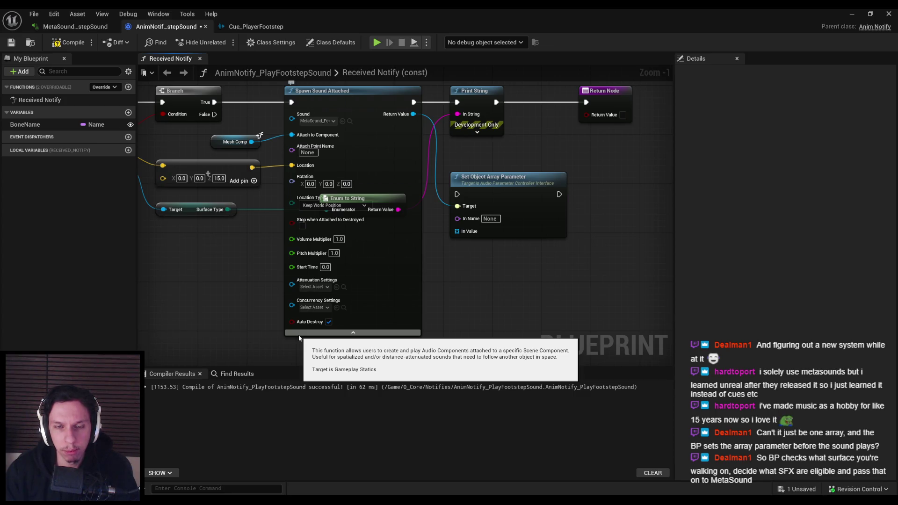
pyautogui.click(300, 333)
pyautogui.moveTo(397, 120)
pyautogui.mouseDown()
pyautogui.moveTo(423, 220)
pyautogui.moveTo(408, 115)
pyautogui.moveTo(410, 125)
pyautogui.mouseUp()
pyautogui.click(344, 261)
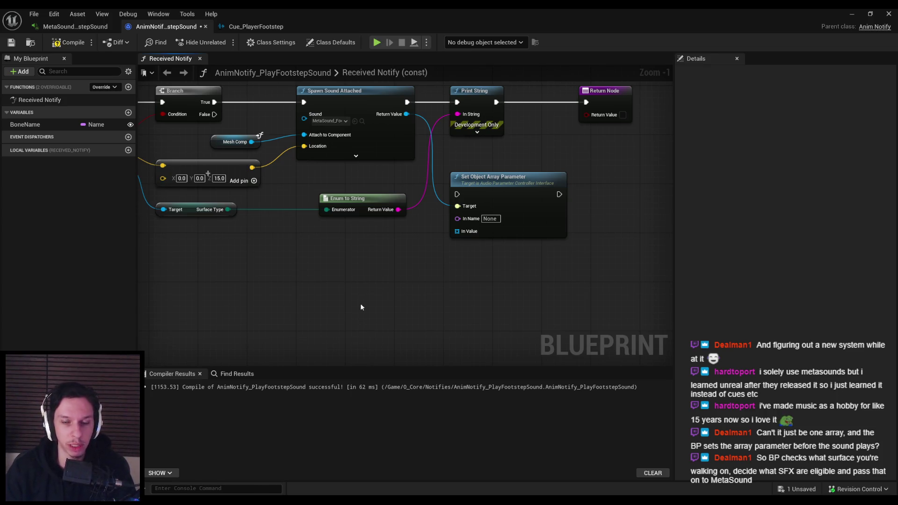
pyautogui.moveTo(436, 265); pyautogui.dragTo(377, 324)
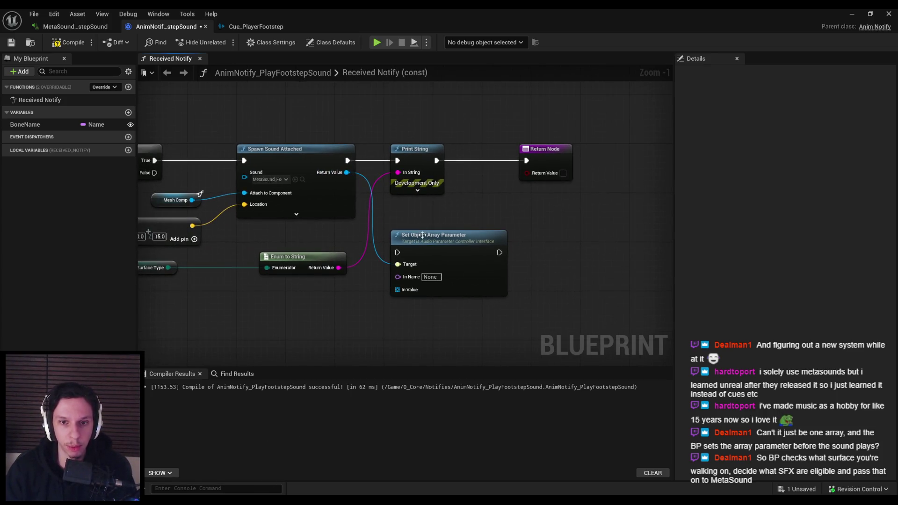
# Delete the Print String and Enum to String nodes from the notify graph
pyautogui.click(410, 154)
pyautogui.scroll(-1, 411, 153)
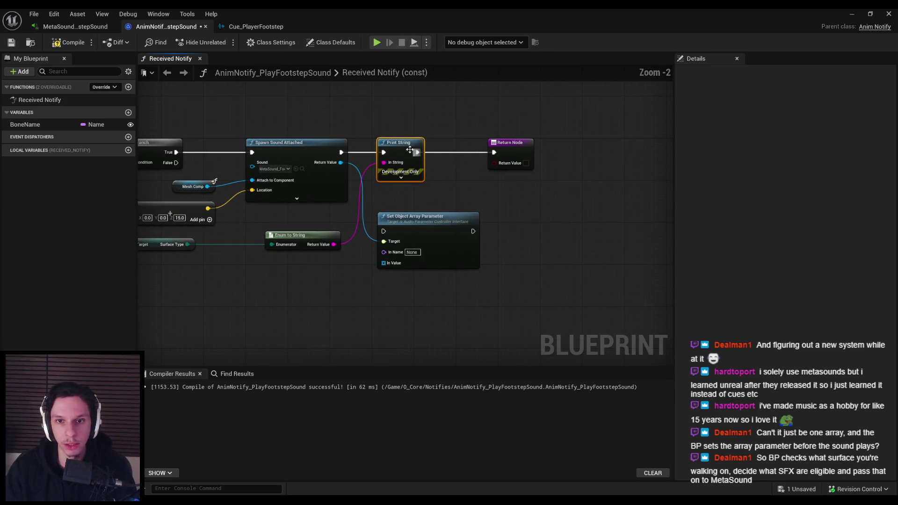
pyautogui.press('Delete')
pyautogui.click(303, 240)
pyautogui.press('Delete')
# Place Set Object Array Parameter beside Spawn Sound Attached and chain its execution before Return Node
pyautogui.moveTo(249, 278); pyautogui.dragTo(401, 268)
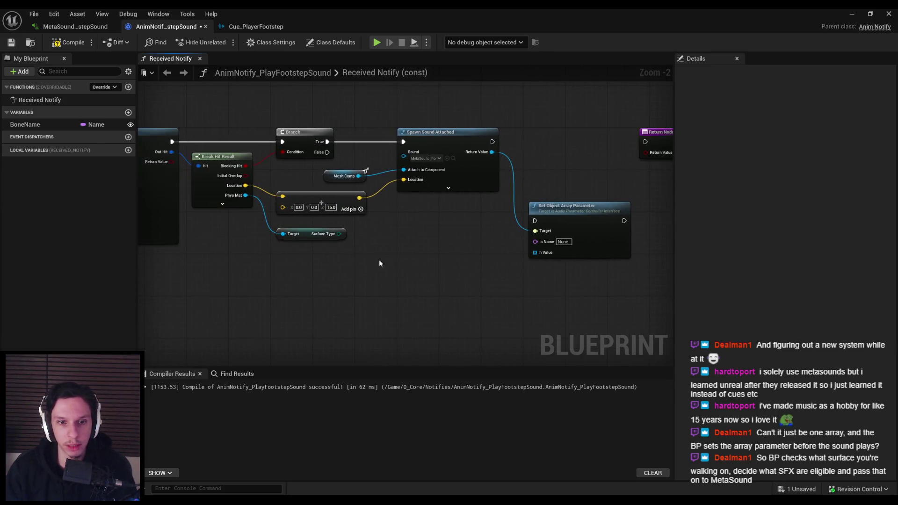
pyautogui.click(310, 237)
pyautogui.moveTo(563, 218)
pyautogui.mouseDown()
pyautogui.moveTo(428, 232)
pyautogui.moveTo(422, 154)
pyautogui.moveTo(358, 156)
pyautogui.mouseUp()
pyautogui.moveTo(485, 156); pyautogui.dragTo(511, 155)
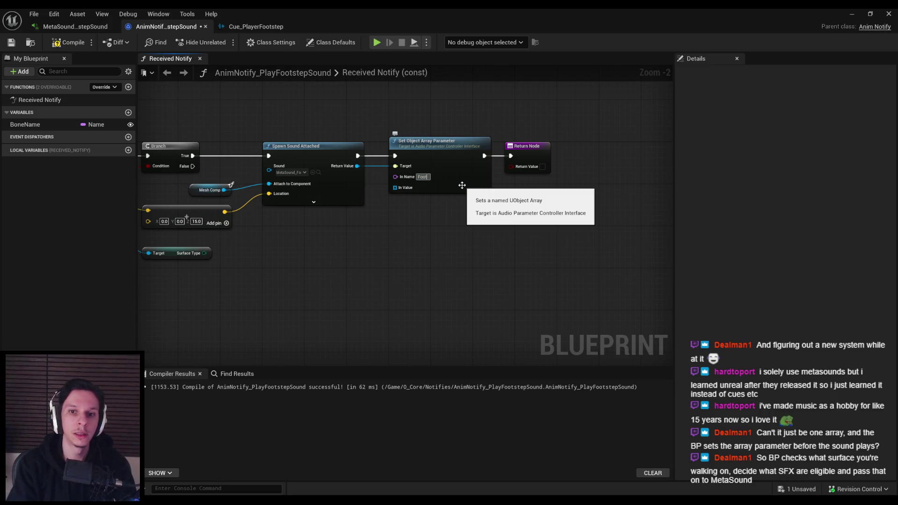
# Name the array parameter SurfaceType, then compile and save the notify blueprint
pyautogui.write('pe')
pyautogui.press('Return')
pyautogui.click(68, 42)
pyautogui.click(13, 45)
# Feed In Value from a Make Array holding Footstep_Metal_Walk_01 and a second Footstep_Metal sound
pyautogui.moveTo(395, 187); pyautogui.dragTo(371, 241)
pyautogui.write('make')
pyautogui.click(412, 295)
pyautogui.moveTo(414, 259); pyautogui.dragTo(324, 245)
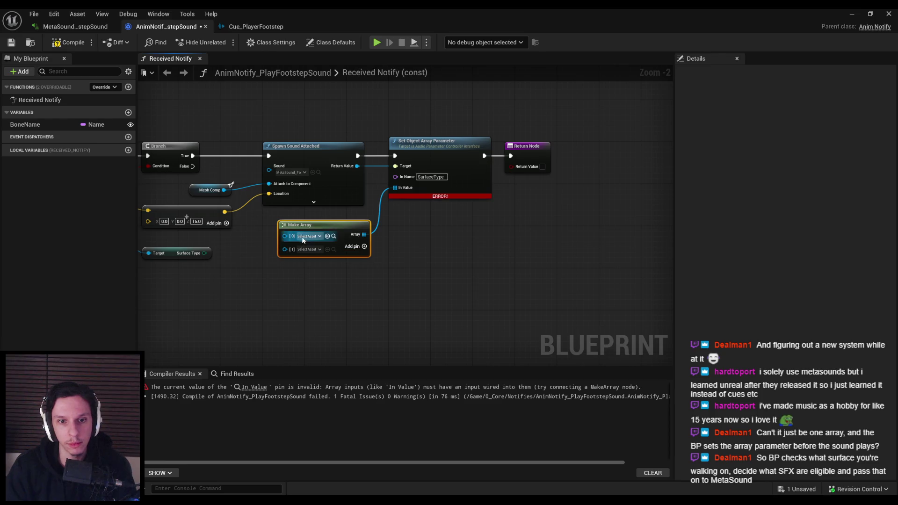
pyautogui.click(303, 238)
pyautogui.write('footste')
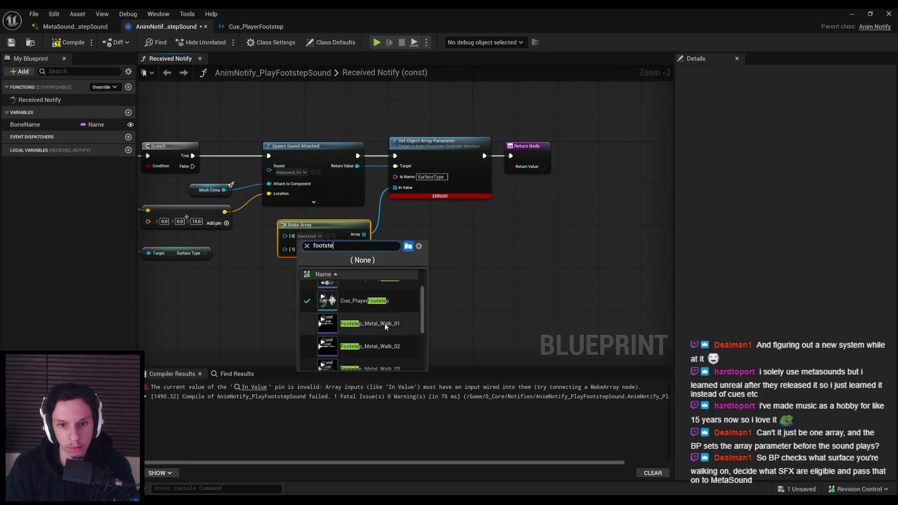
pyautogui.click(385, 323)
pyautogui.click(309, 254)
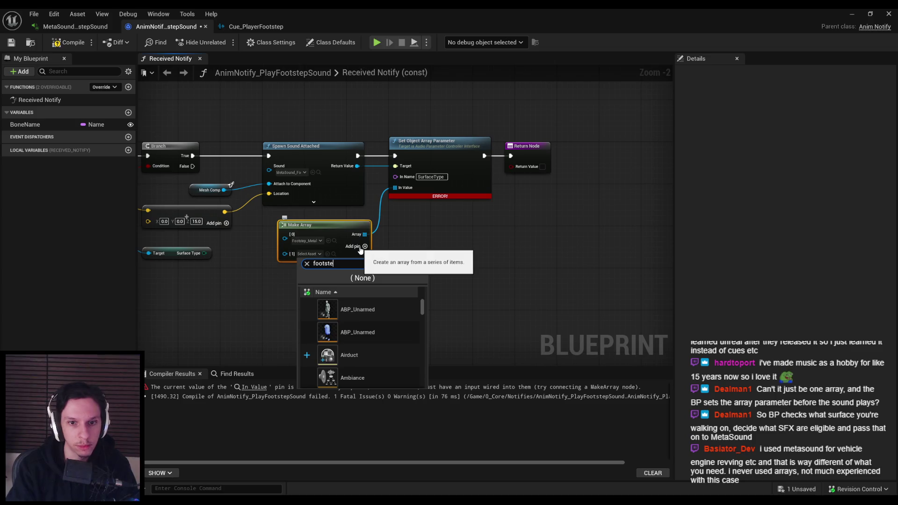
pyautogui.click(370, 377)
# Add three more elements, including Footstep_Metal_Walk_02 and _05, and save the blueprint
pyautogui.click(365, 246)
pyautogui.click(309, 271)
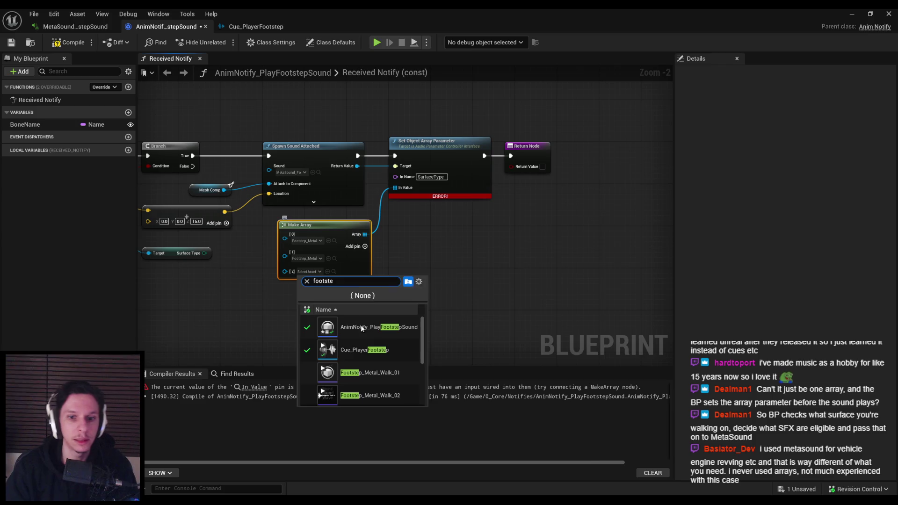
pyautogui.click(384, 395)
pyautogui.click(365, 246)
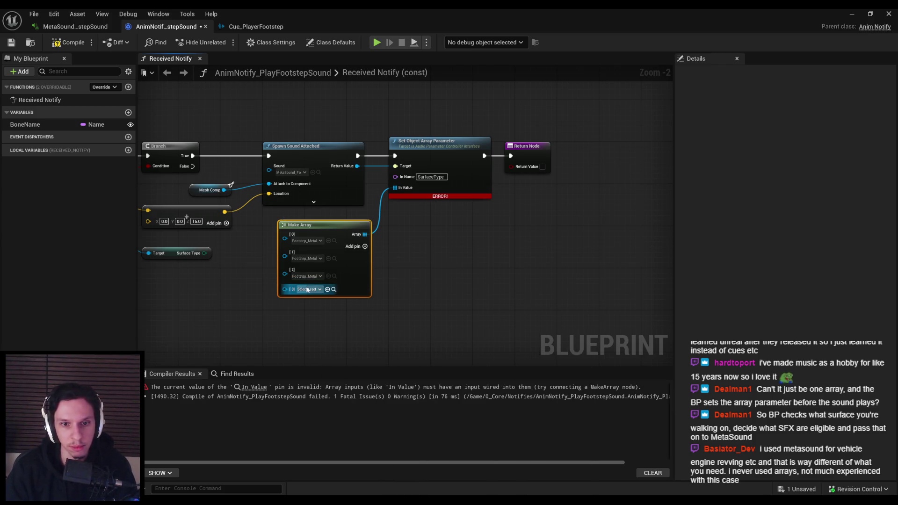
pyautogui.click(307, 290)
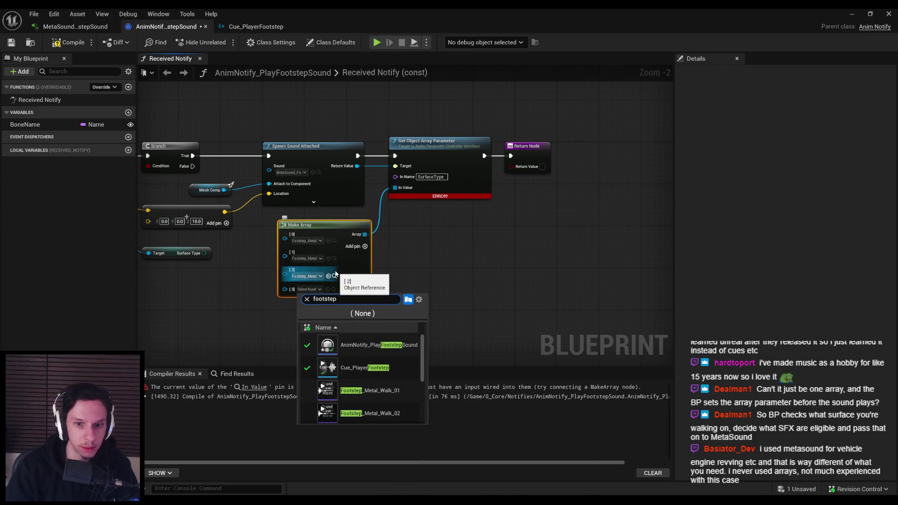
pyautogui.scroll(-2, 361, 375)
pyautogui.click(360, 397)
pyautogui.moveTo(350, 352); pyautogui.dragTo(408, 352)
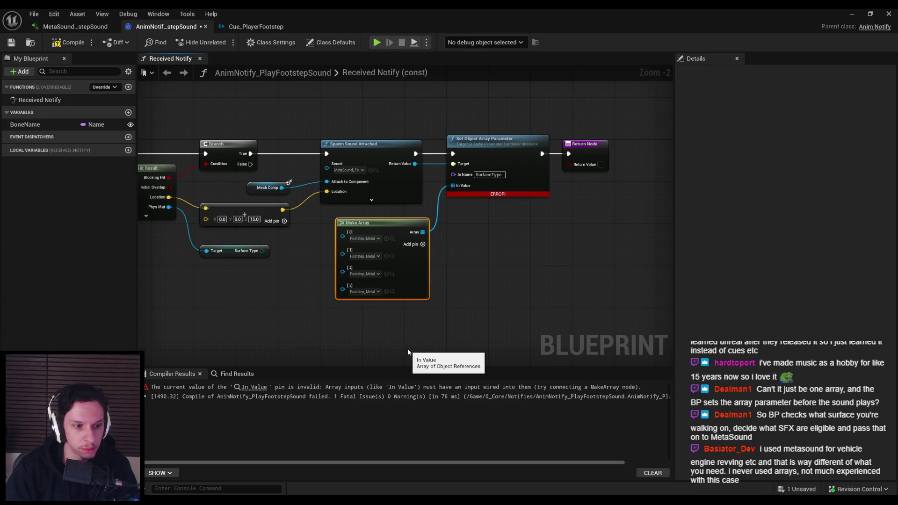
pyautogui.click(422, 244)
pyautogui.click(367, 304)
pyautogui.write('footste')
pyautogui.scroll(-3, 421, 403)
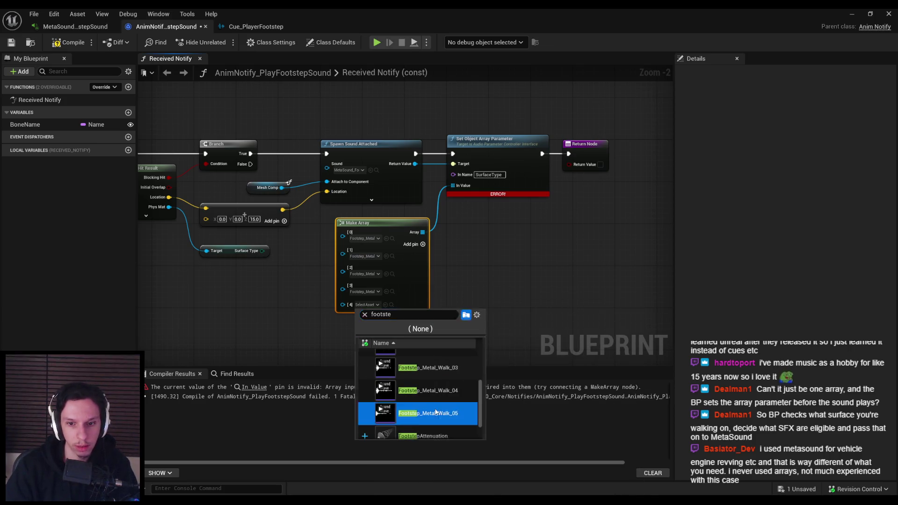
pyautogui.click(435, 412)
pyautogui.hotkey('ctrl', 's')
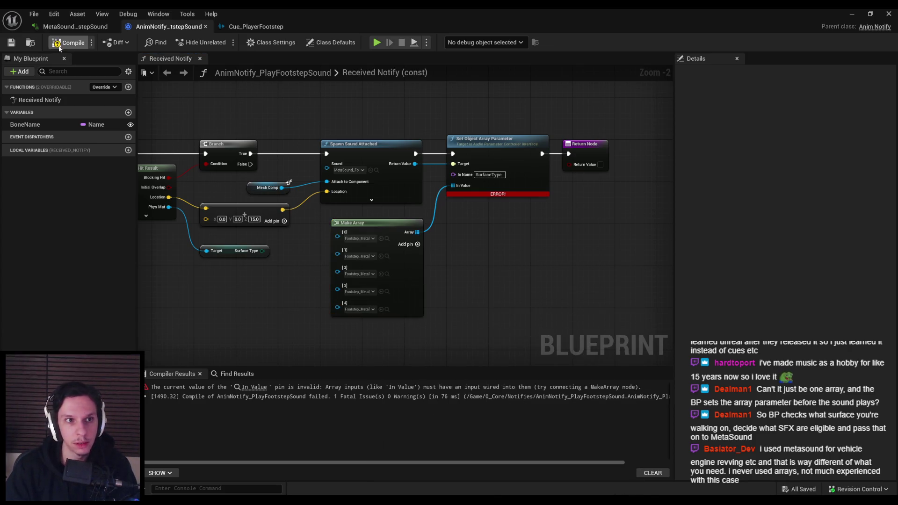
pyautogui.click(67, 27)
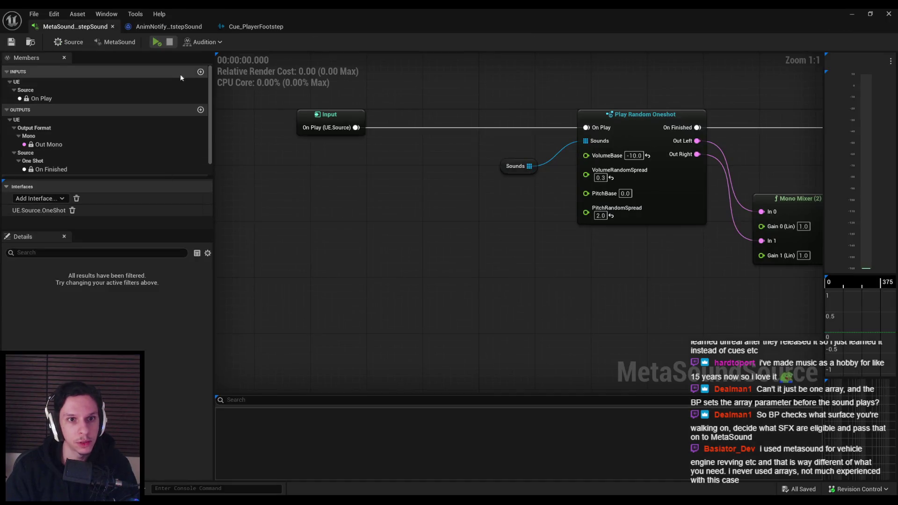
# Check the Sounds variable's Type list in the MetaSound, leaving it unchanged
pyautogui.scroll(-1, 96, 98)
pyautogui.click(26, 173)
pyautogui.click(114, 315)
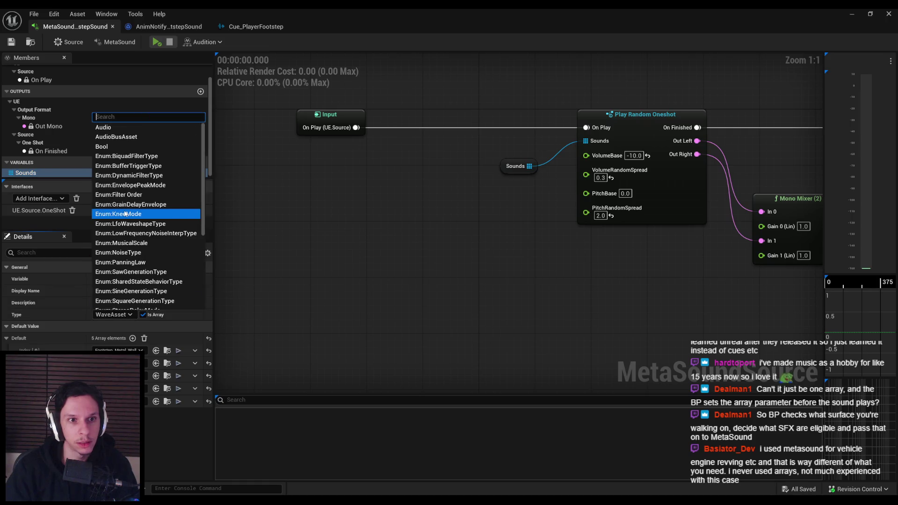
pyautogui.scroll(-5, 125, 213)
pyautogui.click(45, 305)
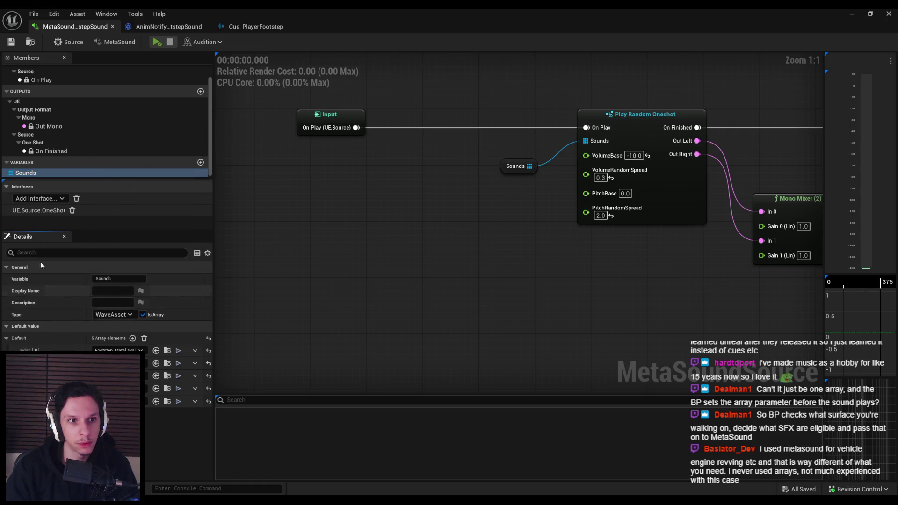
pyautogui.scroll(1, 52, 160)
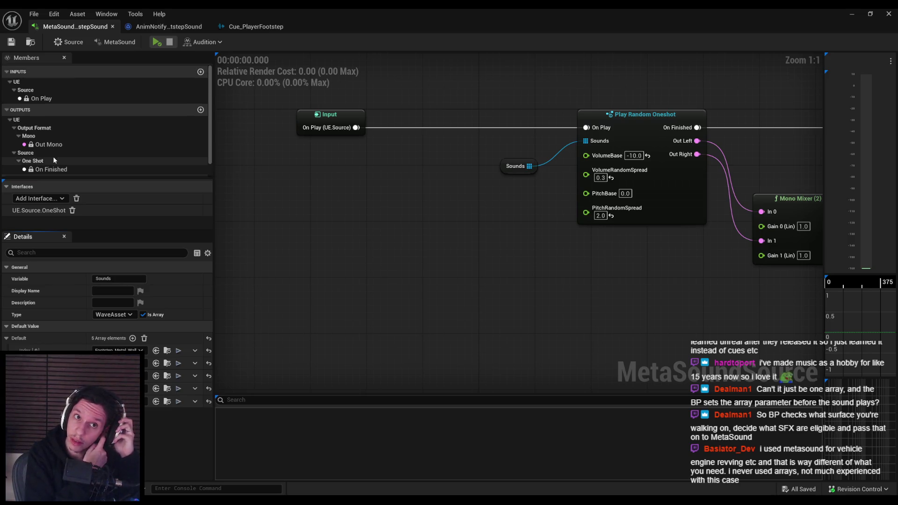
pyautogui.click(256, 26)
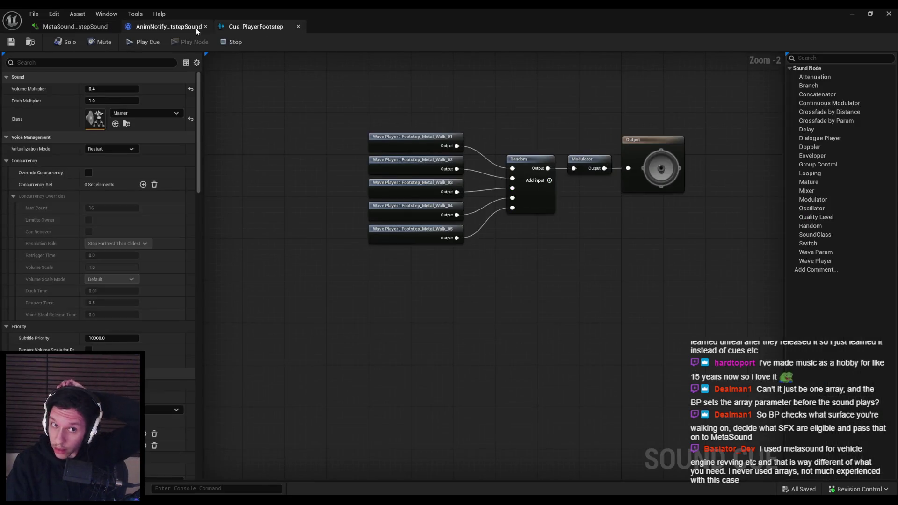
pyautogui.click(197, 29)
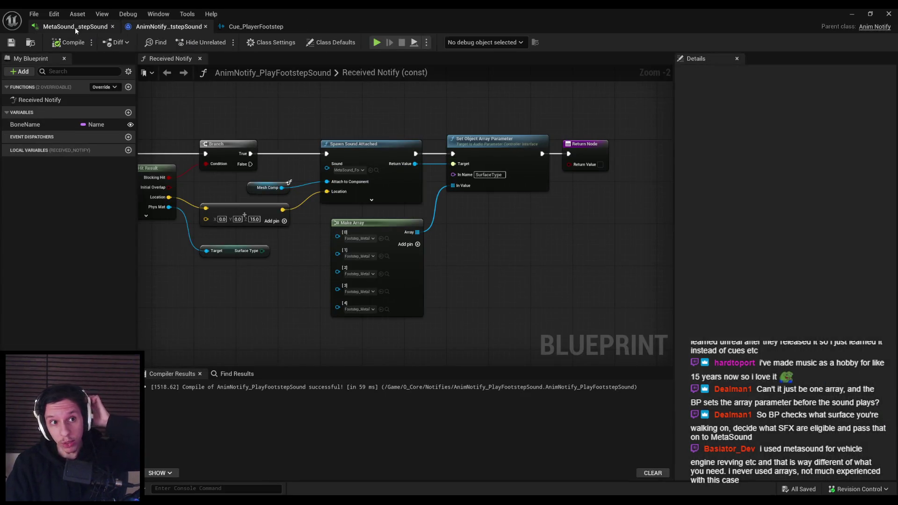
pyautogui.click(75, 27)
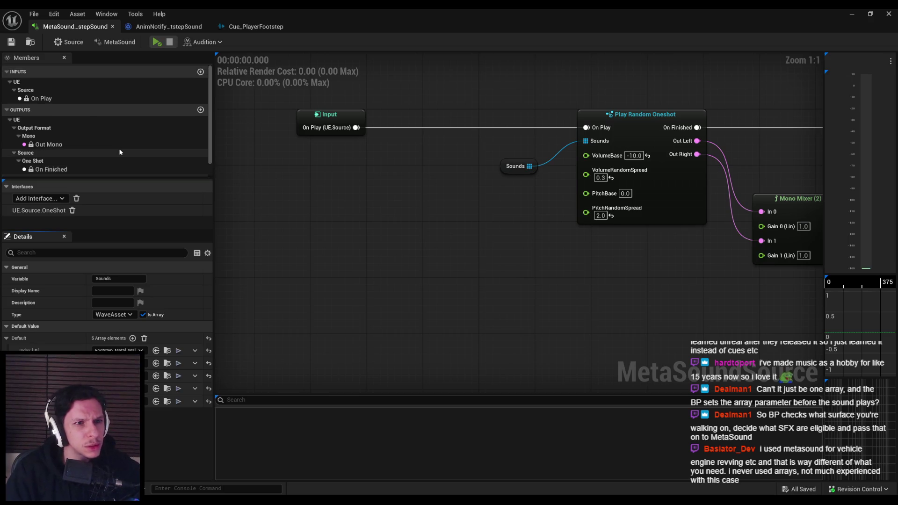
# Add a new MetaSound input of type WaveAsset with Is Array ticked
pyautogui.click(200, 73)
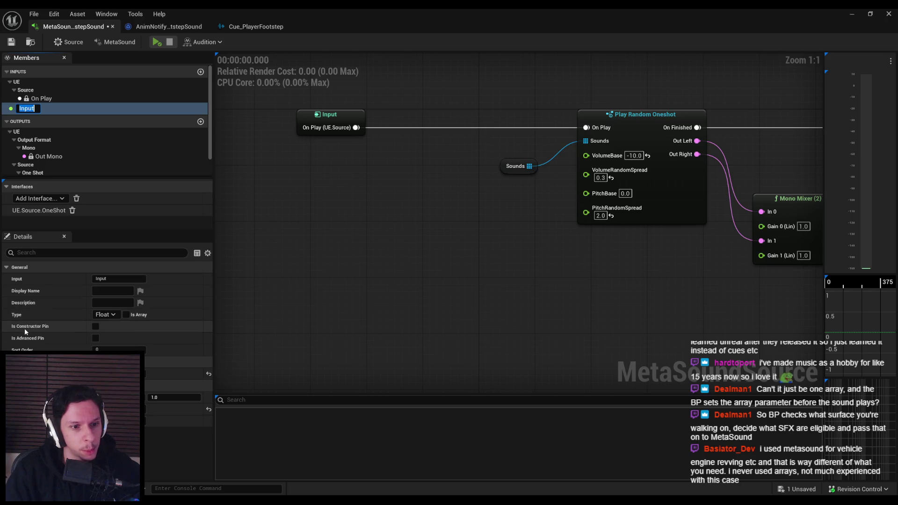
pyautogui.moveTo(25, 330)
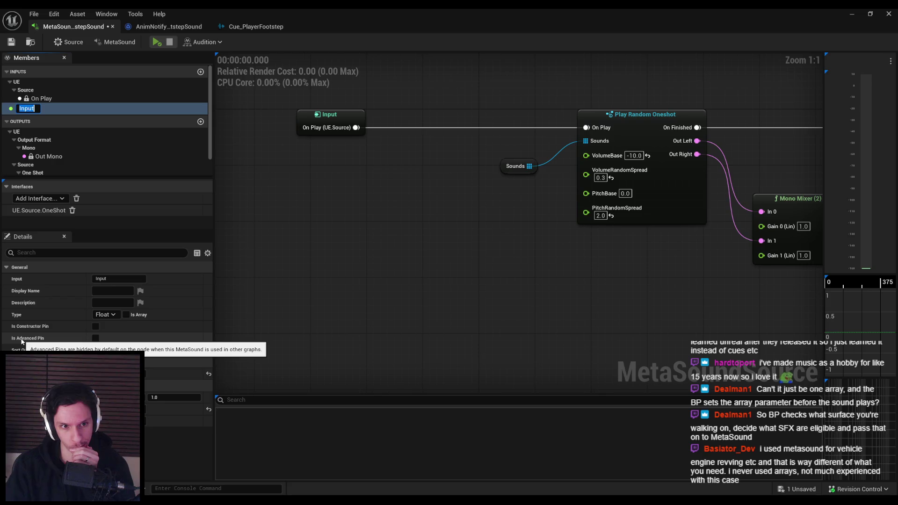
pyautogui.click(112, 315)
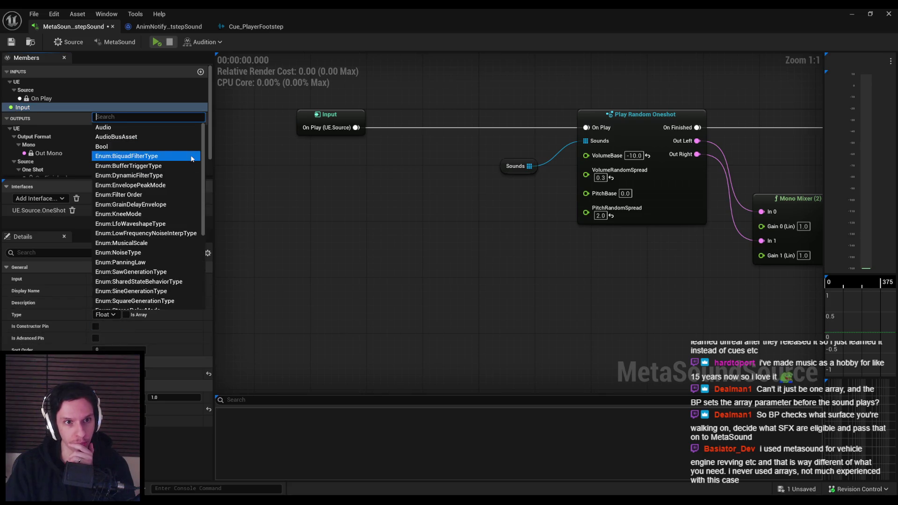
pyautogui.scroll(-5, 193, 202)
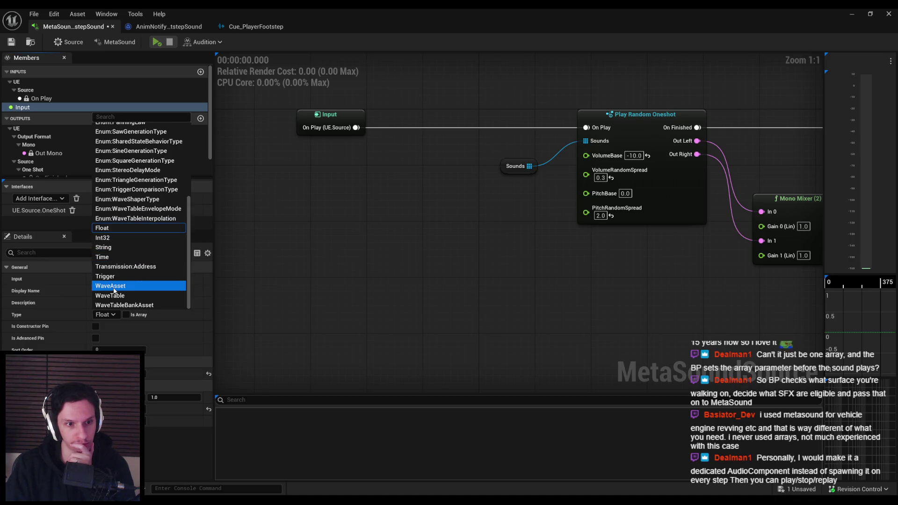
pyautogui.click(114, 287)
pyautogui.click(143, 315)
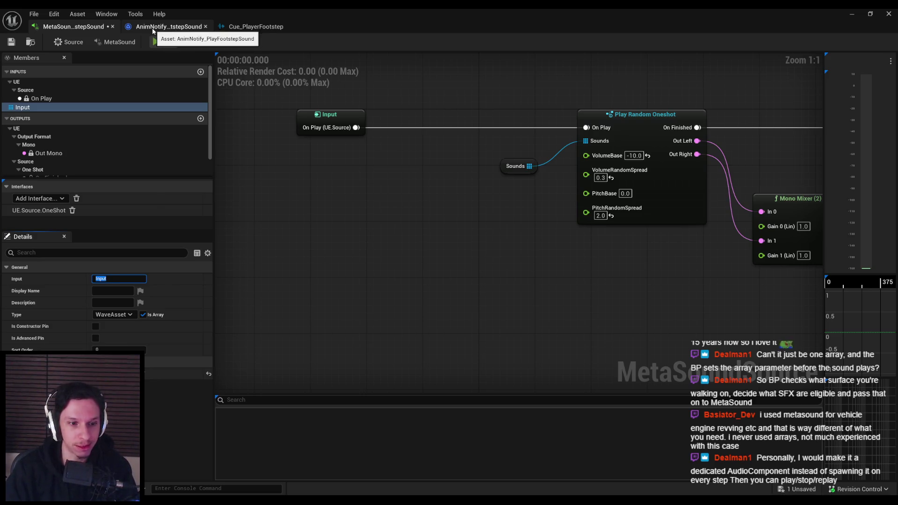
# Rename the input to SurfaceType and place its input node on the graph
pyautogui.click(152, 27)
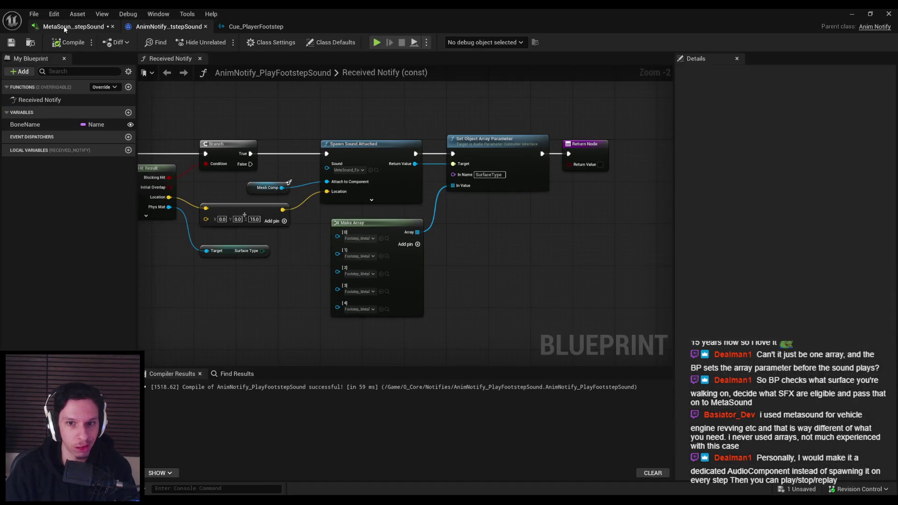
pyautogui.click(73, 27)
pyautogui.click(122, 281)
pyautogui.write('SurfaceType')
pyautogui.press('Return')
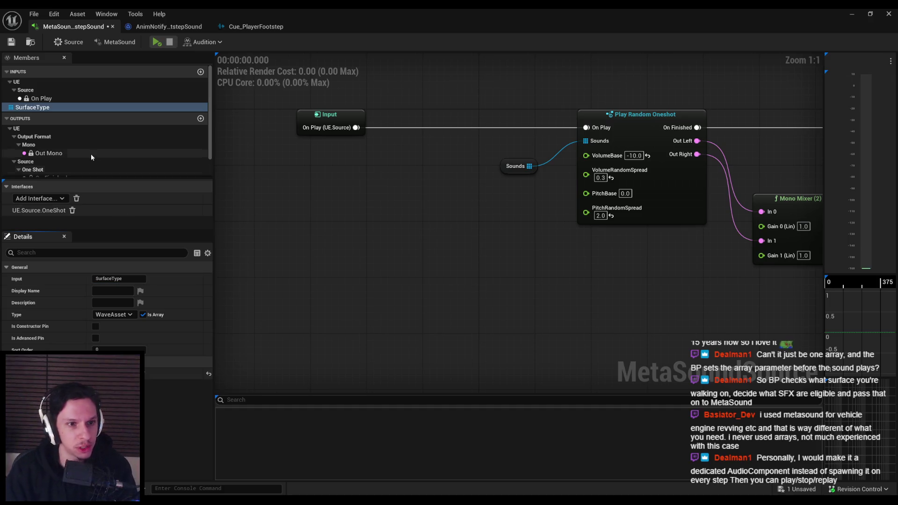
pyautogui.scroll(-2, 60, 150)
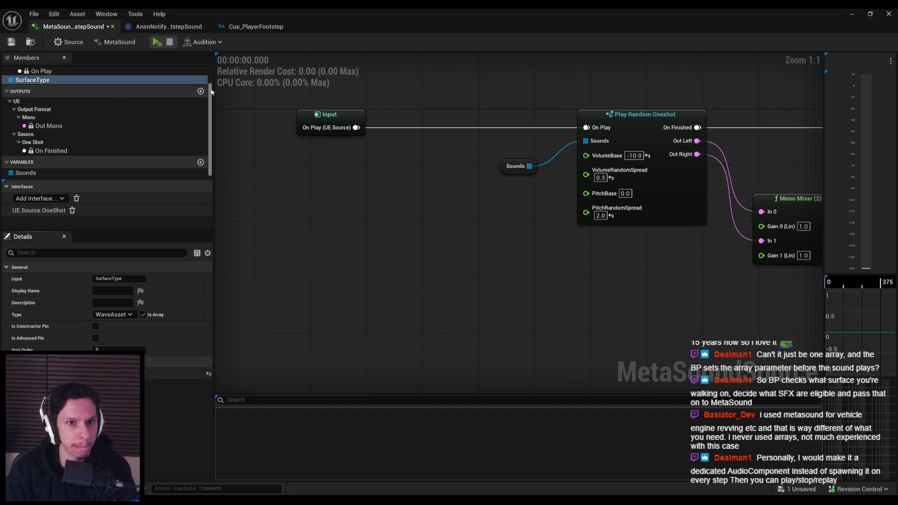
pyautogui.scroll(2, 35, 112)
pyautogui.moveTo(34, 109); pyautogui.dragTo(367, 200)
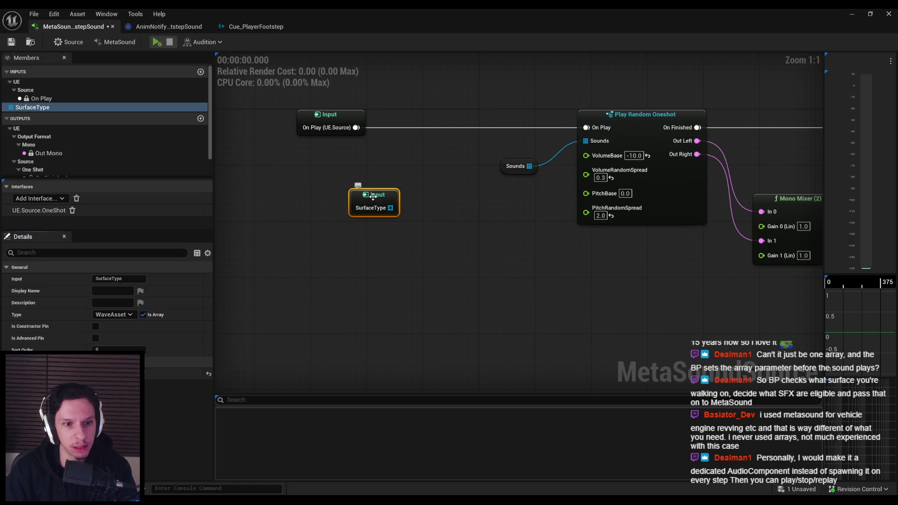
pyautogui.scroll(-1, 85, 149)
pyautogui.scroll(-1, 85, 148)
pyautogui.click(29, 173)
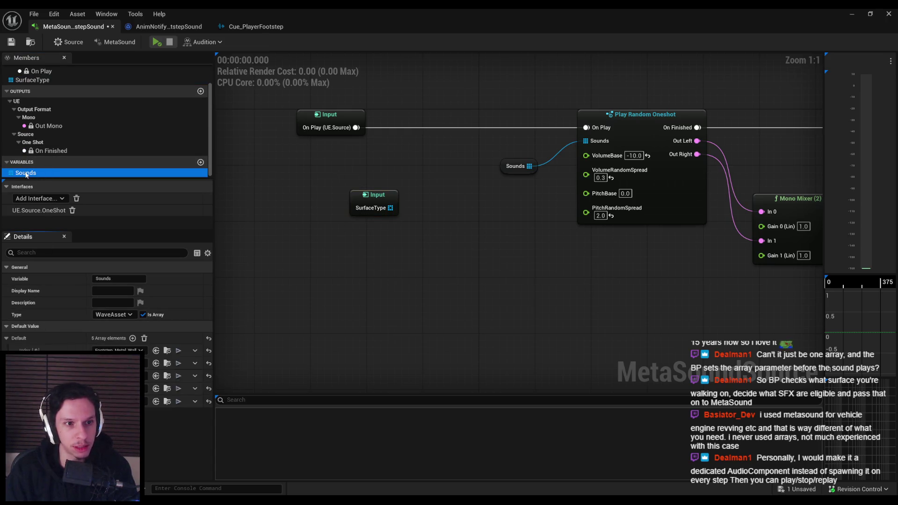
pyautogui.click(41, 200)
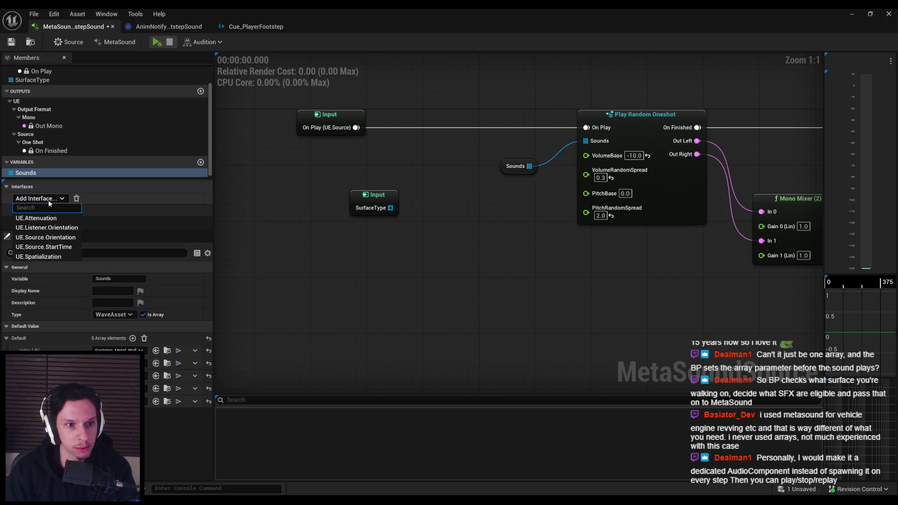
pyautogui.click(49, 200)
pyautogui.click(48, 200)
pyautogui.click(47, 217)
pyautogui.click(48, 199)
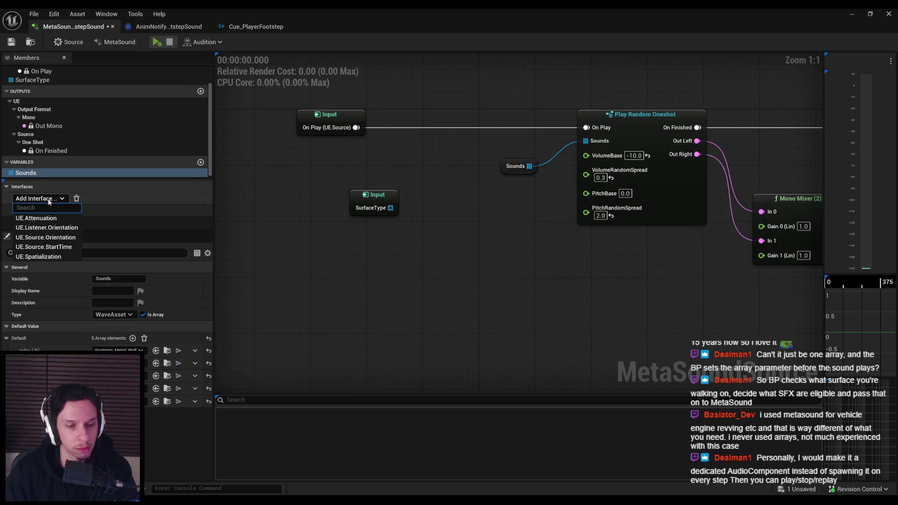
pyautogui.click(47, 198)
pyautogui.click(373, 195)
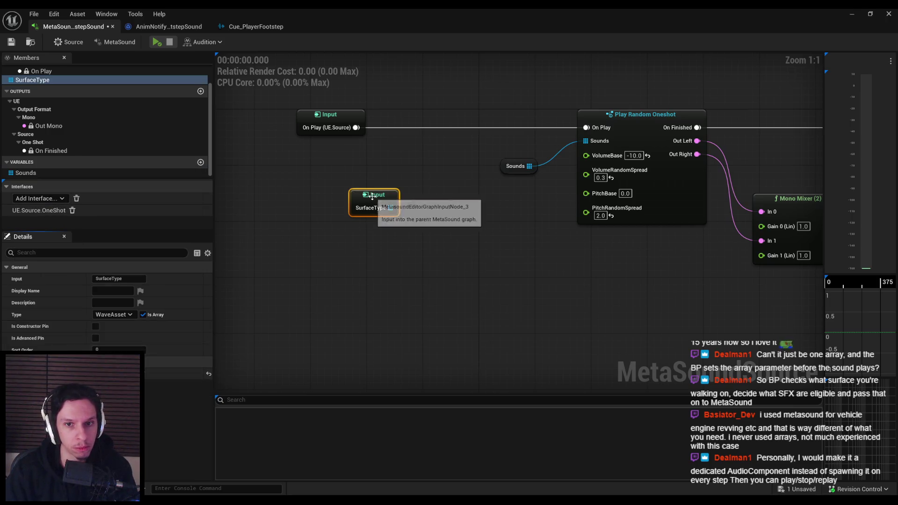
pyautogui.press('Delete')
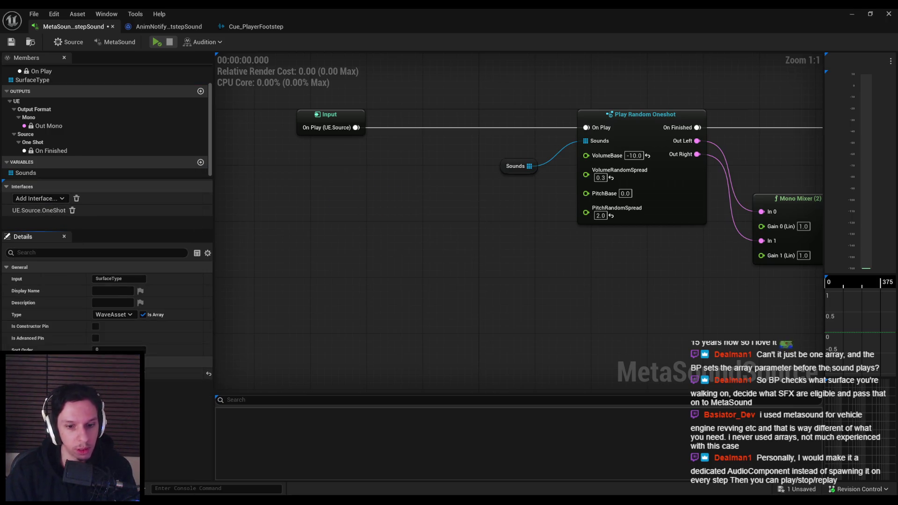
pyautogui.click(313, 472)
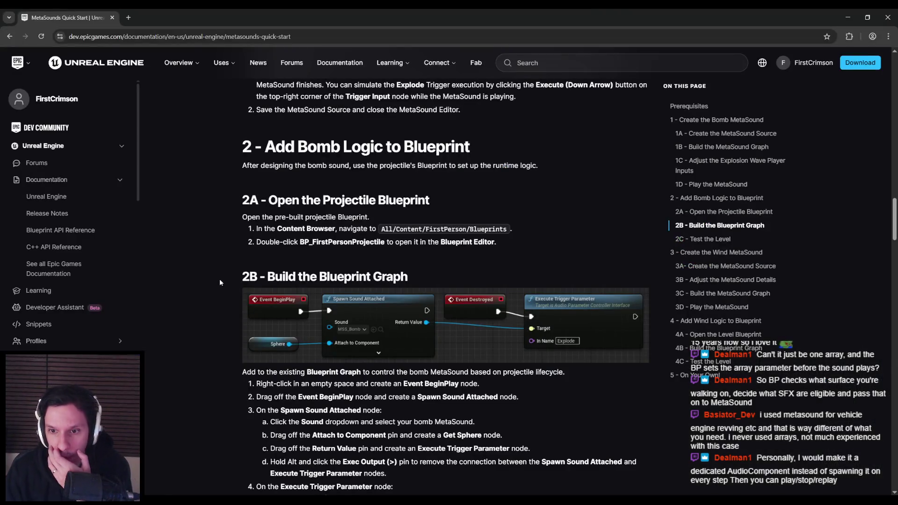
# Read the Quick Start guide's sections 1C–4C on array variables, then return to Unreal
pyautogui.scroll(-5, 220, 278)
pyautogui.scroll(10, 220, 279)
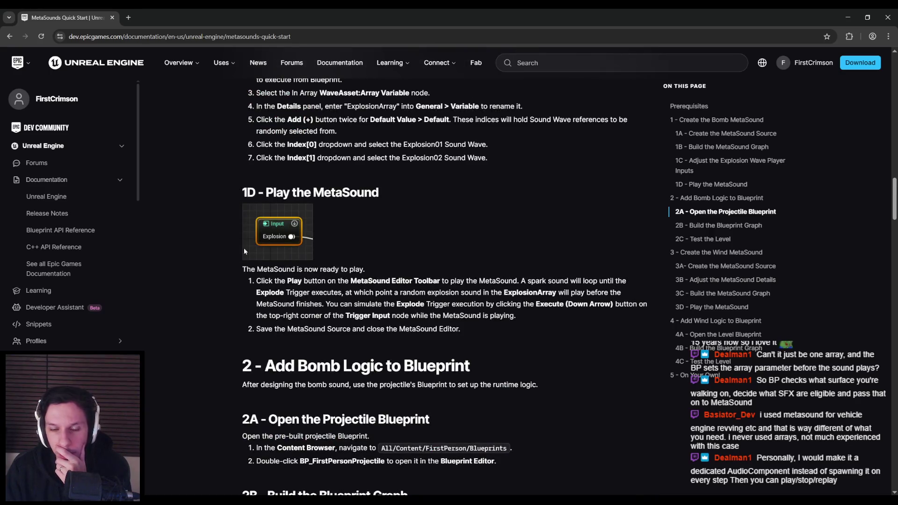
pyautogui.scroll(-2, 249, 248)
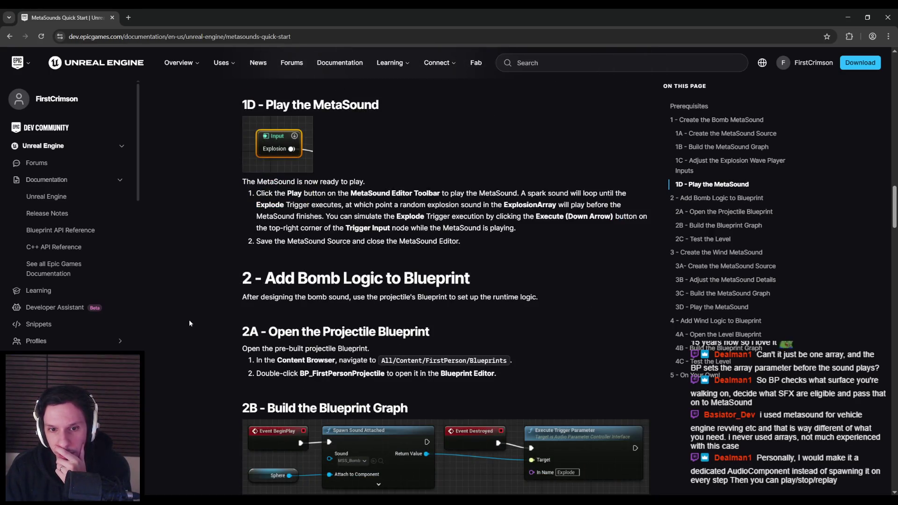
pyautogui.scroll(6, 189, 323)
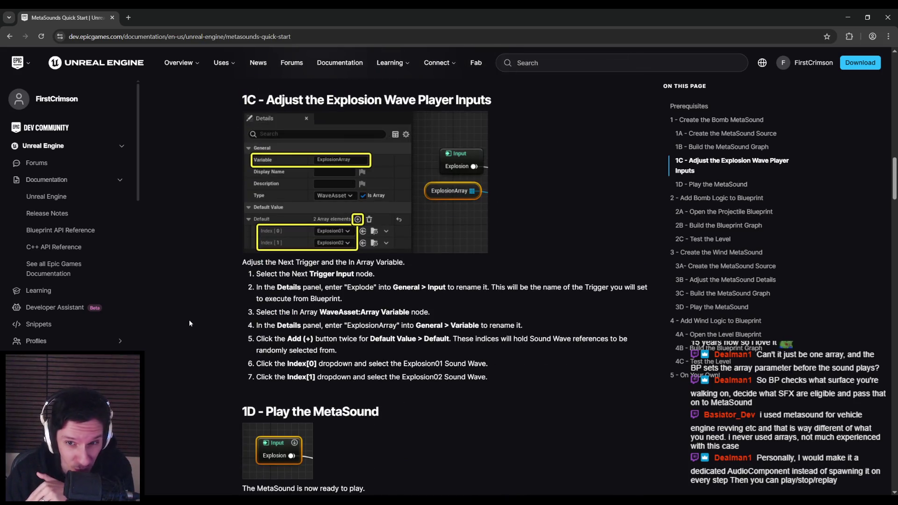
pyautogui.scroll(-12, 190, 323)
pyautogui.scroll(-12, 189, 322)
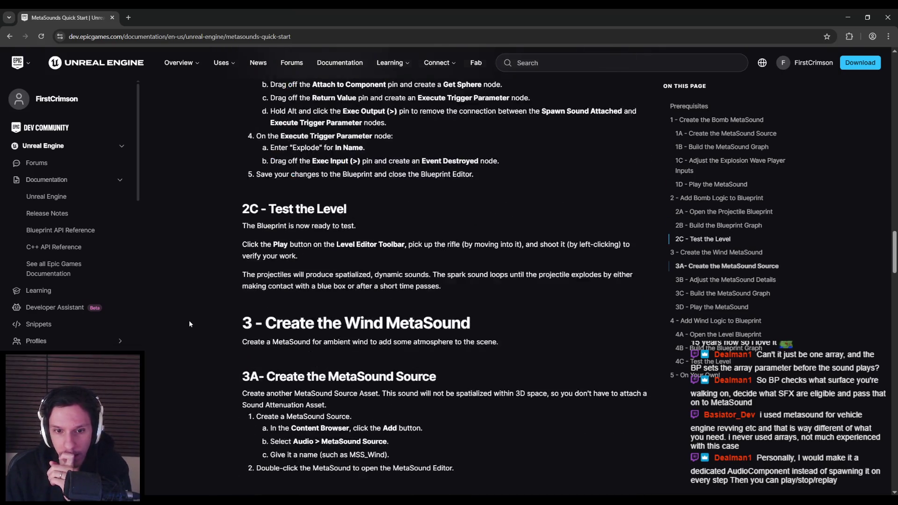
pyautogui.scroll(-4, 188, 324)
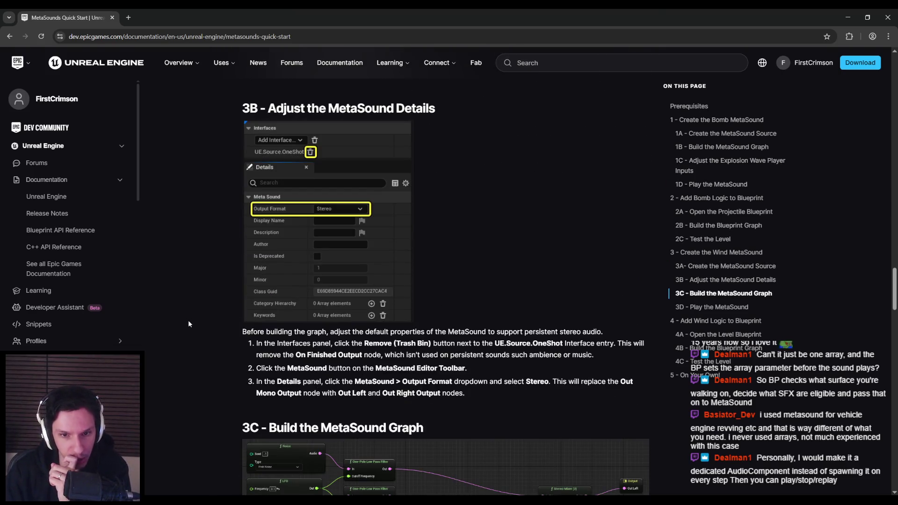
pyautogui.scroll(-4, 189, 323)
pyautogui.scroll(-11, 190, 324)
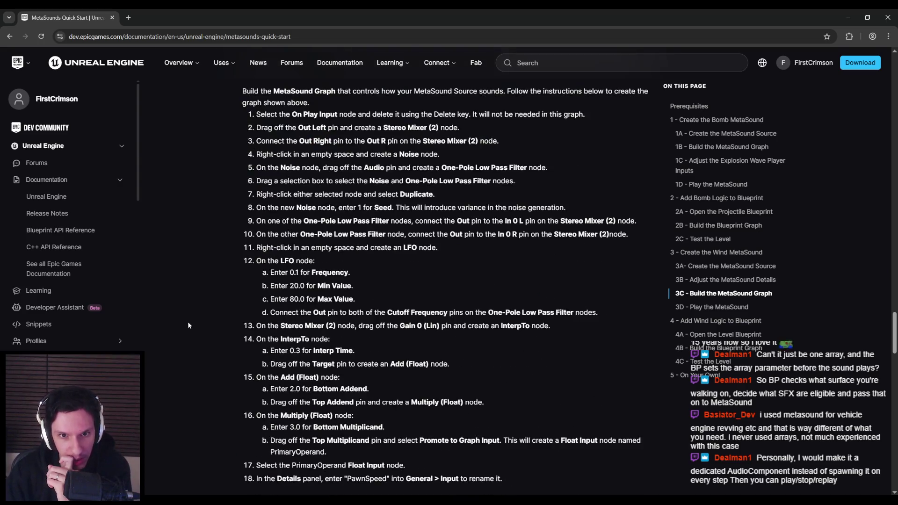
pyautogui.scroll(-3, 194, 329)
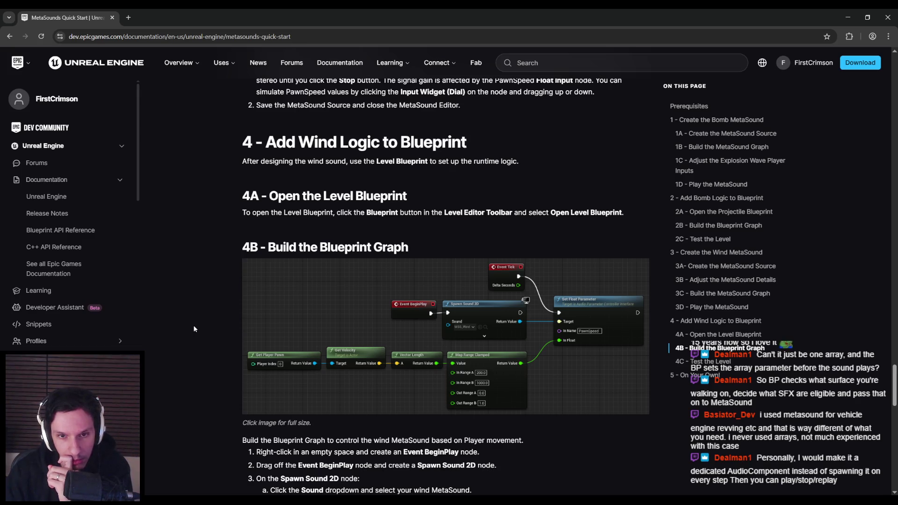
pyautogui.scroll(-5, 194, 329)
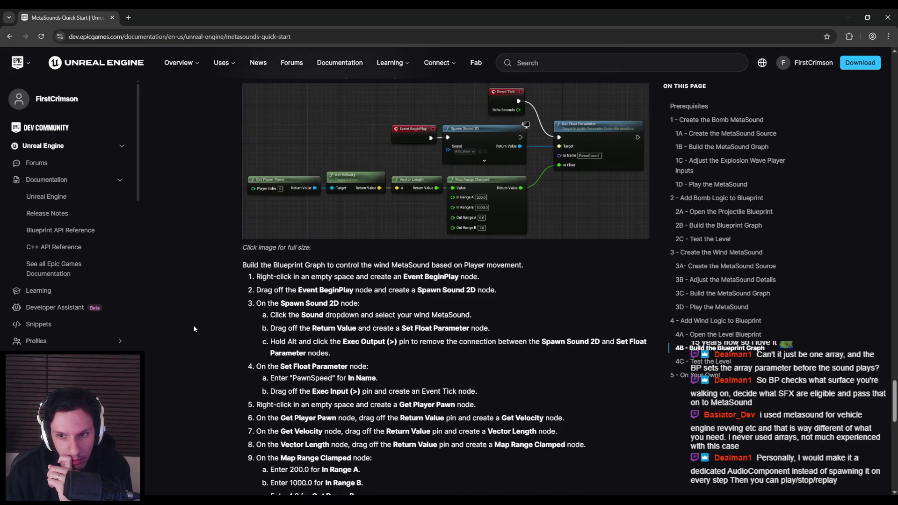
pyautogui.scroll(-1, 195, 329)
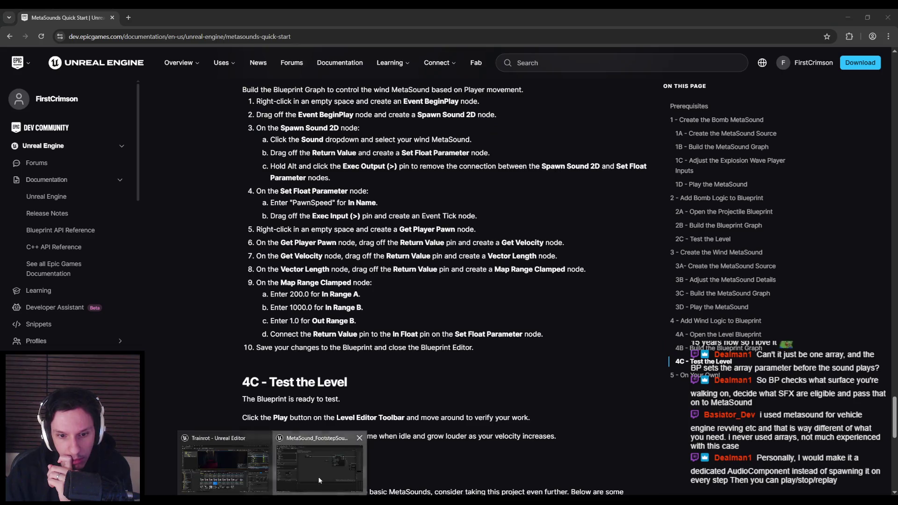
pyautogui.click(224, 463)
pyautogui.scroll(1, 40, 115)
# Wire the SurfaceType input into a new Set Sounds variable node and tidy the layout
pyautogui.moveTo(41, 109)
pyautogui.mouseDown()
pyautogui.moveTo(375, 199)
pyautogui.moveTo(448, 168)
pyautogui.mouseUp()
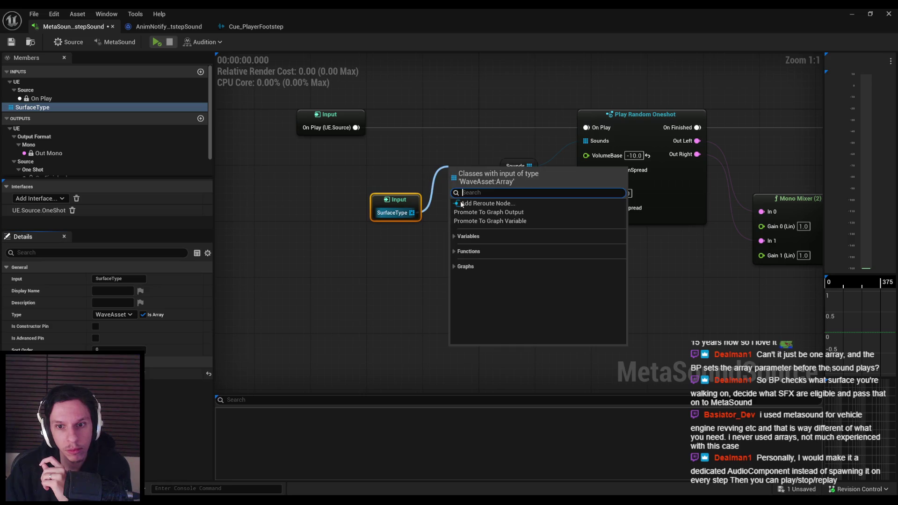
pyautogui.click(457, 237)
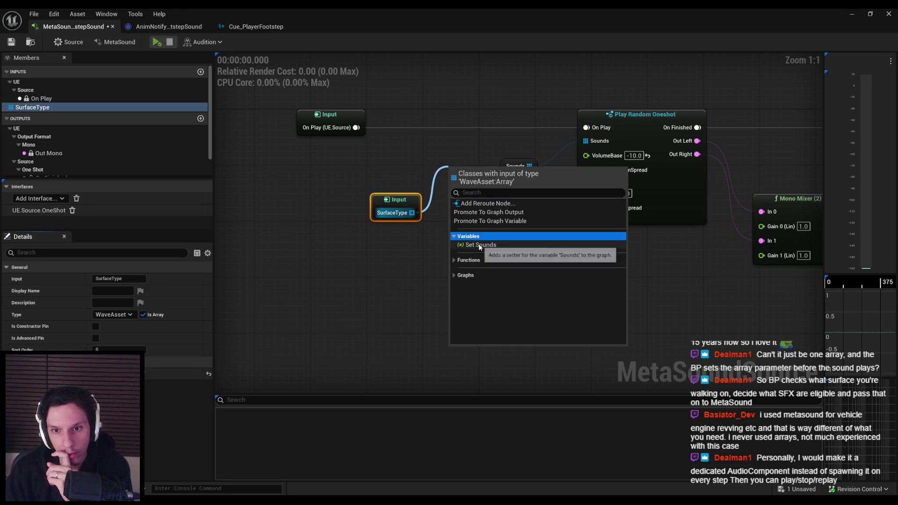
pyautogui.click(481, 247)
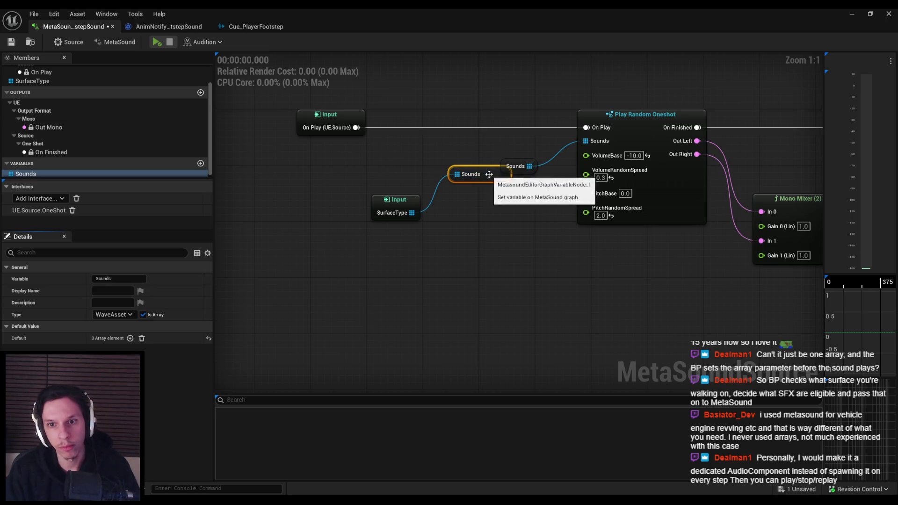
pyautogui.moveTo(482, 180)
pyautogui.mouseDown()
pyautogui.moveTo(481, 213)
pyautogui.moveTo(390, 179)
pyautogui.moveTo(421, 179)
pyautogui.mouseUp()
pyautogui.keyDown('ctrl'); pyautogui.click(395, 206); pyautogui.keyUp('ctrl')
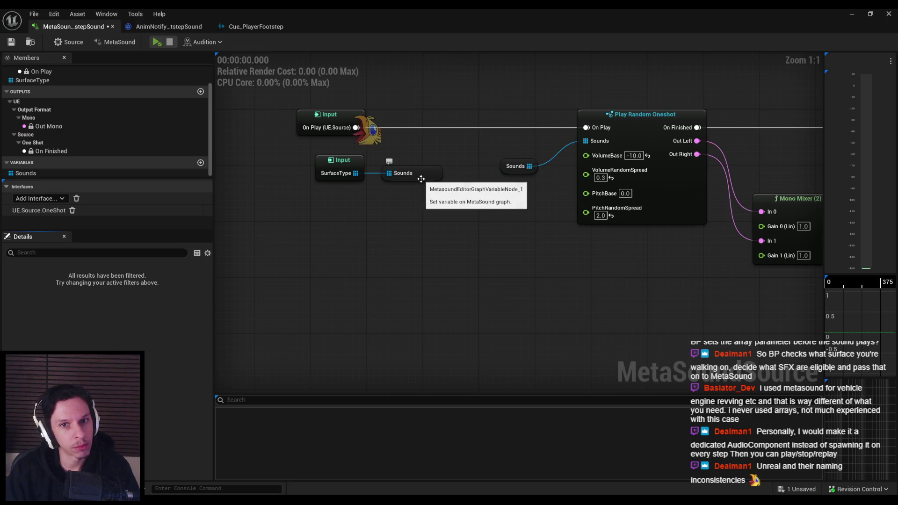
pyautogui.click(421, 179)
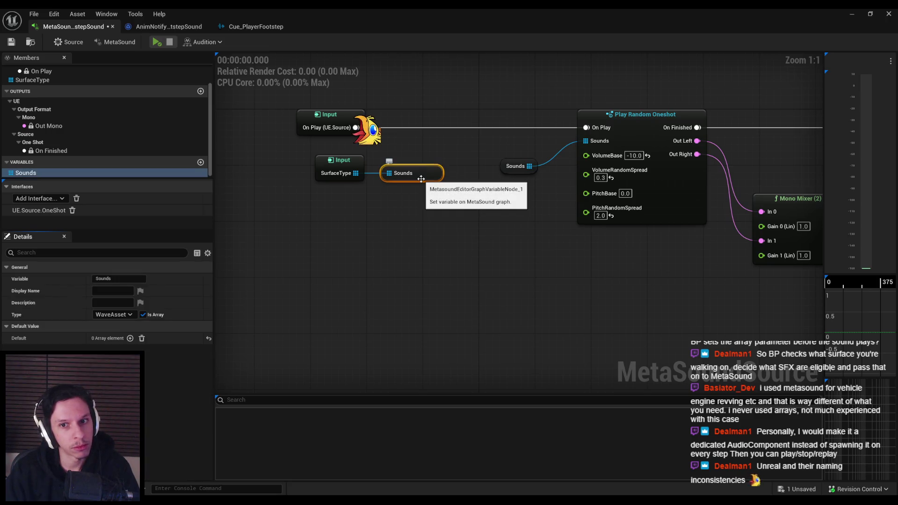
pyautogui.click(25, 173)
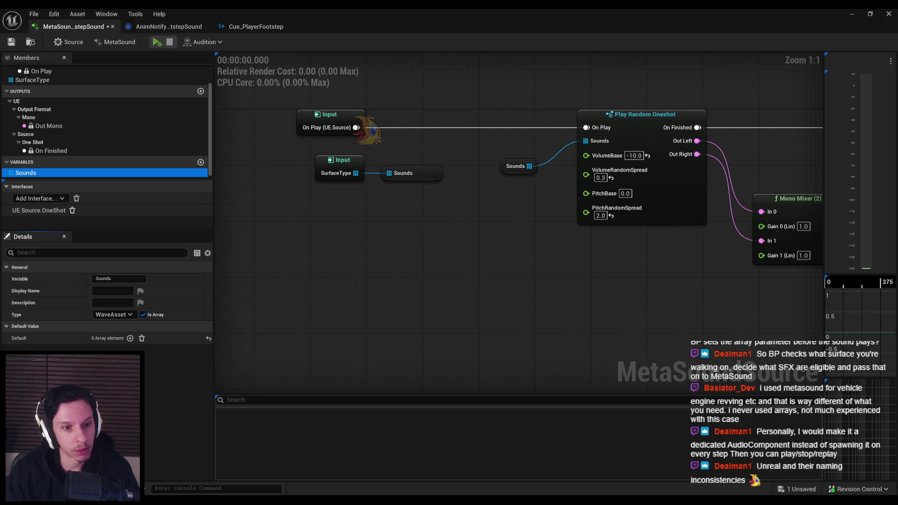
# Test-play the level briefly to check the footsteps, then stop the session
pyautogui.click(852, 13)
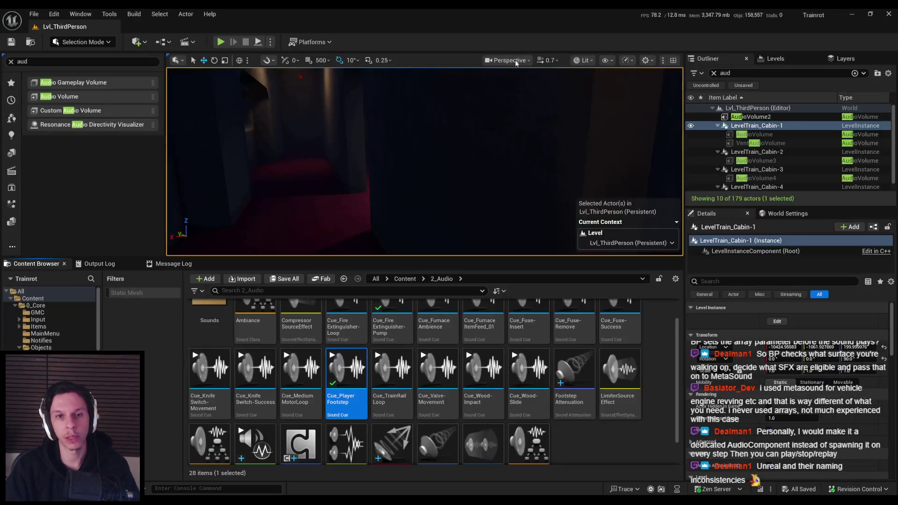
pyautogui.click(220, 43)
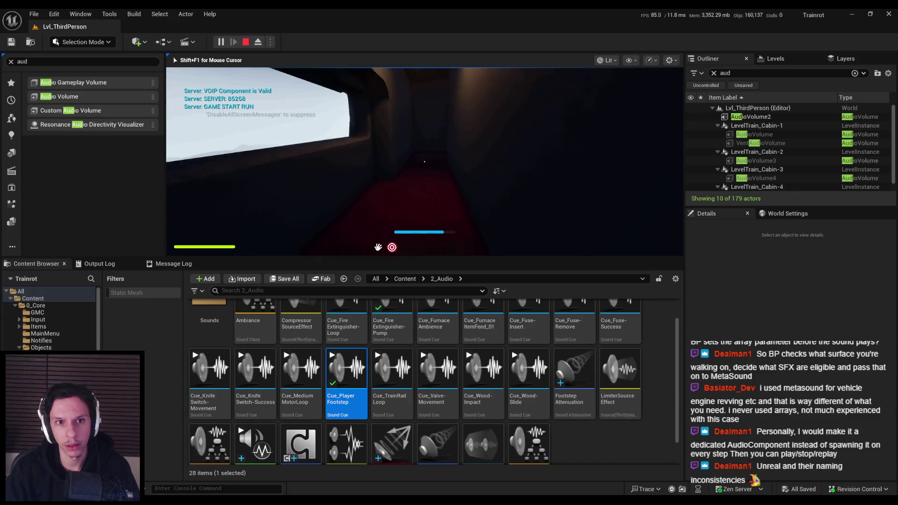
pyautogui.press('Escape')
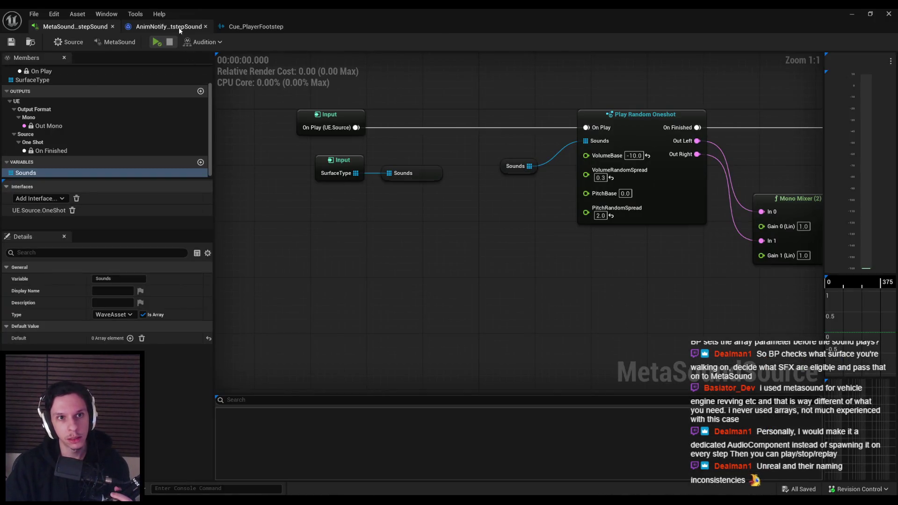
# In the footstep AnimNotify graph, search for a Make Array node off the In Value pin
pyautogui.click(168, 26)
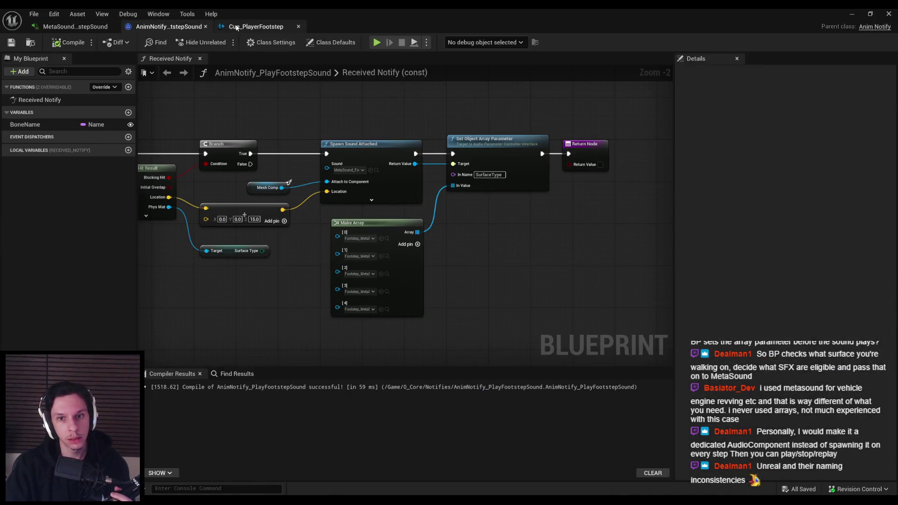
pyautogui.moveTo(453, 187); pyautogui.dragTo(471, 280)
pyautogui.write('make')
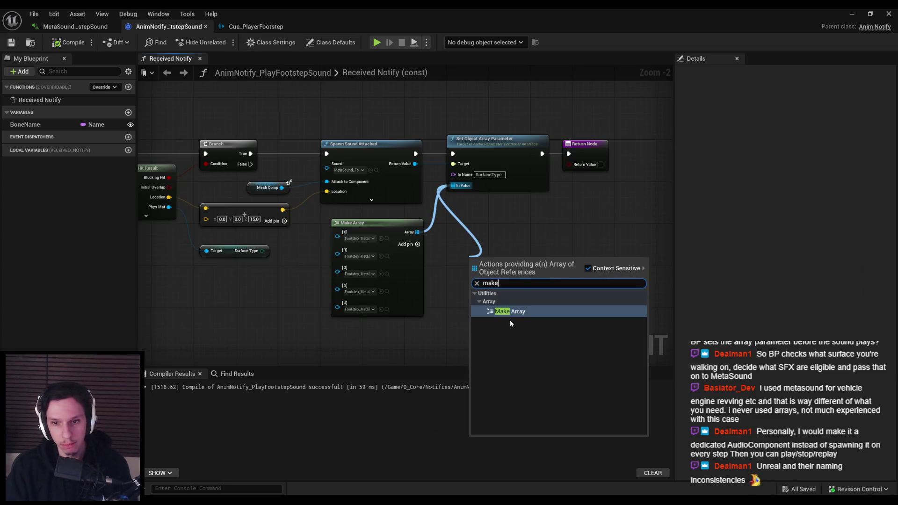